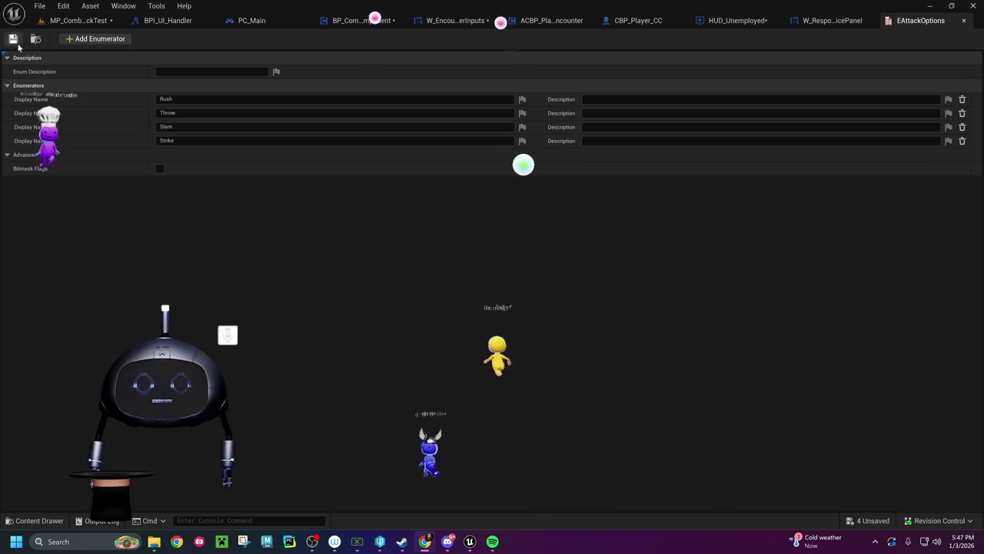
Step: Add a new enumerator named MaxCount to EAttackOptions
{"action": "left_click", "coordinate": [105, 40]}
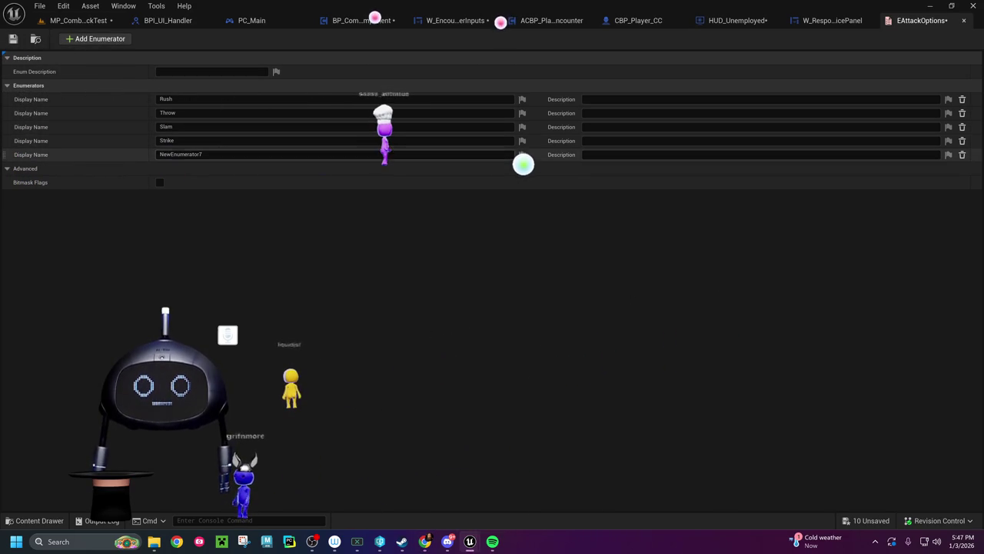
{"action": "left_click", "coordinate": [227, 155]}
{"action": "type", "text": "MaxCount"}
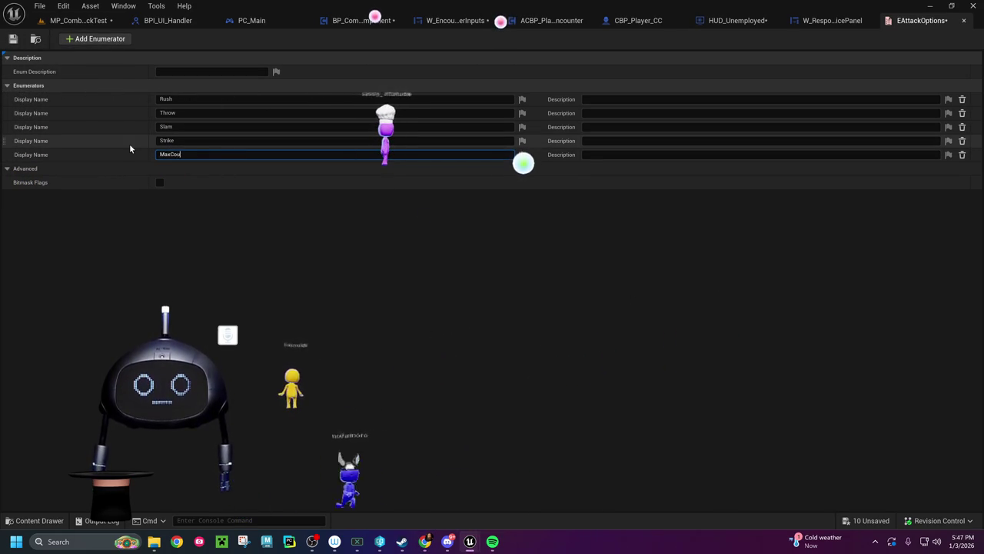
{"action": "key", "text": "Return"}
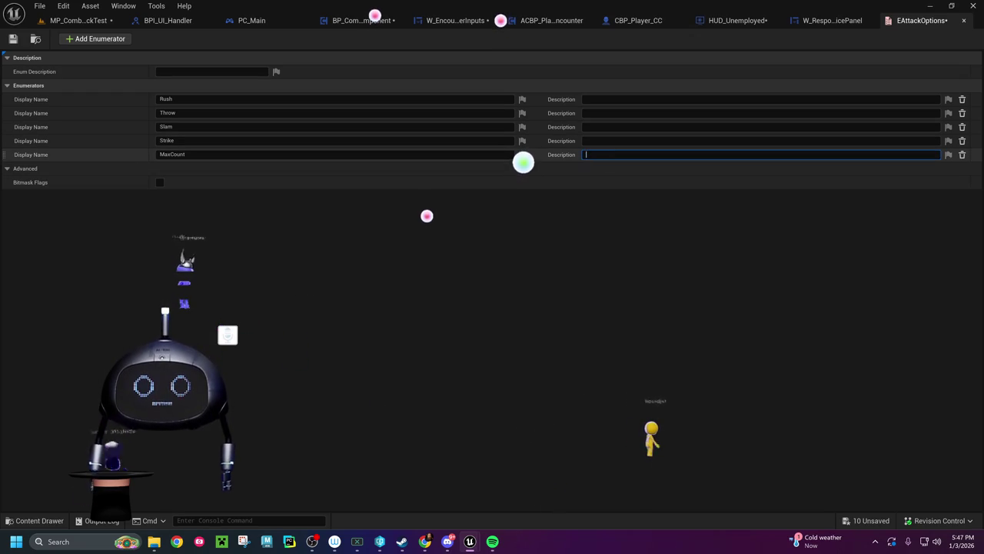
Step: Remove the MaxCount enumerator, leaving Rush, Throw, Slam and Strike
{"action": "right_click", "coordinate": [56, 152]}
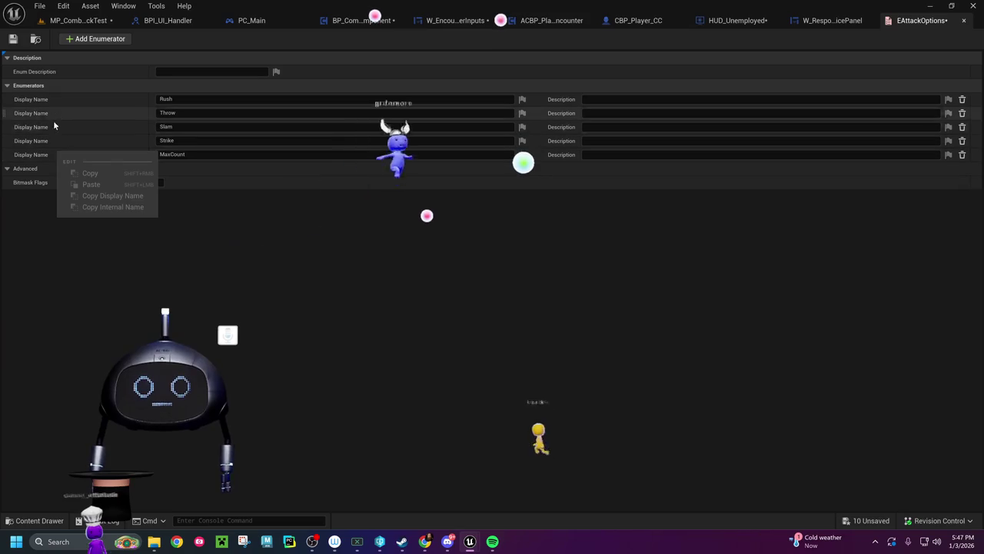
{"action": "right_click", "coordinate": [4, 154]}
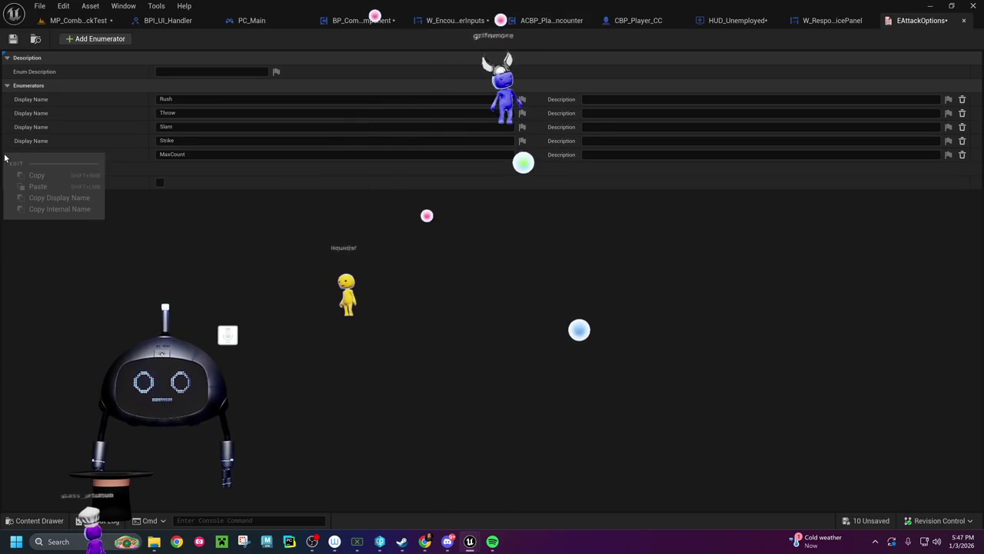
{"action": "left_click", "coordinate": [141, 155]}
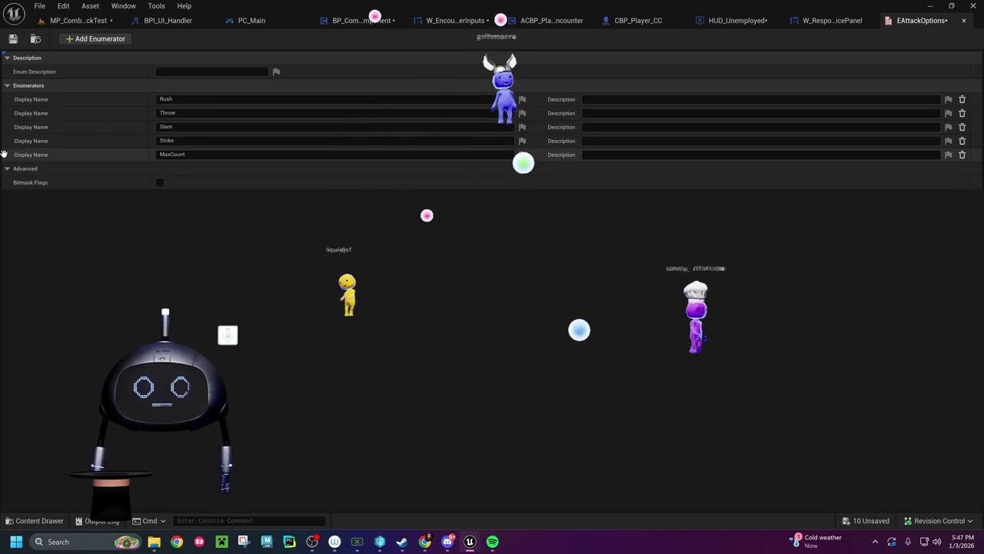
{"action": "right_click", "coordinate": [4, 154]}
{"action": "left_click", "coordinate": [128, 159]}
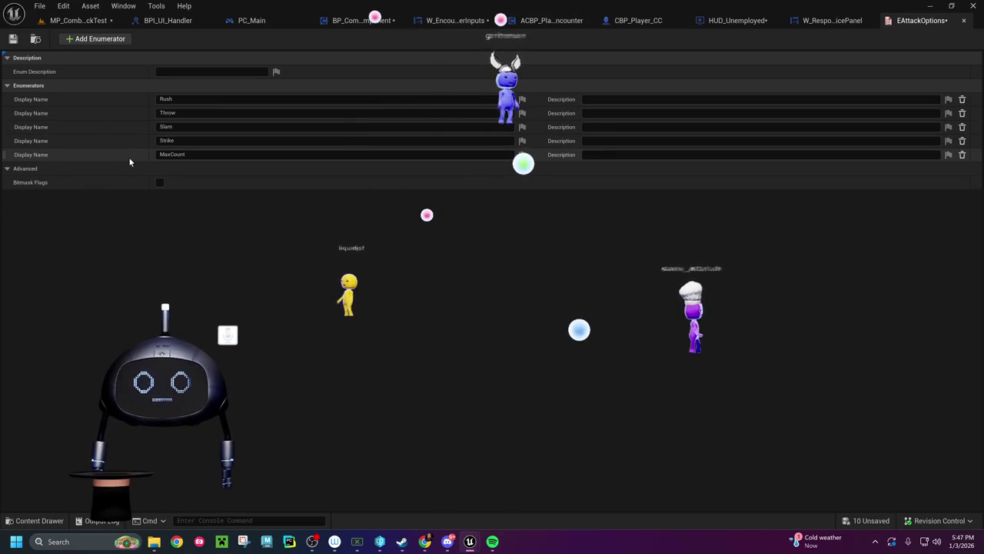
{"action": "left_click", "coordinate": [962, 154]}
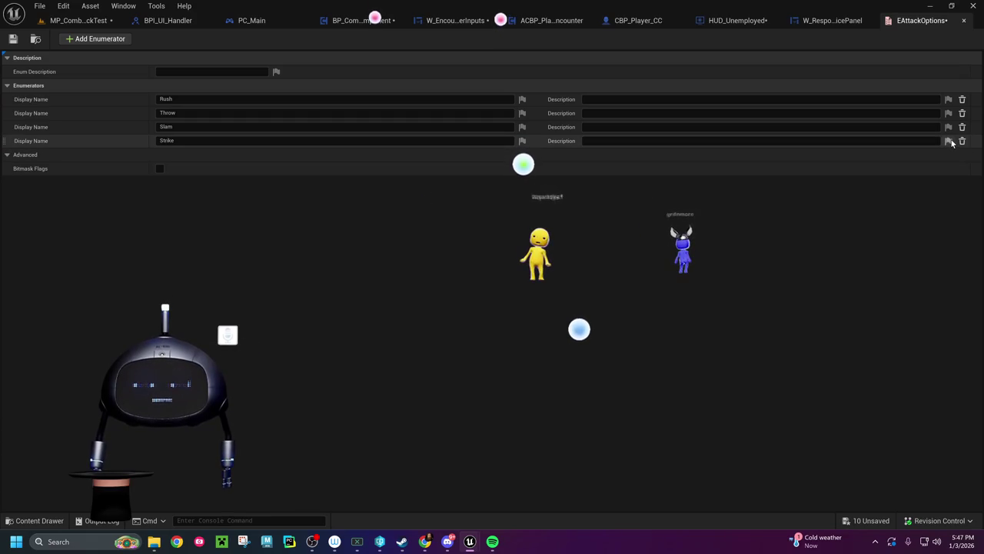
Step: Check out and save EAttackOptions, then switch to W_EncounterPlayerInputs
{"action": "left_click", "coordinate": [13, 38]}
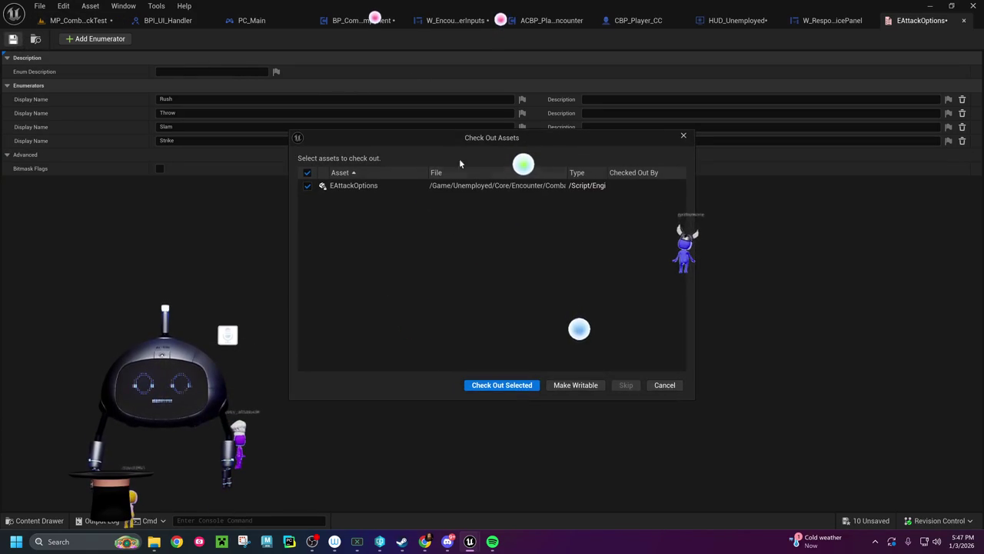
{"action": "left_click", "coordinate": [502, 385]}
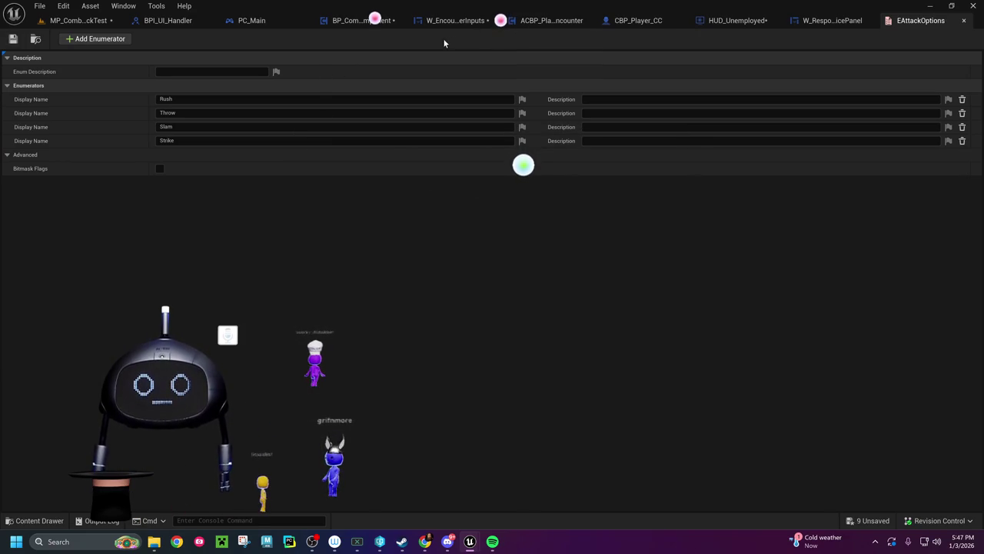
{"action": "left_click", "coordinate": [458, 20]}
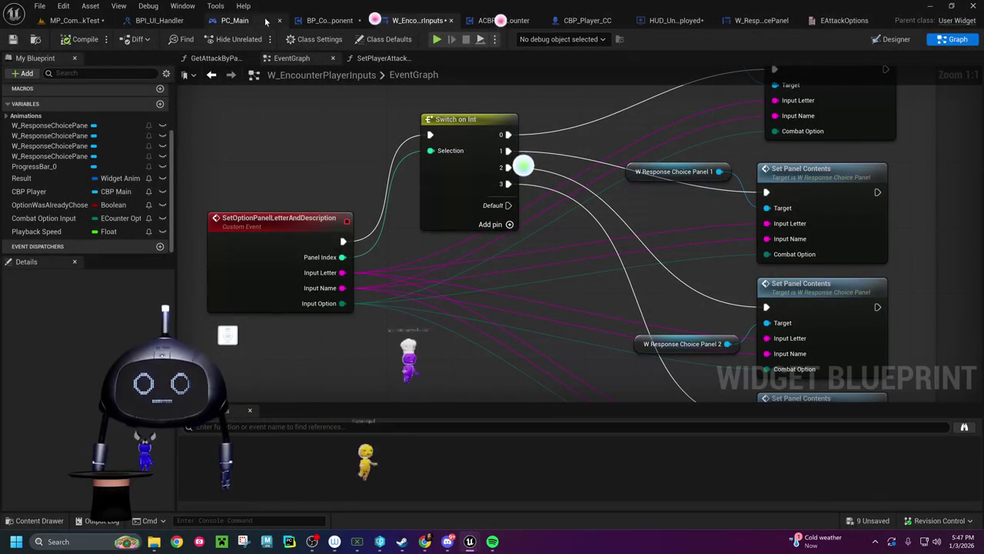
Step: Bring BP_CombatClockComponent's GetRequiredCounter graph into view, showing the attack-to-counter mapping
{"action": "left_click", "coordinate": [327, 20]}
{"action": "mouse_move", "coordinate": [324, 292]}
{"action": "left_mouse_down"}
{"action": "mouse_move", "coordinate": [390, 248]}
{"action": "mouse_move", "coordinate": [617, 258]}
{"action": "left_mouse_up"}
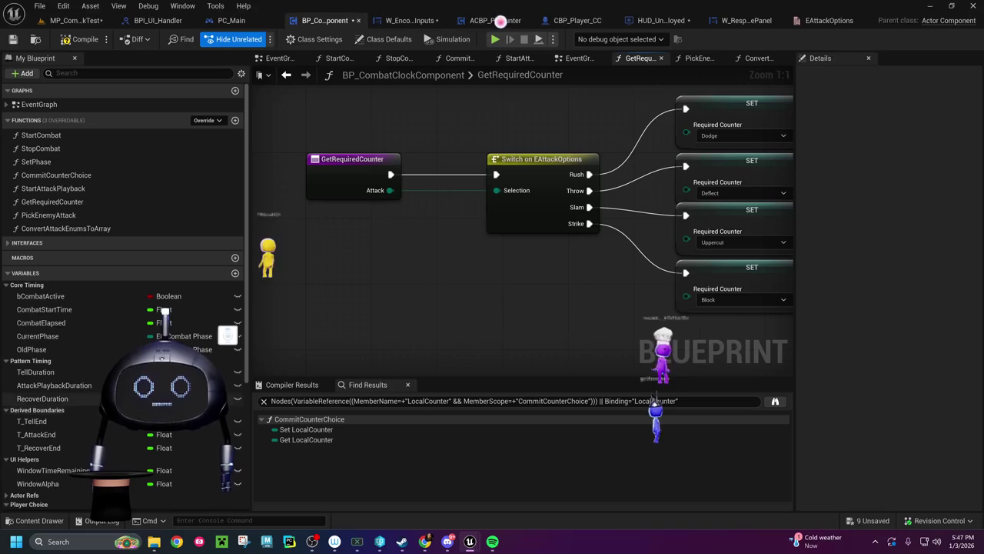
{"action": "scroll", "coordinate": [123, 231], "scroll_direction": "down", "scroll_amount": 3}
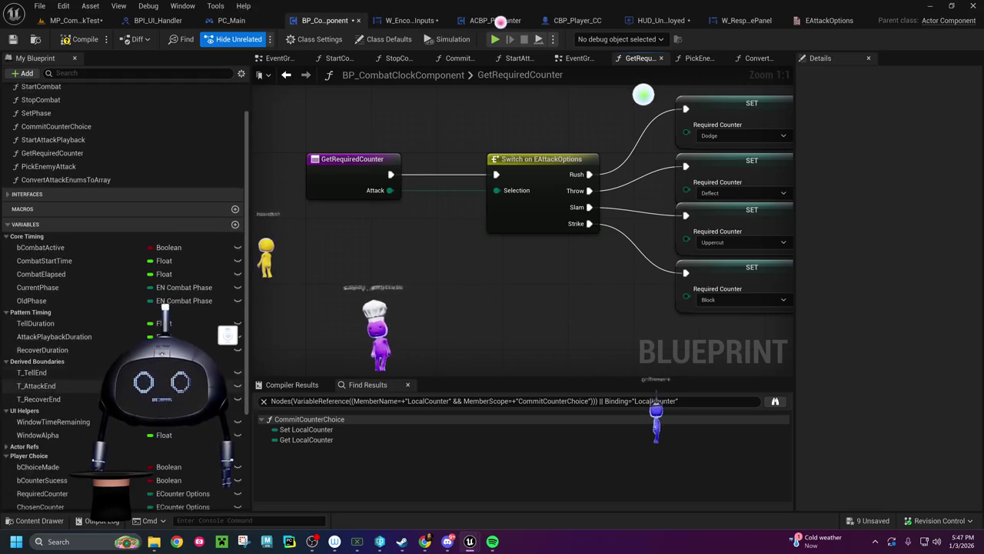
{"action": "scroll", "coordinate": [124, 230], "scroll_direction": "down", "scroll_amount": 5}
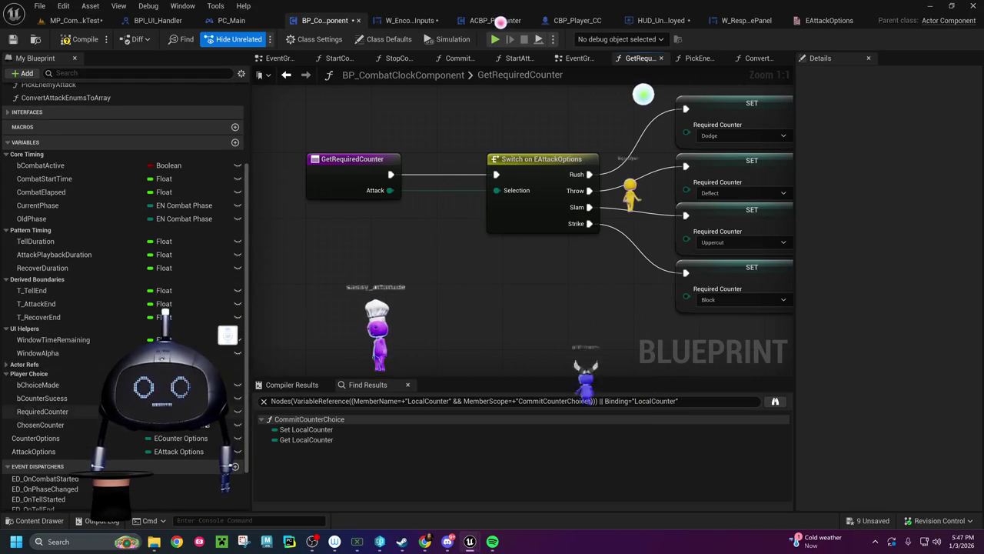
{"action": "scroll", "coordinate": [225, 393], "scroll_direction": "down", "scroll_amount": 2}
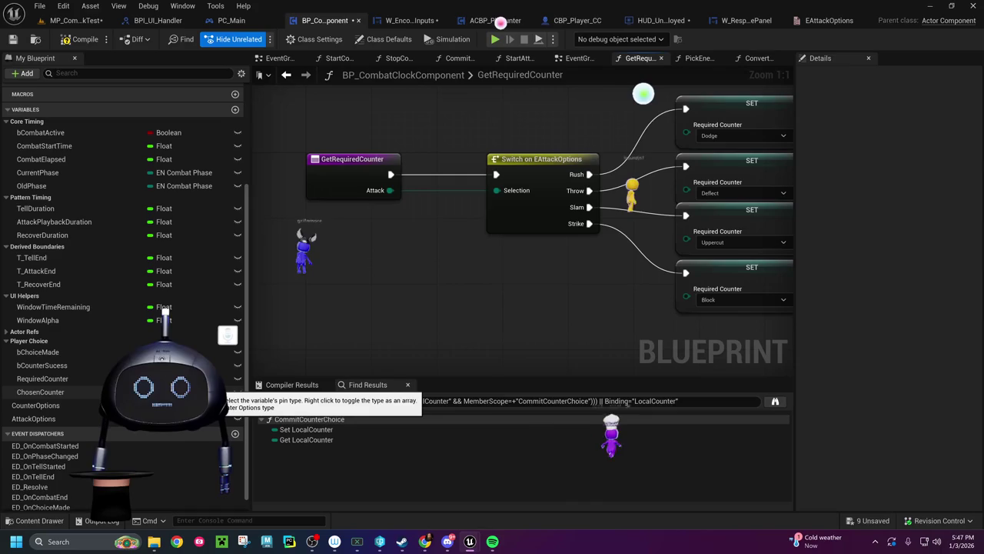
{"action": "left_click", "coordinate": [510, 401]}
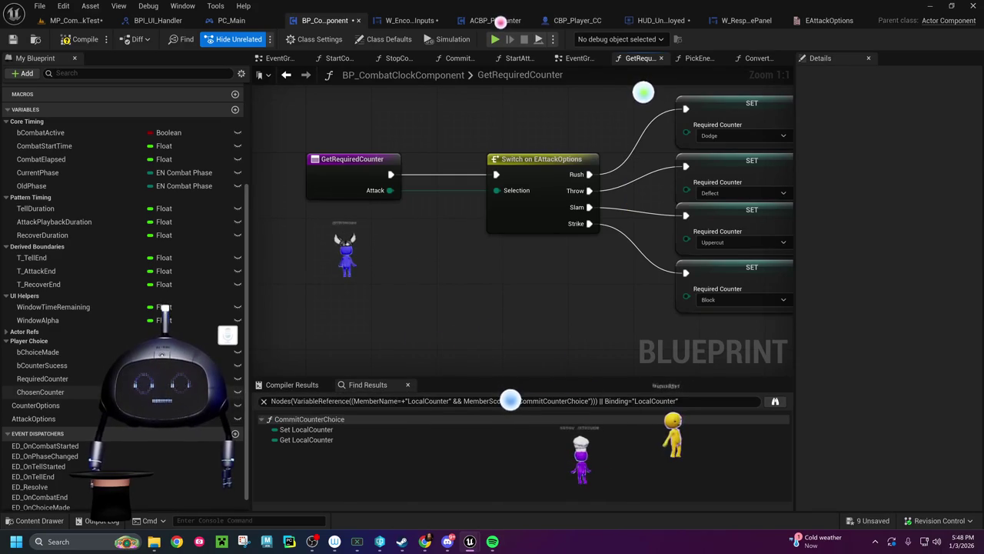
Step: Create a variable AttackOptionArray of type ECounterOptions, leaving the type unchanged
{"action": "left_click", "coordinate": [235, 110]}
{"action": "type", "text": "AttackO"}
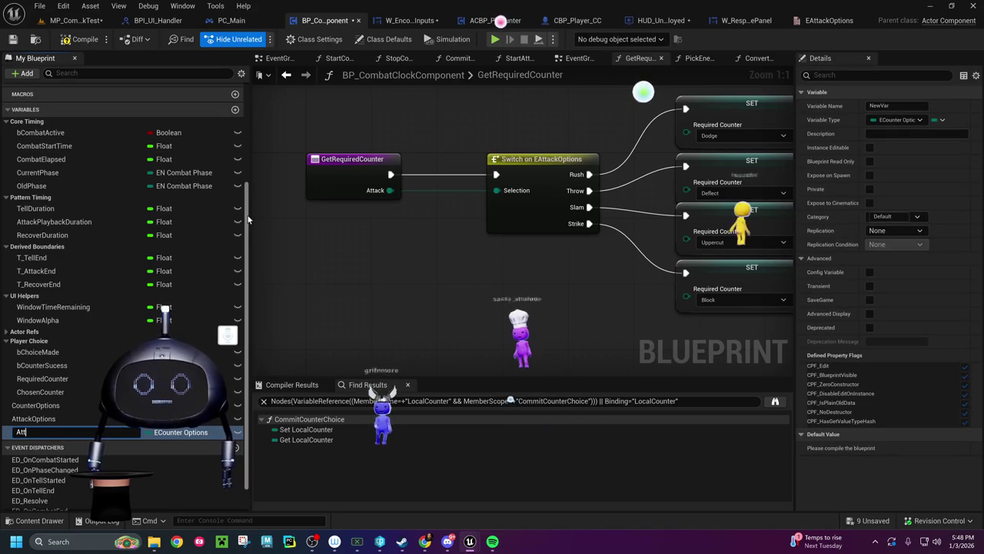
{"action": "type", "text": "pt"}
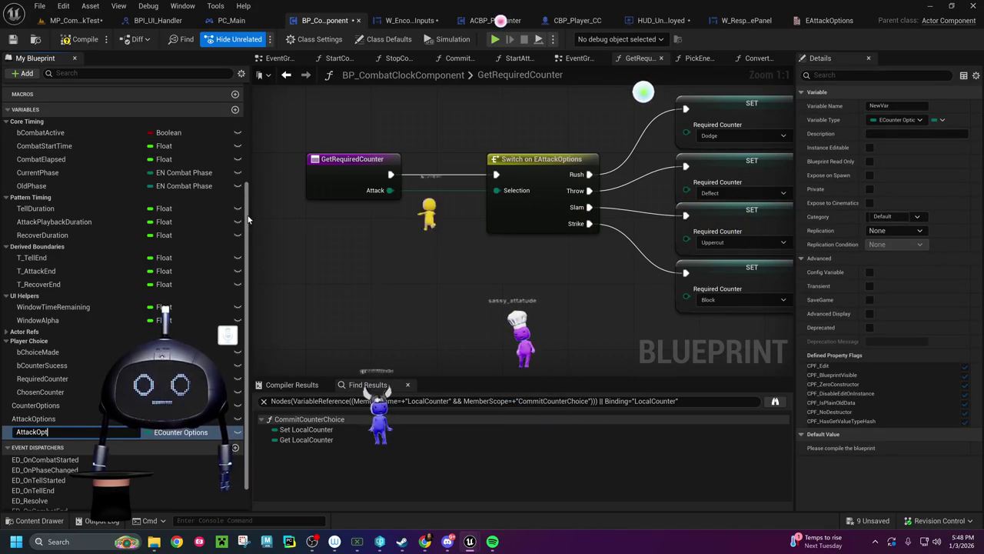
{"action": "type", "text": "ionArray"}
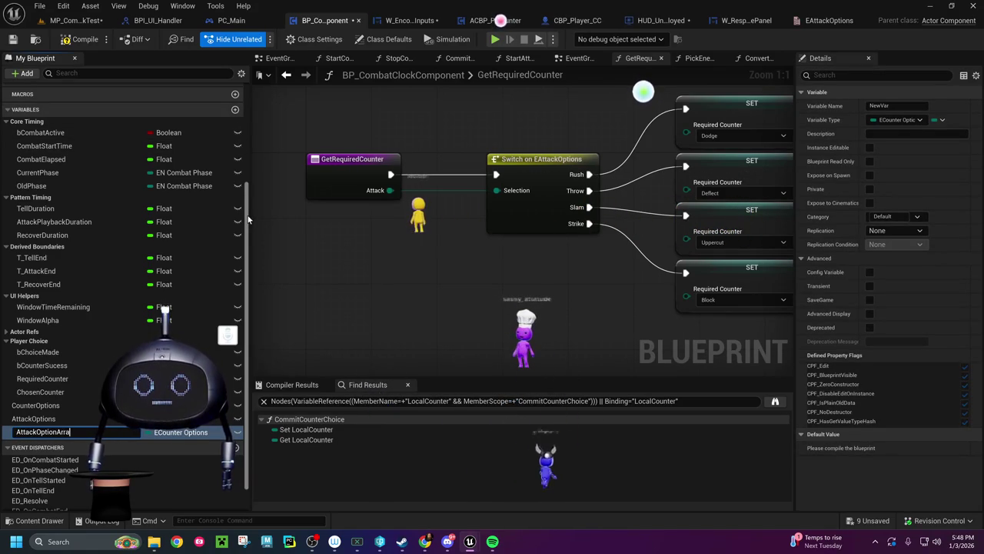
{"action": "key", "text": "Return"}
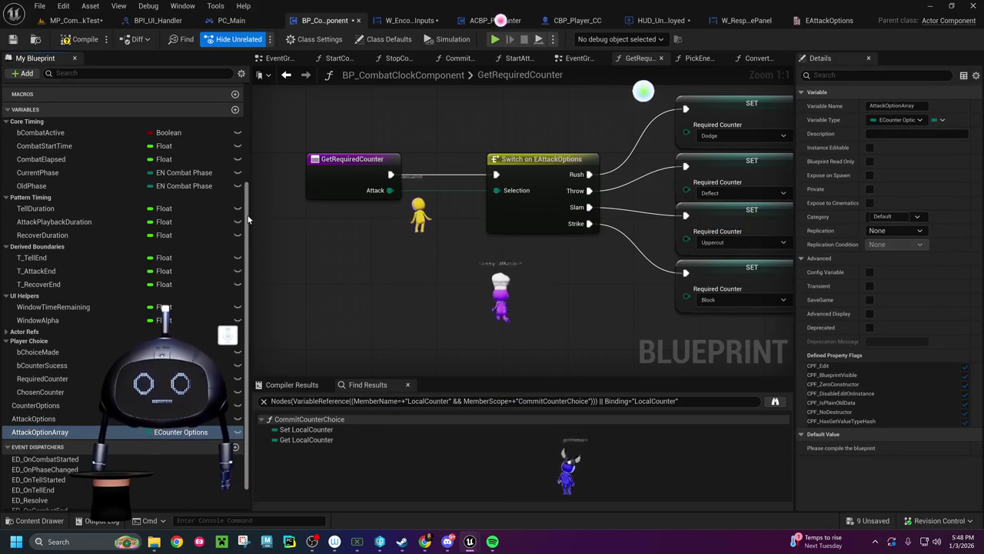
{"action": "left_click", "coordinate": [197, 433]}
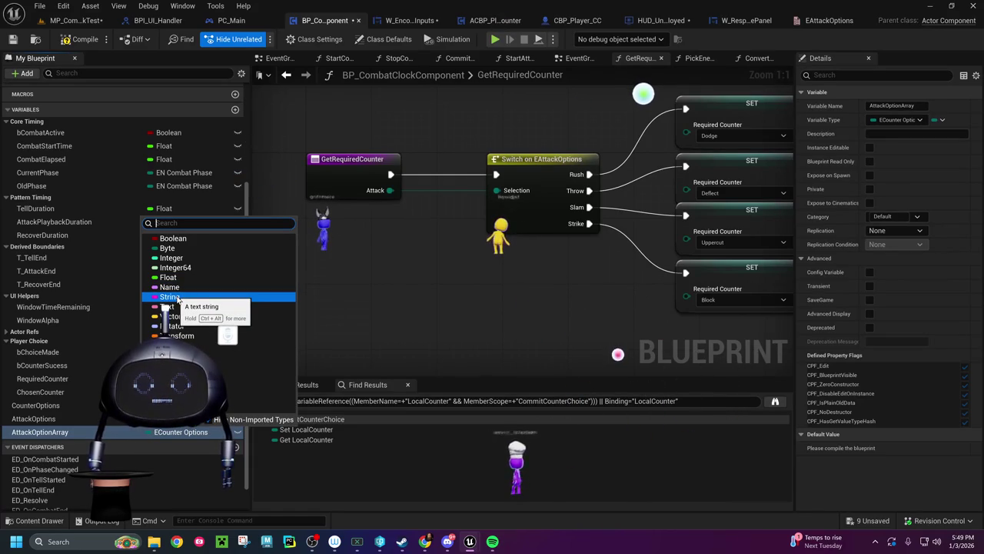
{"action": "left_click", "coordinate": [451, 309]}
{"action": "left_click", "coordinate": [171, 433]}
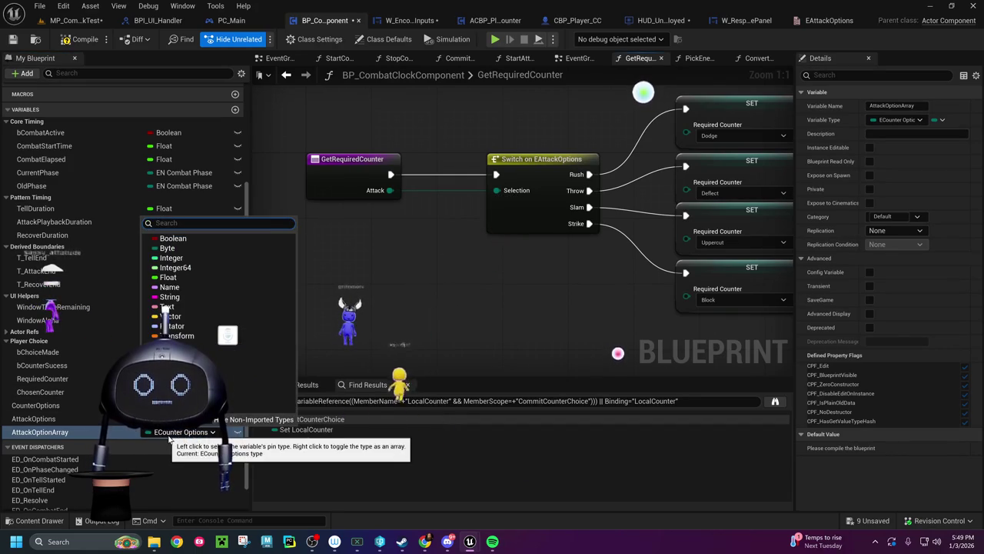
{"action": "left_click", "coordinate": [113, 438]}
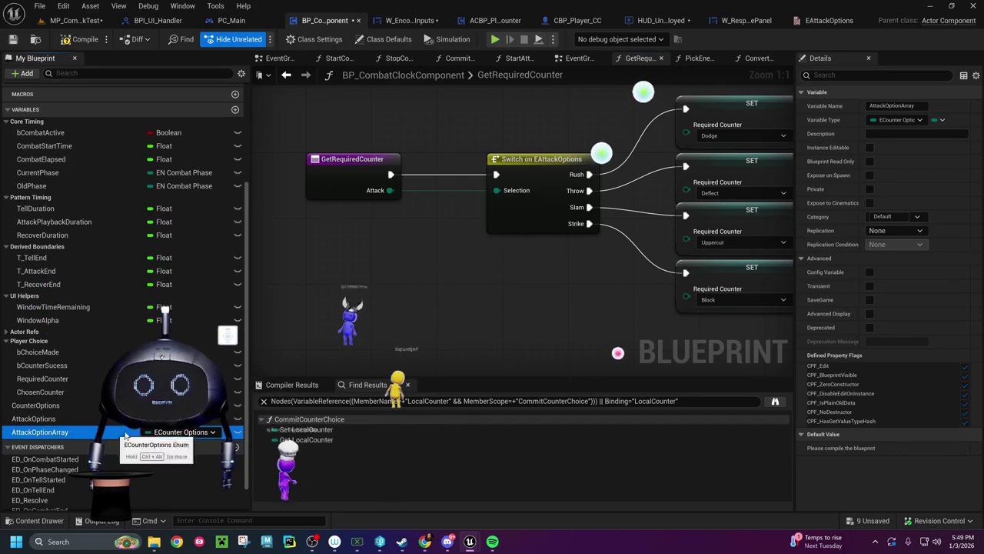
{"action": "key", "text": "F2"}
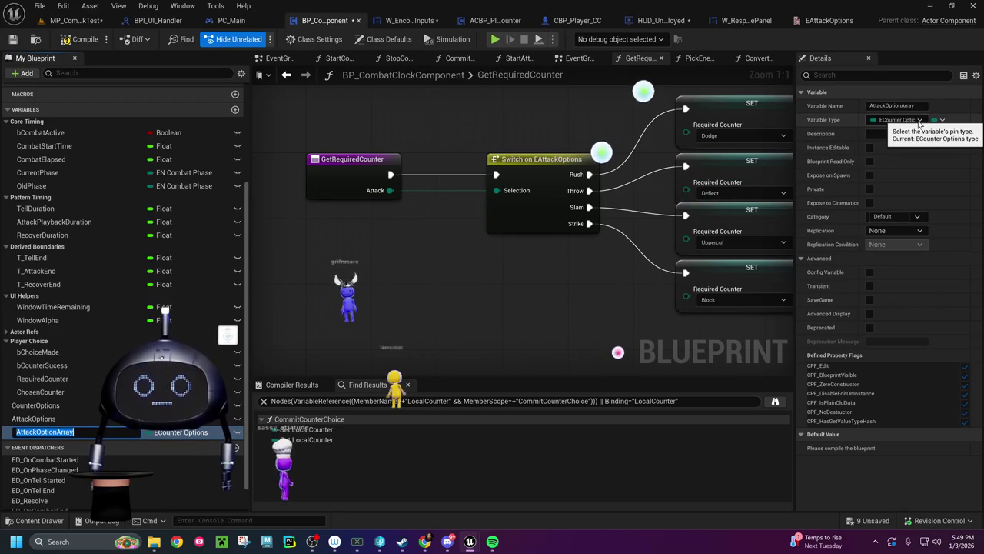
Step: Make AttackOptionArray a Map with Integer values and compile
{"action": "left_click", "coordinate": [939, 120]}
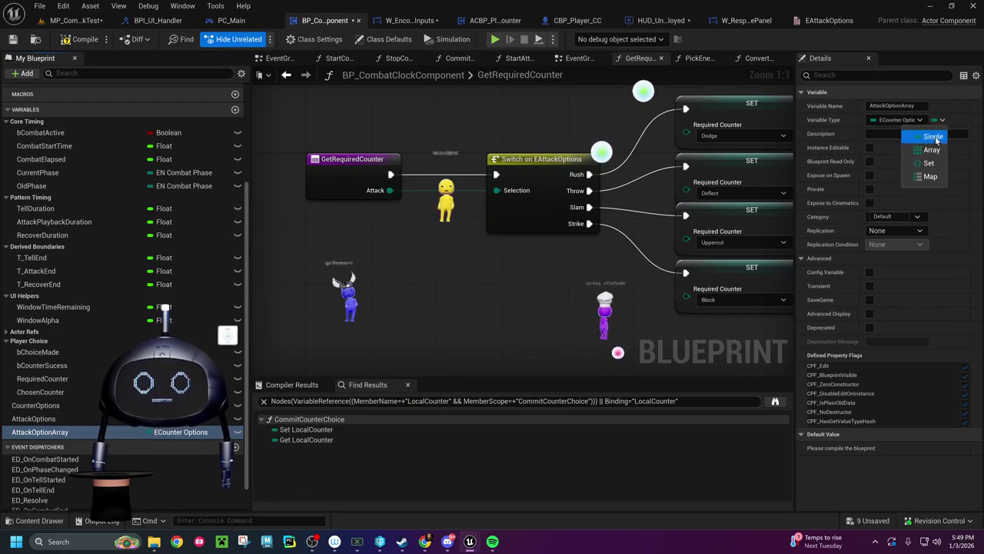
{"action": "left_click", "coordinate": [929, 163]}
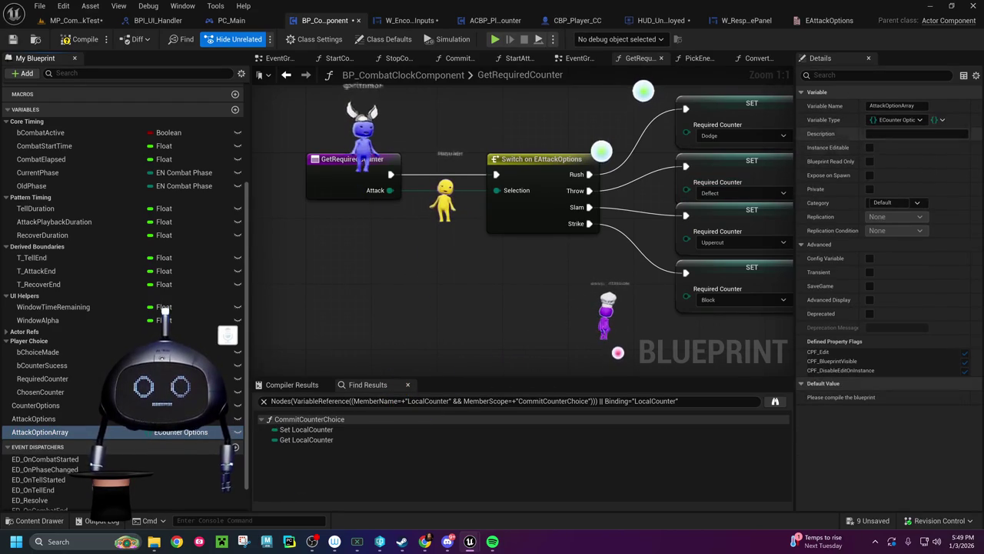
{"action": "left_click", "coordinate": [942, 121]}
{"action": "left_click", "coordinate": [931, 177]}
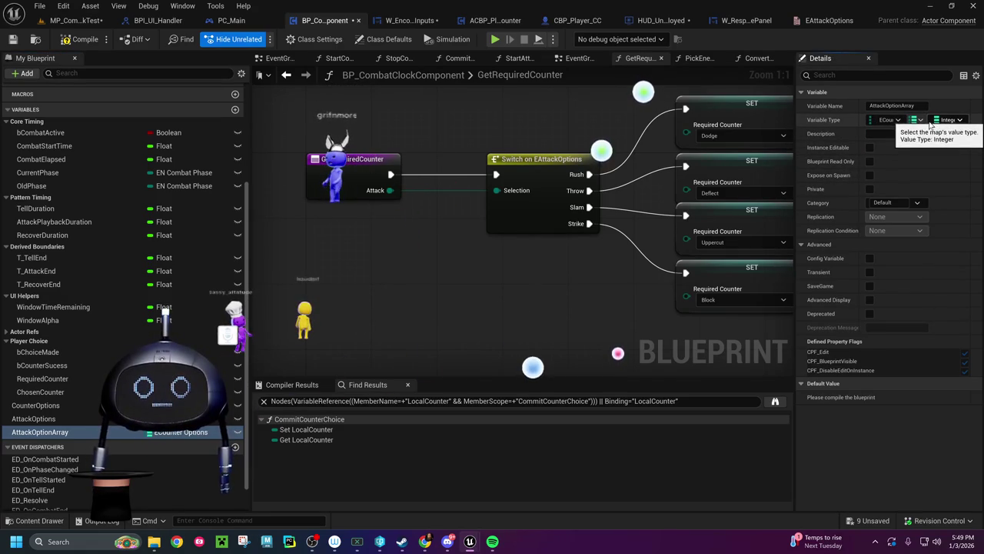
{"action": "left_click", "coordinate": [92, 44]}
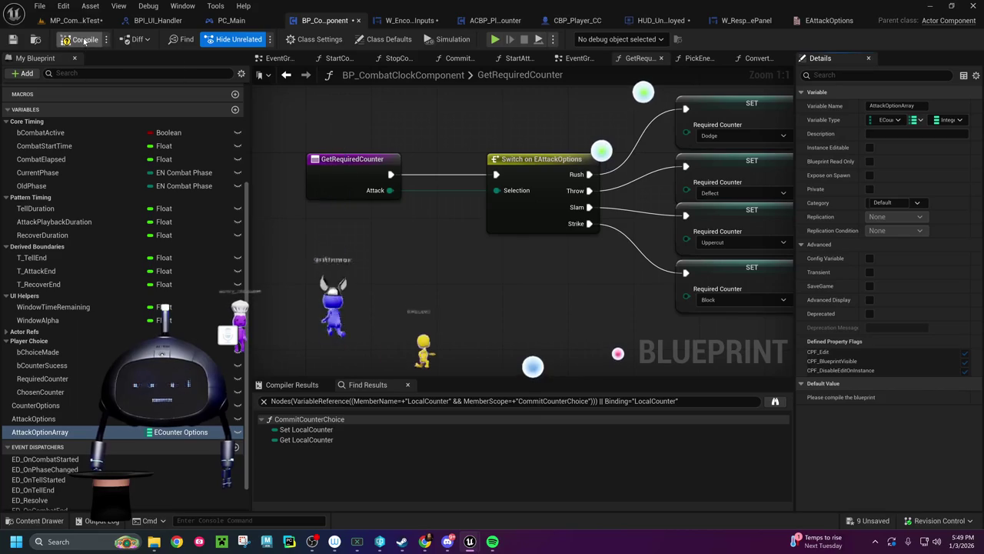
Step: Add four map entries keyed Deflect, Uppercut, Block and Dodge, each 0
{"action": "left_click", "coordinate": [932, 397]}
{"action": "left_click", "coordinate": [933, 397]}
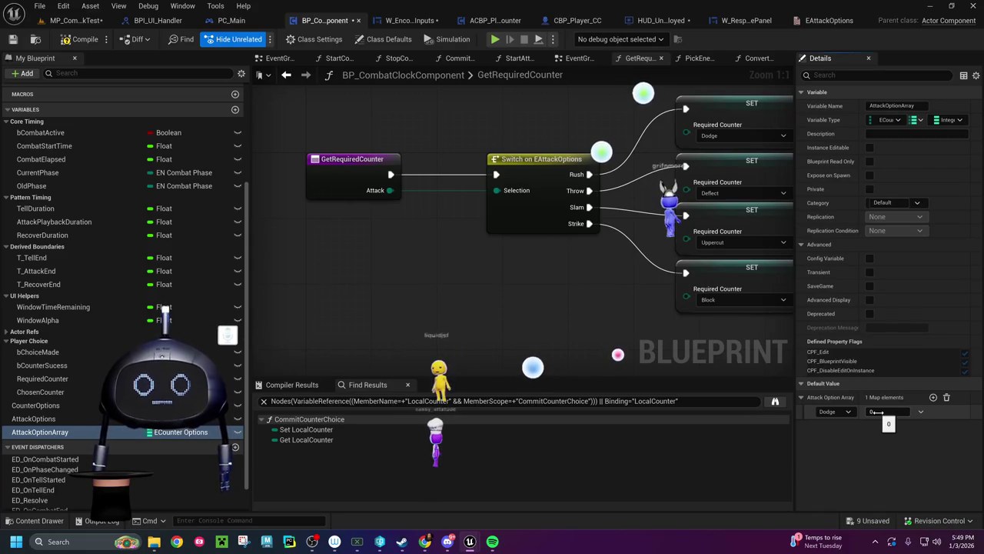
{"action": "left_click", "coordinate": [845, 411]}
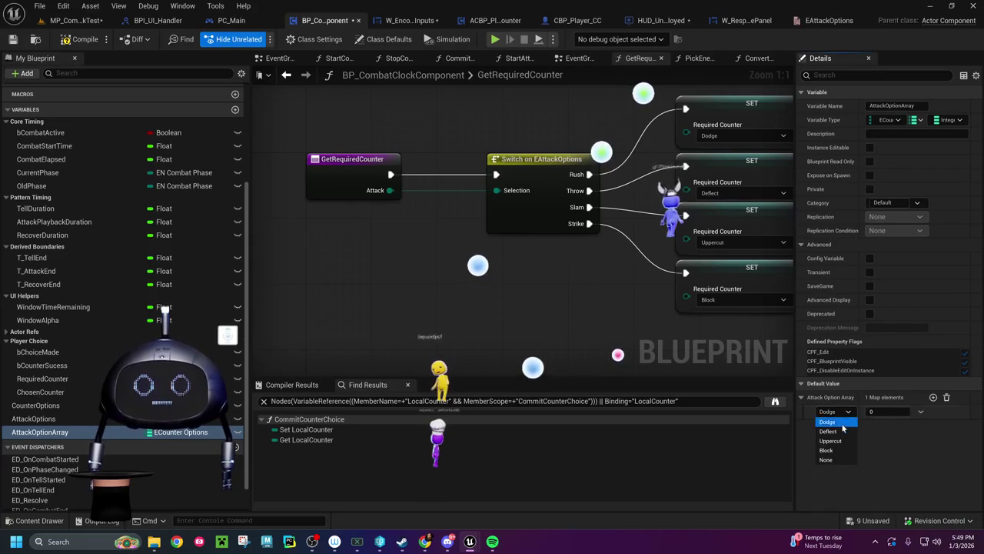
{"action": "left_click", "coordinate": [831, 429]}
{"action": "left_click", "coordinate": [933, 396]}
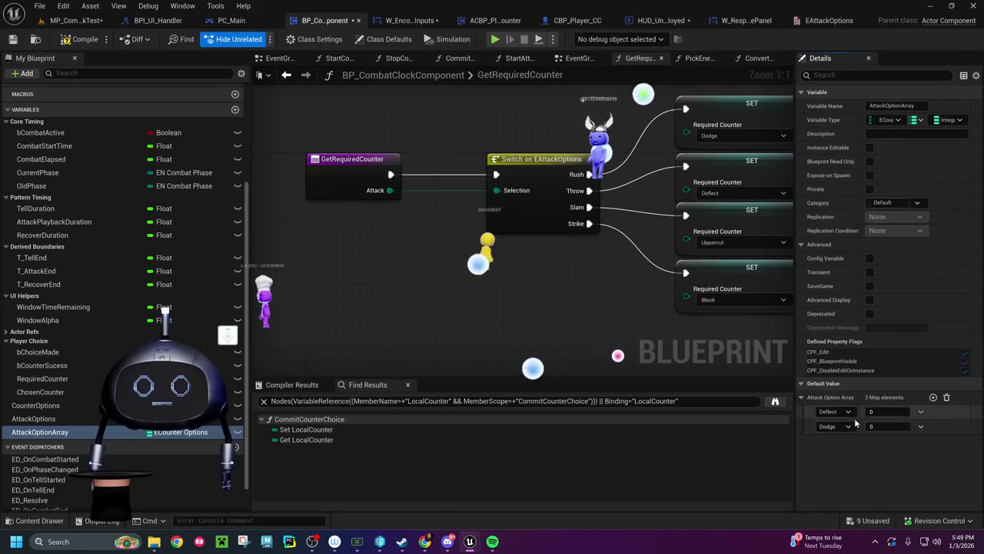
{"action": "left_click", "coordinate": [845, 426]}
{"action": "left_click", "coordinate": [832, 455]}
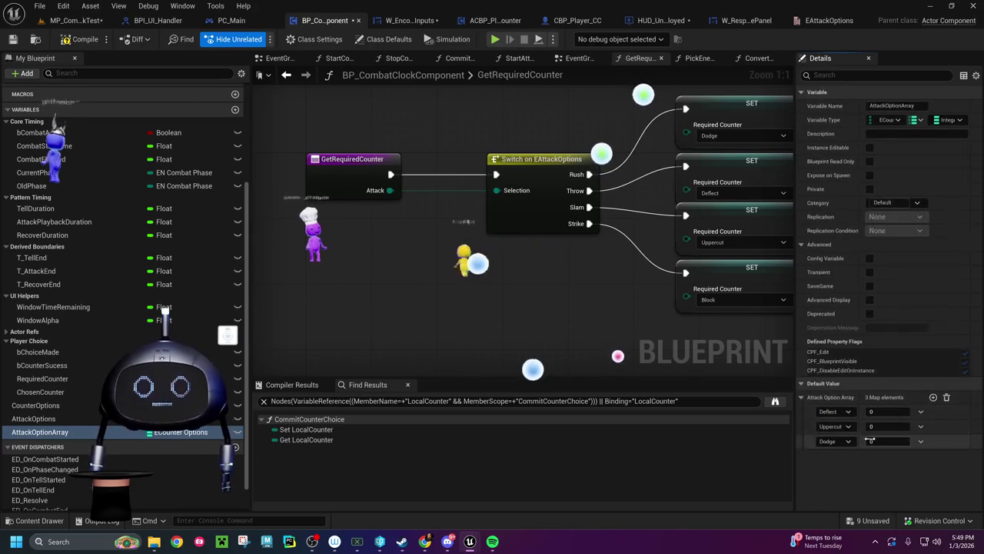
{"action": "left_click", "coordinate": [851, 440]}
{"action": "left_click", "coordinate": [837, 480]}
{"action": "left_click", "coordinate": [933, 397]}
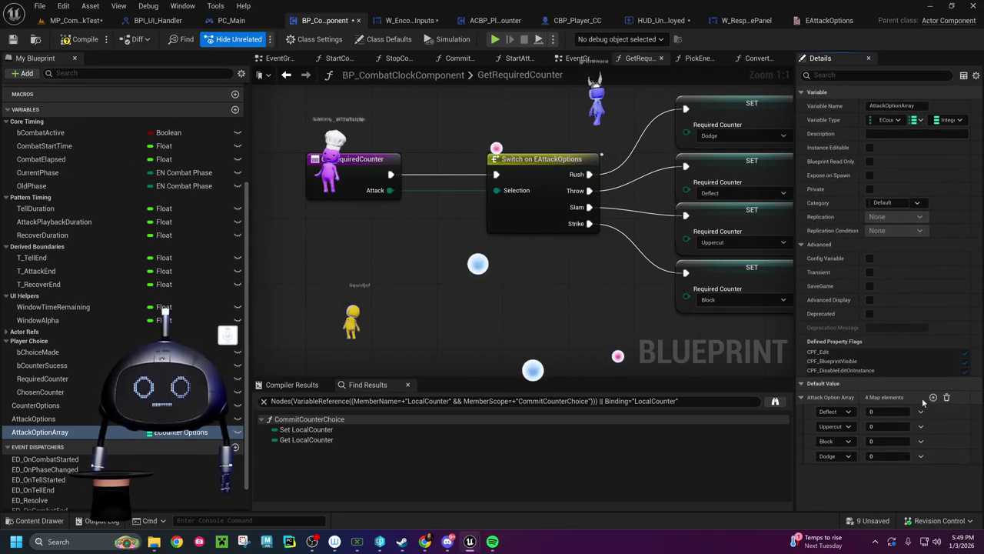
Step: Open the map key type choices for AttackOptionArray
{"action": "left_click", "coordinate": [177, 433]}
{"action": "key", "text": "Escape"}
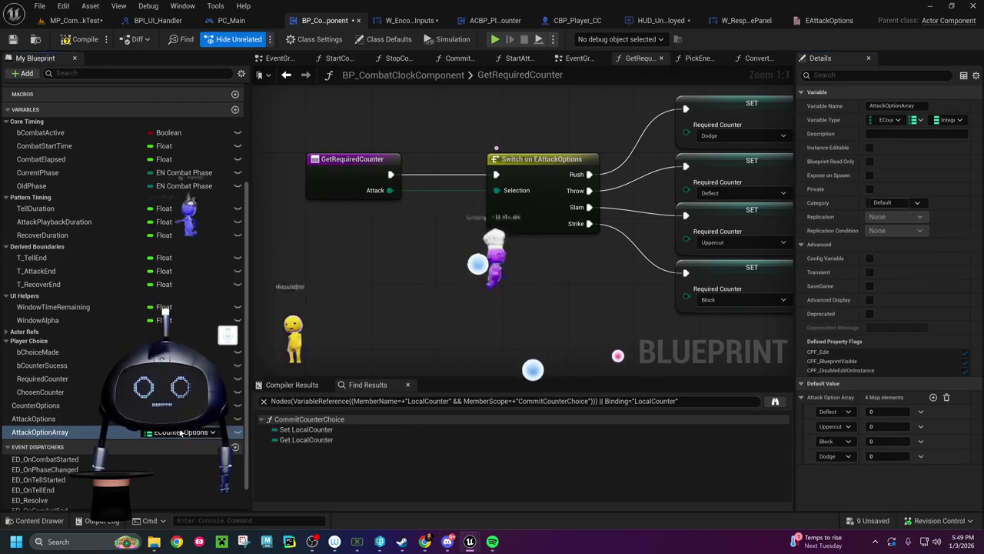
{"action": "left_click", "coordinate": [896, 122]}
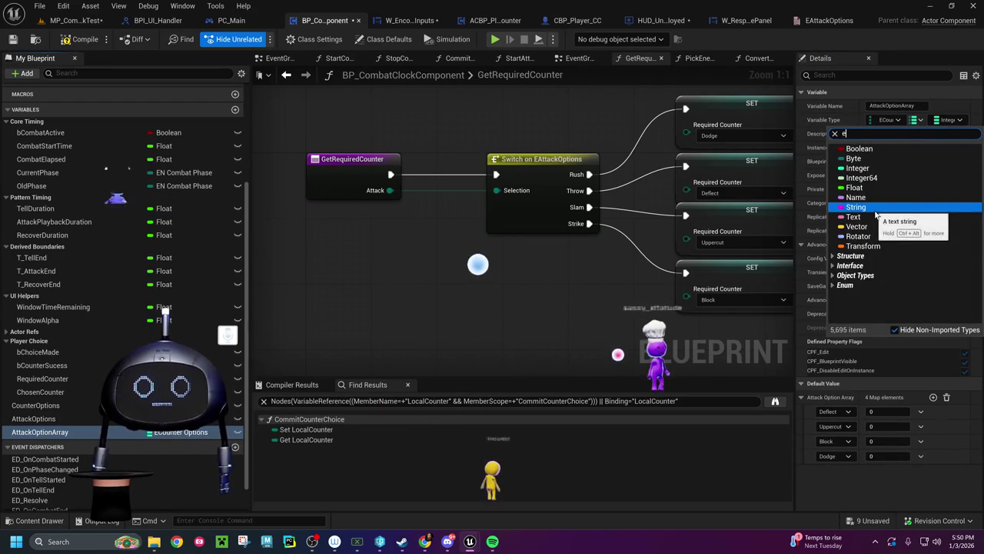
Step: Change the map's key type to EAttack Options
{"action": "type", "text": "eattack"}
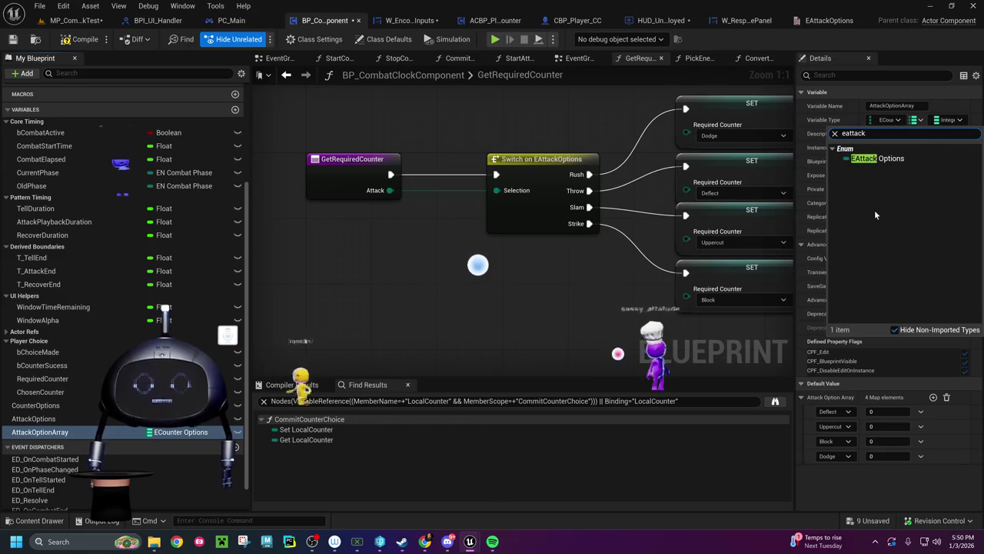
{"action": "left_click", "coordinate": [896, 160]}
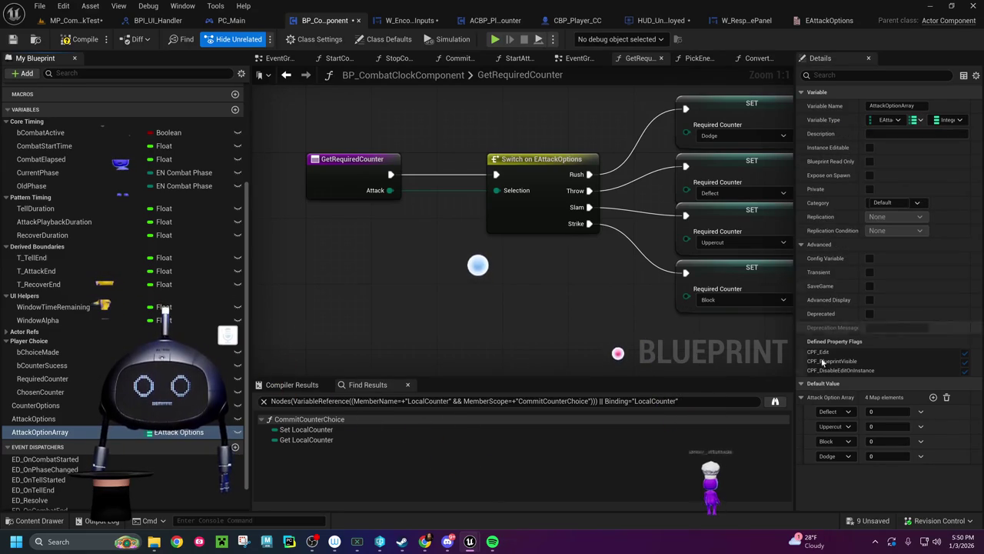
{"action": "left_click", "coordinate": [842, 413]}
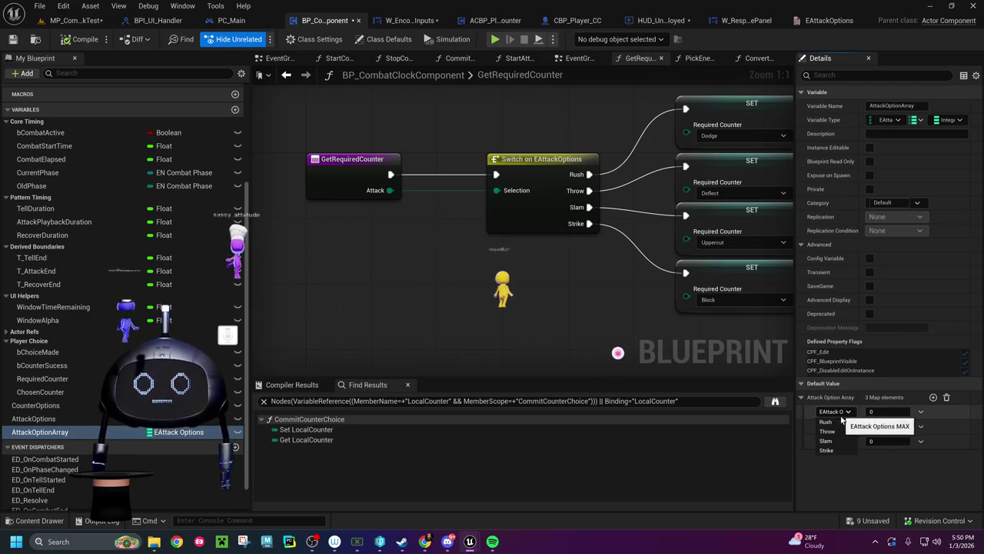
Step: Set the map keys to Strike, Throw, Slam and Rush
{"action": "left_click", "coordinate": [836, 422]}
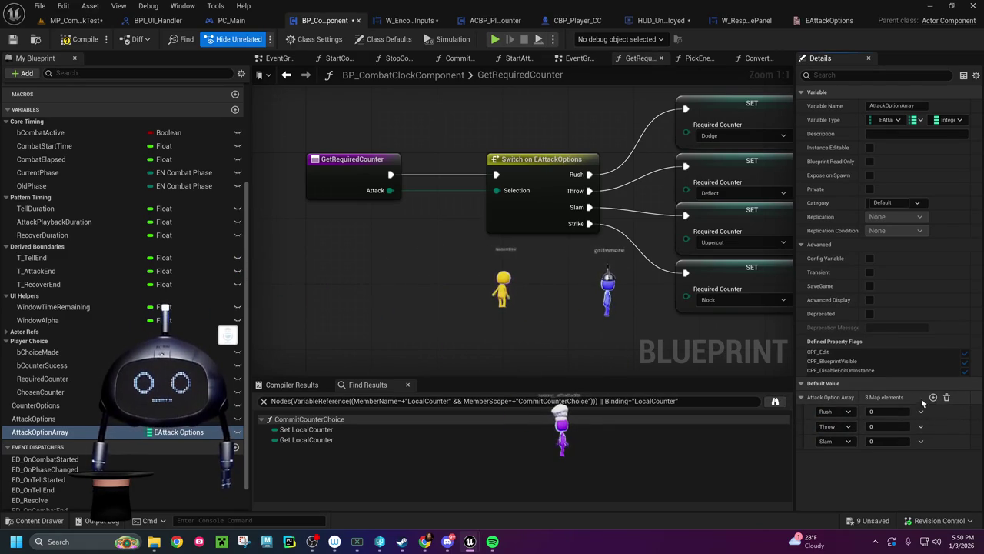
{"action": "left_click", "coordinate": [932, 397]}
{"action": "left_click", "coordinate": [838, 411]}
{"action": "left_click", "coordinate": [837, 450]}
{"action": "left_click", "coordinate": [933, 397]}
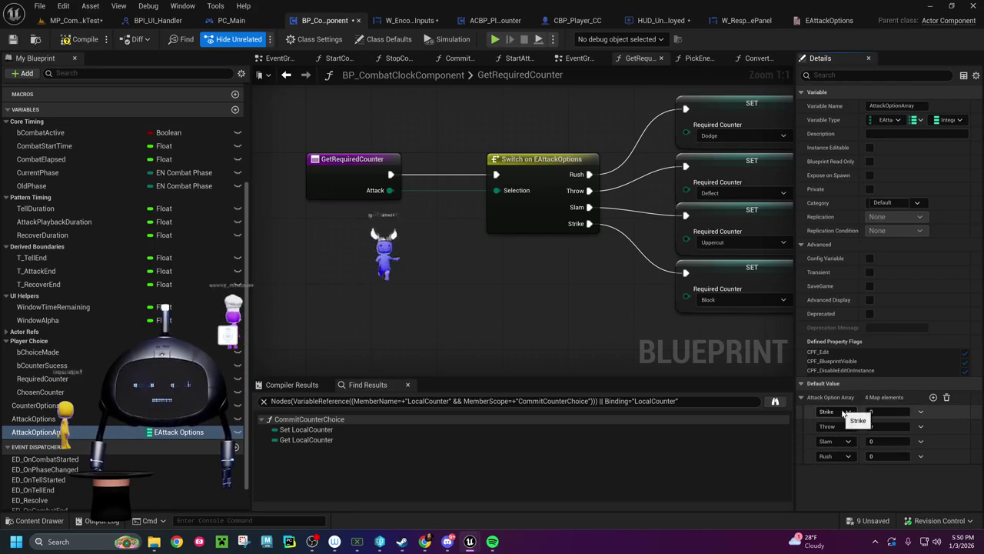
{"action": "left_click", "coordinate": [837, 456]}
{"action": "left_click", "coordinate": [837, 495]}
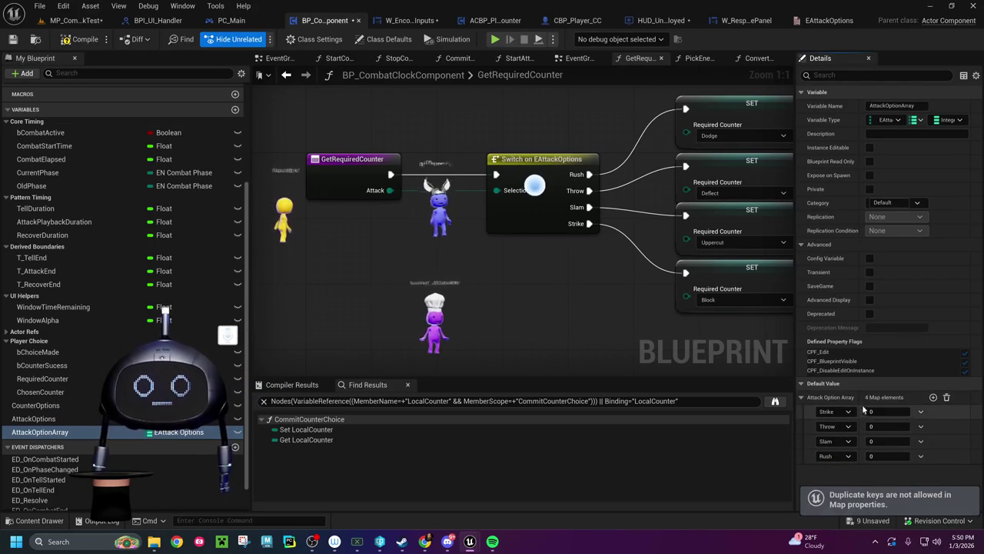
{"action": "left_click", "coordinate": [874, 413]}
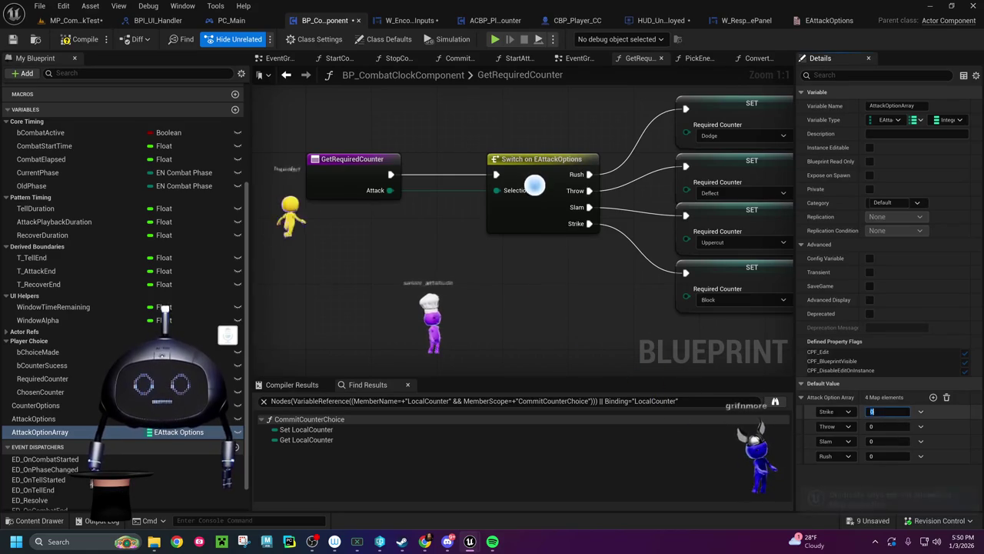
Step: Give Strike value 1, Throw 2 and Slam 3, then compile
{"action": "type", "text": "1"}
{"action": "key", "text": "Tab"}
{"action": "type", "text": "2"}
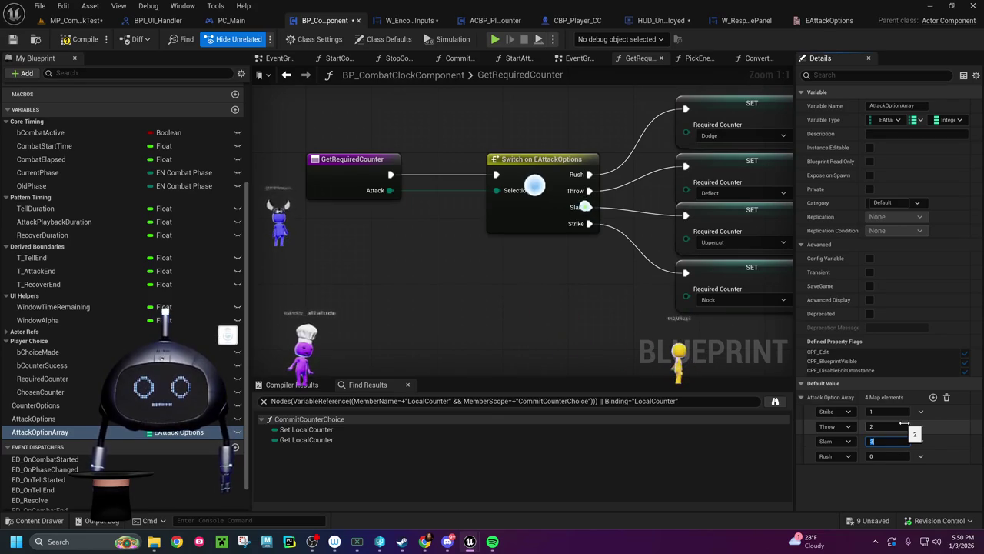
{"action": "type", "text": "3"}
{"action": "left_click", "coordinate": [76, 40]}
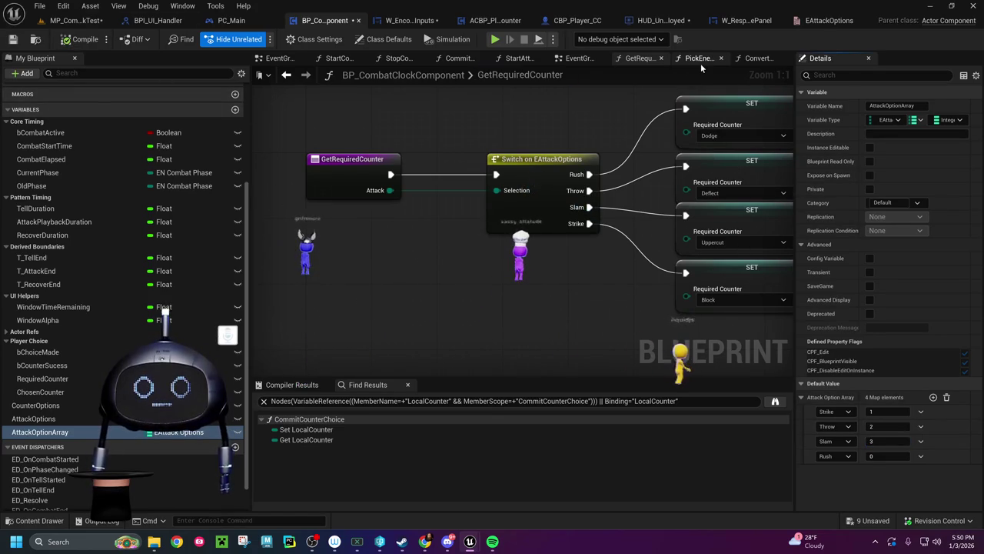
Step: In PickEnemyAttack, replace the old Attack Options node with an AttackOptionArray getter feeding a Length node
{"action": "left_click", "coordinate": [700, 60]}
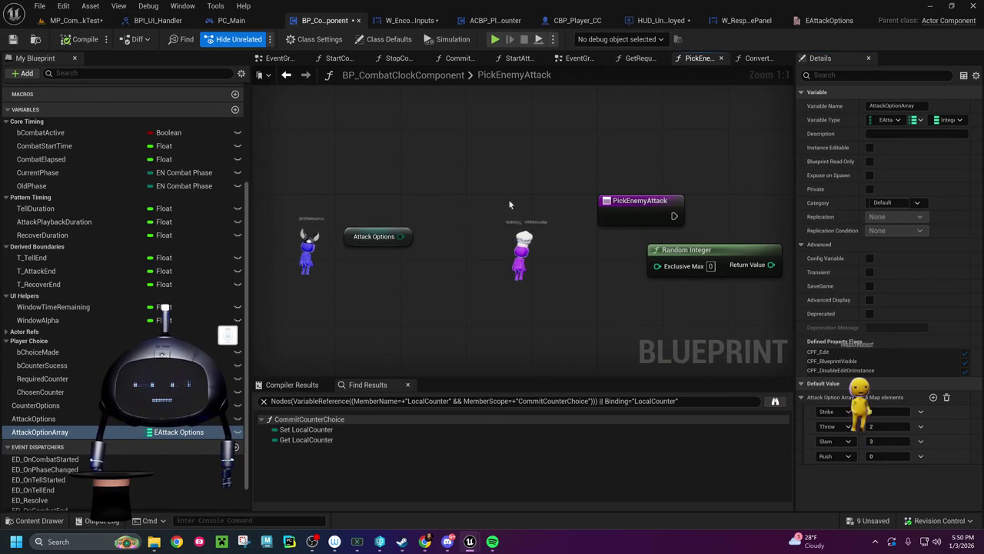
{"action": "left_click_drag", "start_coordinate": [465, 248], "coordinate": [386, 214]}
{"action": "left_click_drag", "start_coordinate": [304, 191], "coordinate": [290, 226]}
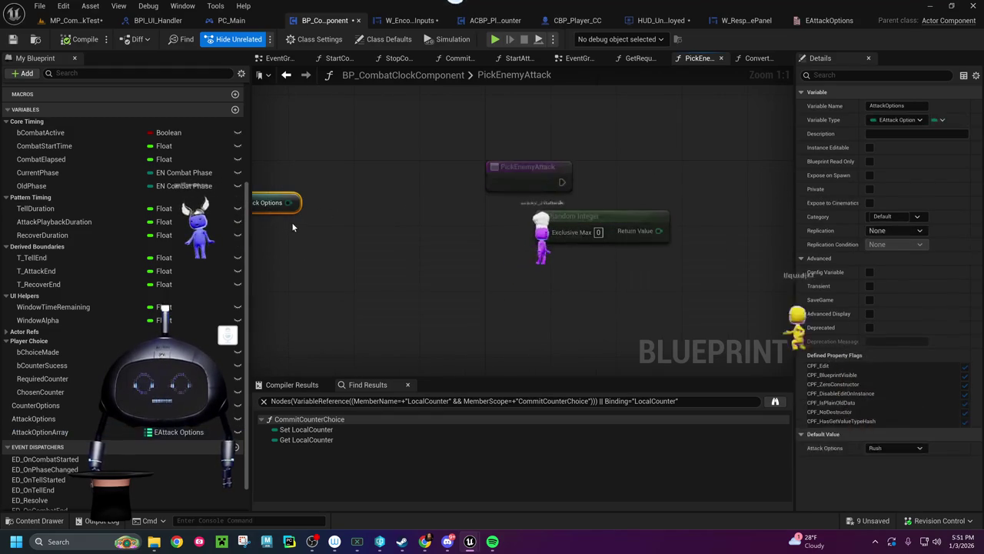
{"action": "key", "text": "Delete"}
{"action": "left_click_drag", "start_coordinate": [46, 431], "coordinate": [422, 260]}
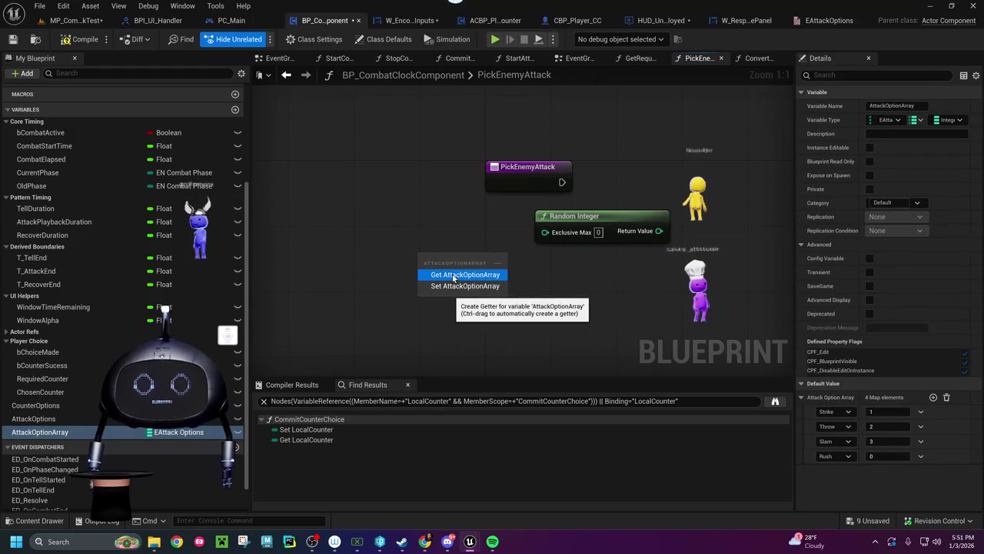
{"action": "left_click", "coordinate": [453, 273]}
{"action": "mouse_move", "coordinate": [452, 261]}
{"action": "left_mouse_down"}
{"action": "mouse_move", "coordinate": [335, 262]}
{"action": "mouse_move", "coordinate": [396, 284]}
{"action": "left_mouse_up"}
{"action": "type", "text": "len"}
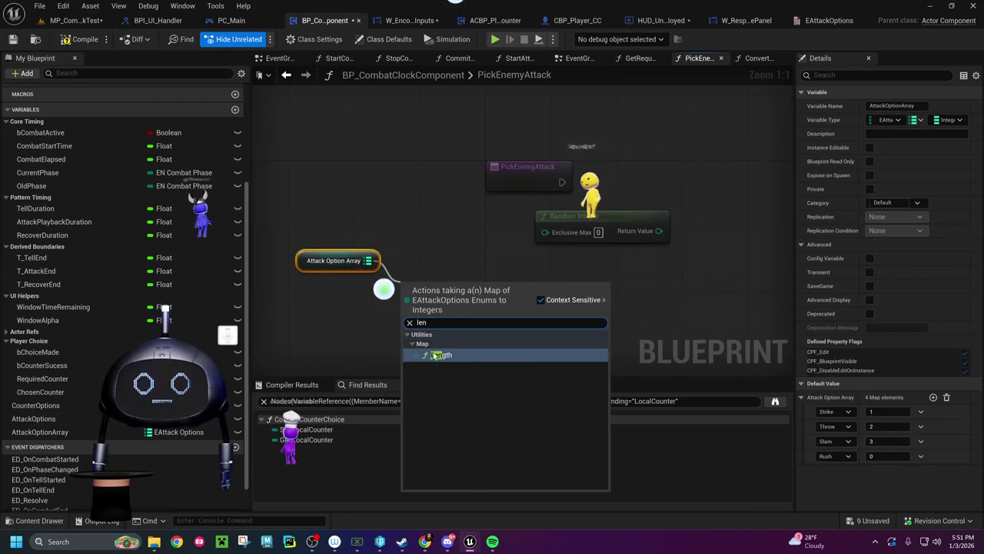
{"action": "key", "text": "Return"}
{"action": "left_click_drag", "start_coordinate": [498, 295], "coordinate": [543, 233]}
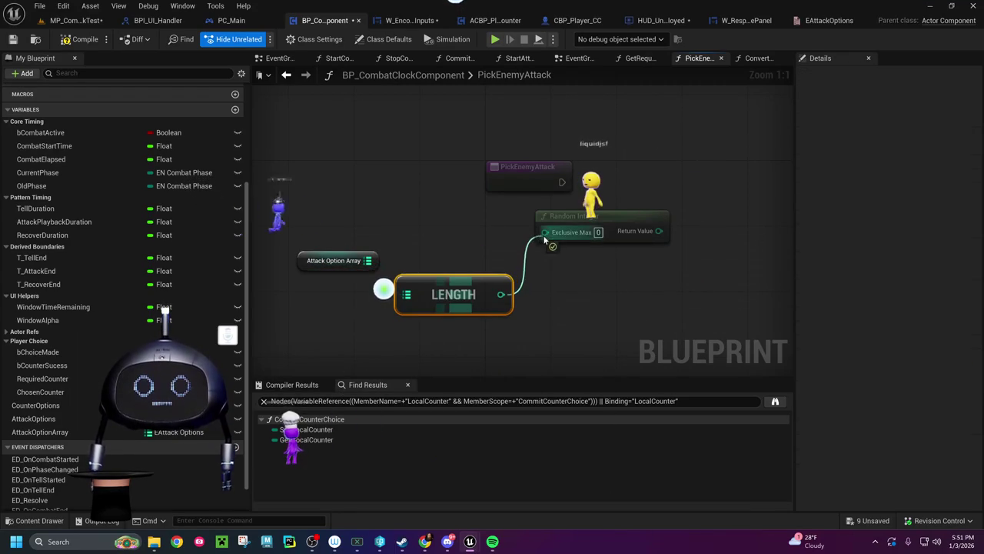
{"action": "mouse_move", "coordinate": [300, 259]}
{"action": "left_mouse_down"}
{"action": "mouse_move", "coordinate": [384, 243]}
{"action": "mouse_move", "coordinate": [406, 260]}
{"action": "left_mouse_up"}
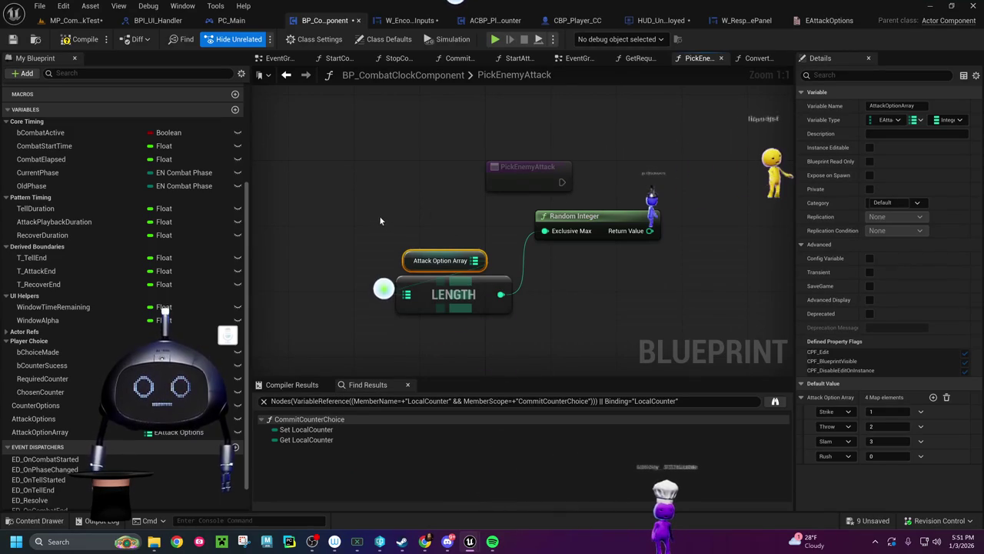
Step: Swap Random Integer for Random Integer in Range, wiring the map length into Max
{"action": "left_click", "coordinate": [575, 217]}
{"action": "key", "text": "Delete"}
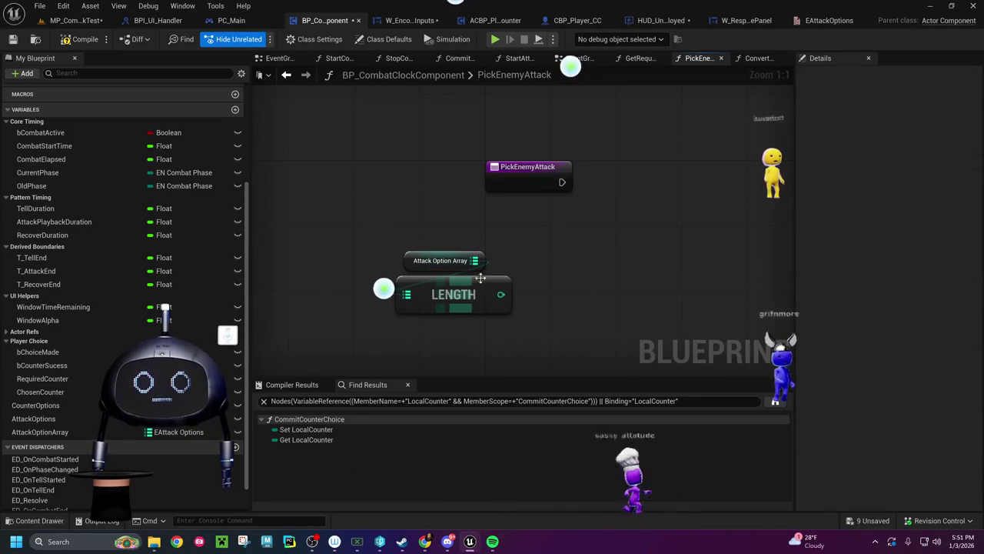
{"action": "right_click", "coordinate": [515, 256]}
{"action": "type", "text": "rand"}
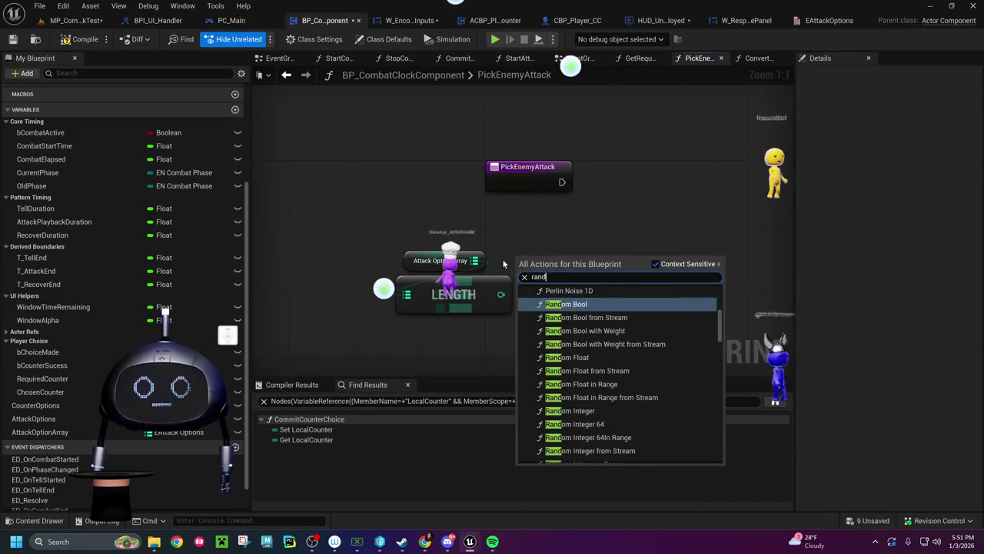
{"action": "type", "text": "om int"}
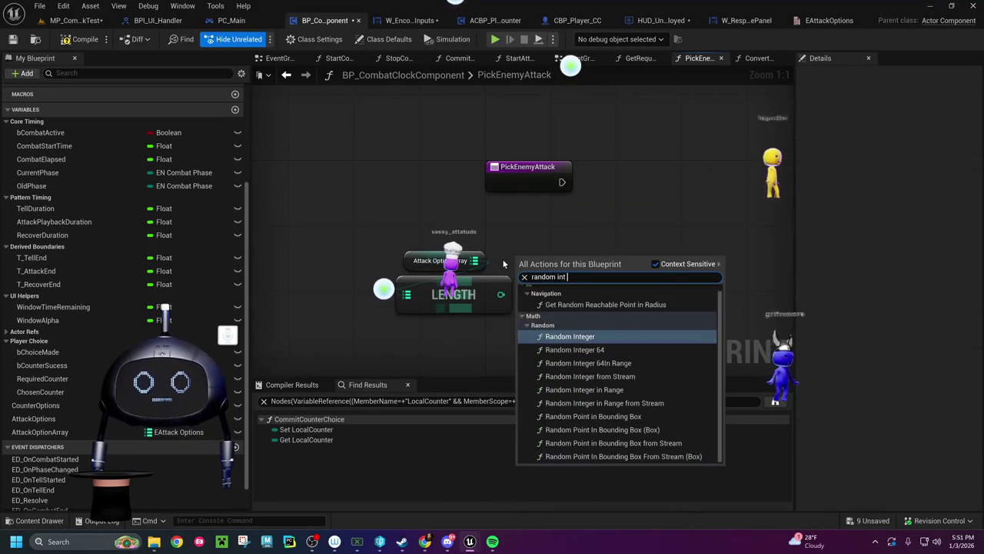
{"action": "type", "text": " in"}
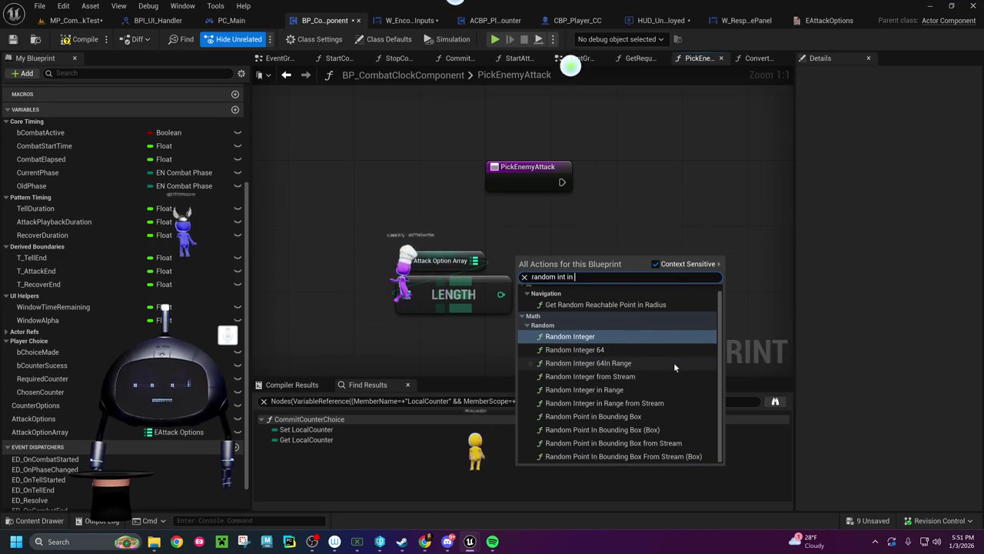
{"action": "left_click", "coordinate": [613, 394]}
{"action": "left_click_drag", "start_coordinate": [579, 260], "coordinate": [637, 240]}
{"action": "mouse_move", "coordinate": [501, 294]}
{"action": "left_mouse_down"}
{"action": "mouse_move", "coordinate": [578, 268]}
{"action": "mouse_move", "coordinate": [572, 241]}
{"action": "mouse_move", "coordinate": [572, 266]}
{"action": "left_mouse_up"}
Step: Place an Attack Options getter in the PickEnemyAttack graph
{"action": "mouse_move", "coordinate": [40, 432]}
{"action": "left_mouse_down"}
{"action": "mouse_move", "coordinate": [614, 205]}
{"action": "mouse_move", "coordinate": [635, 206]}
{"action": "left_mouse_up"}
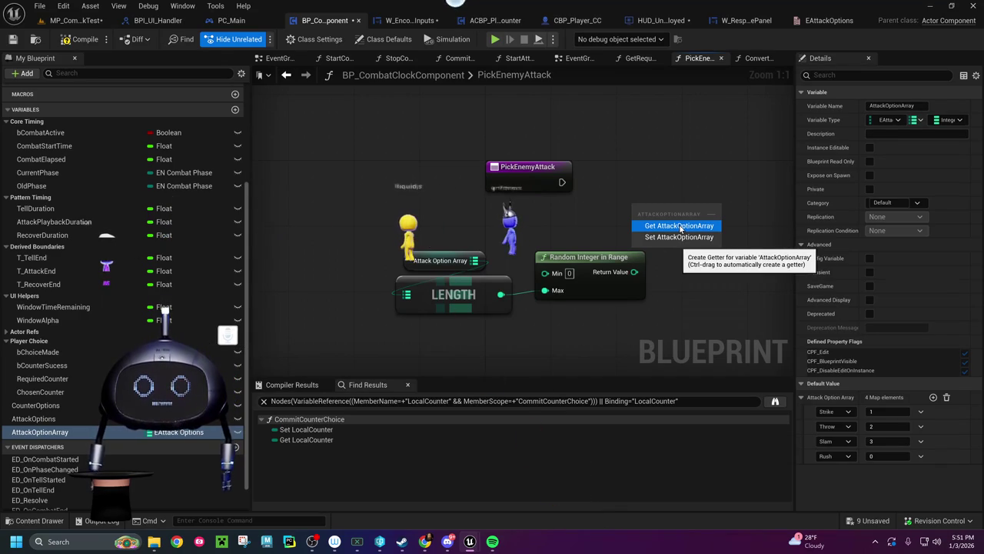
{"action": "key", "text": "Escape"}
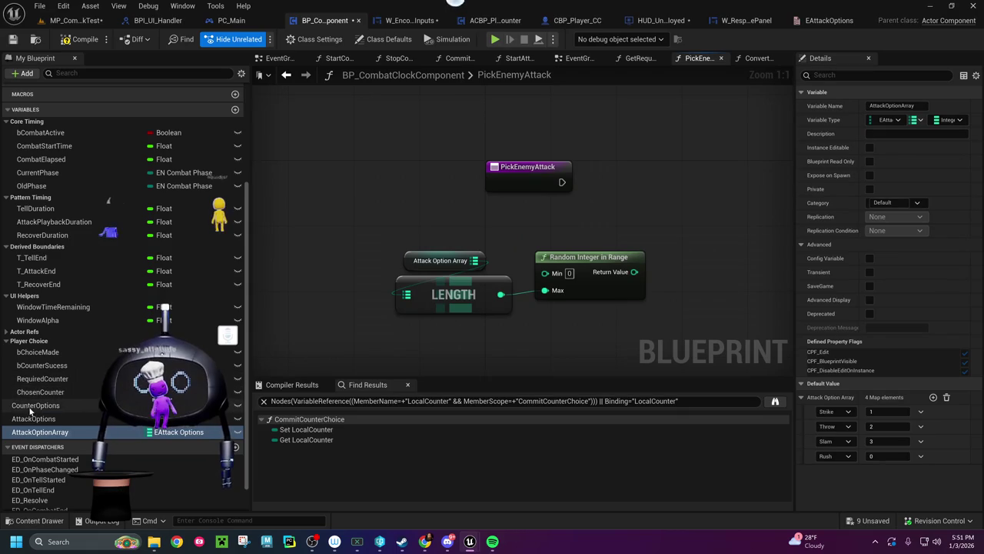
{"action": "mouse_move", "coordinate": [45, 417]}
{"action": "left_mouse_down"}
{"action": "mouse_move", "coordinate": [506, 305]}
{"action": "mouse_move", "coordinate": [693, 295]}
{"action": "mouse_move", "coordinate": [334, 311]}
{"action": "left_mouse_up"}
{"action": "left_click", "coordinate": [733, 313]}
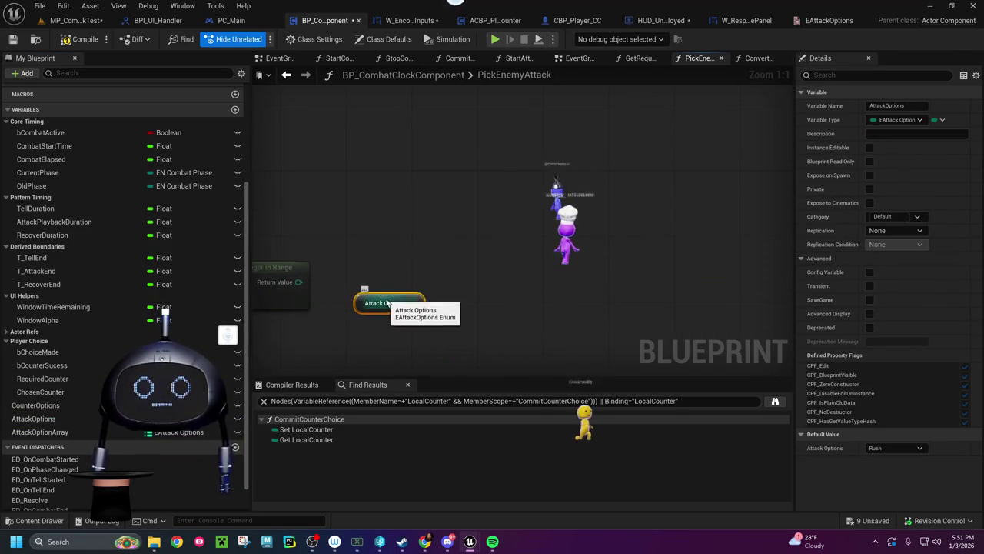
Step: Add a Get Required Counter node off the Attack Options getter
{"action": "mouse_move", "coordinate": [440, 295]}
{"action": "left_mouse_down"}
{"action": "mouse_move", "coordinate": [562, 278]}
{"action": "mouse_move", "coordinate": [555, 260]}
{"action": "left_mouse_up"}
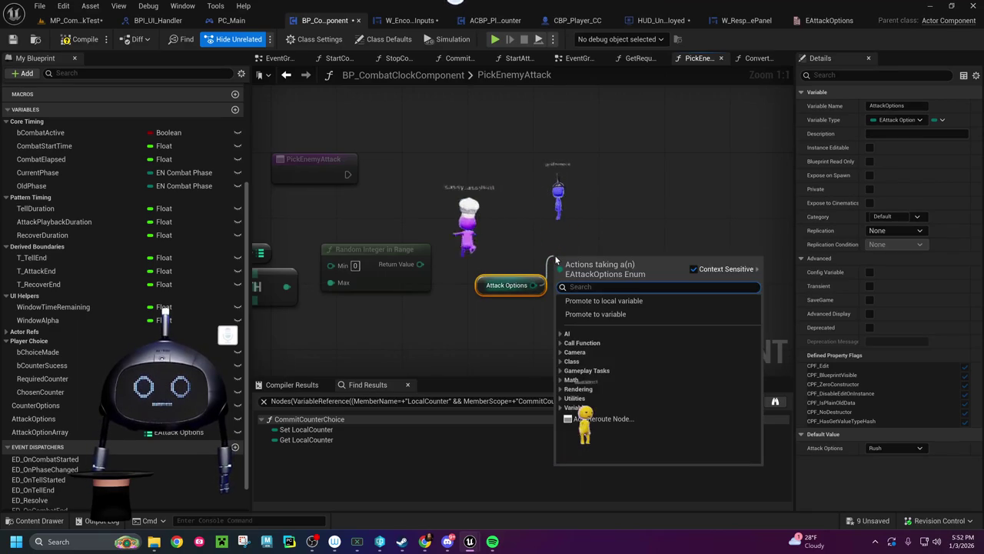
{"action": "type", "text": "get"}
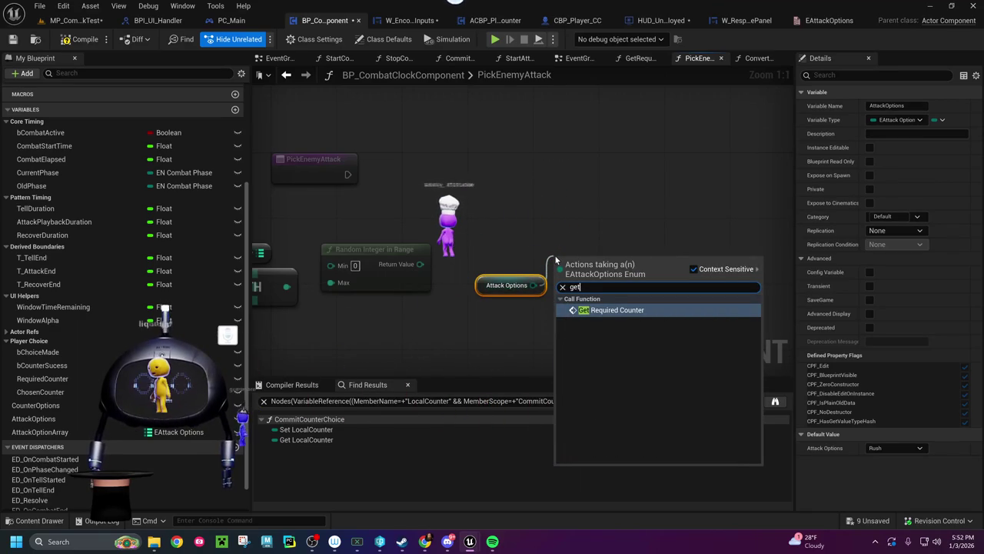
{"action": "left_click", "coordinate": [609, 225]}
{"action": "left_click_drag", "start_coordinate": [417, 303], "coordinate": [558, 281]}
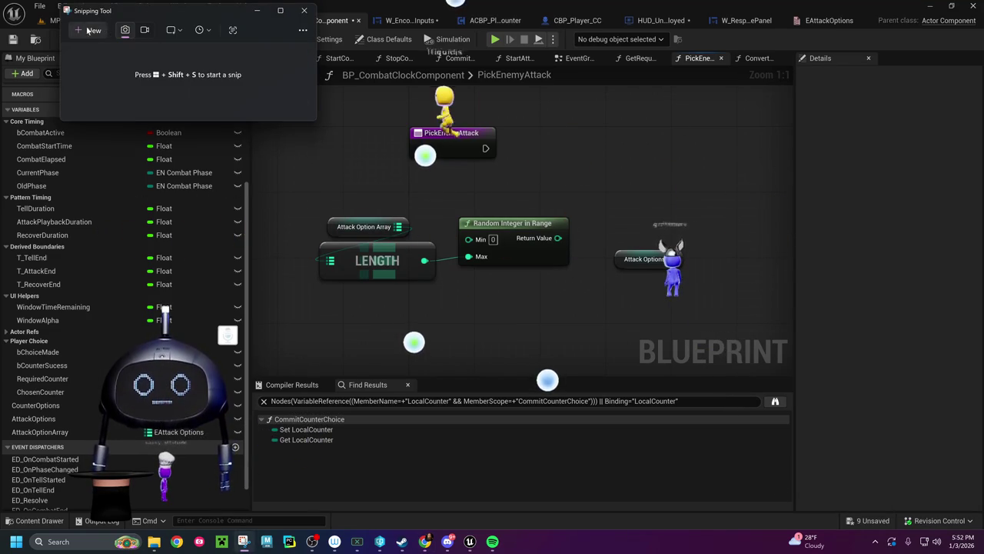
Step: Snip the PickEnemyAttack graph area, then close Snipping Tool
{"action": "left_click", "coordinate": [277, 95]}
{"action": "mouse_move", "coordinate": [244, 80]}
{"action": "left_mouse_down"}
{"action": "mouse_move", "coordinate": [495, 191]}
{"action": "mouse_move", "coordinate": [773, 337]}
{"action": "left_mouse_up"}
{"action": "left_click", "coordinate": [425, 541]}
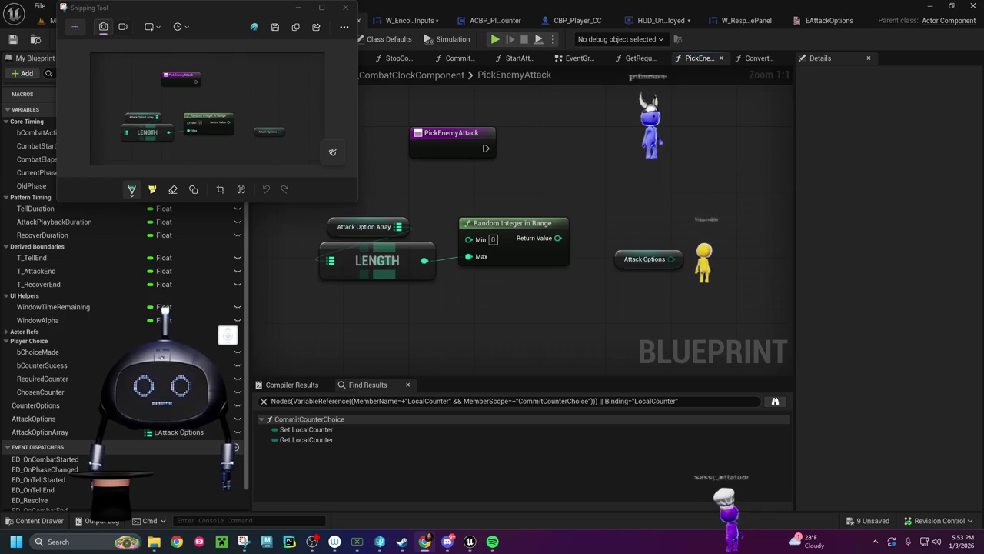
{"action": "left_click", "coordinate": [345, 7]}
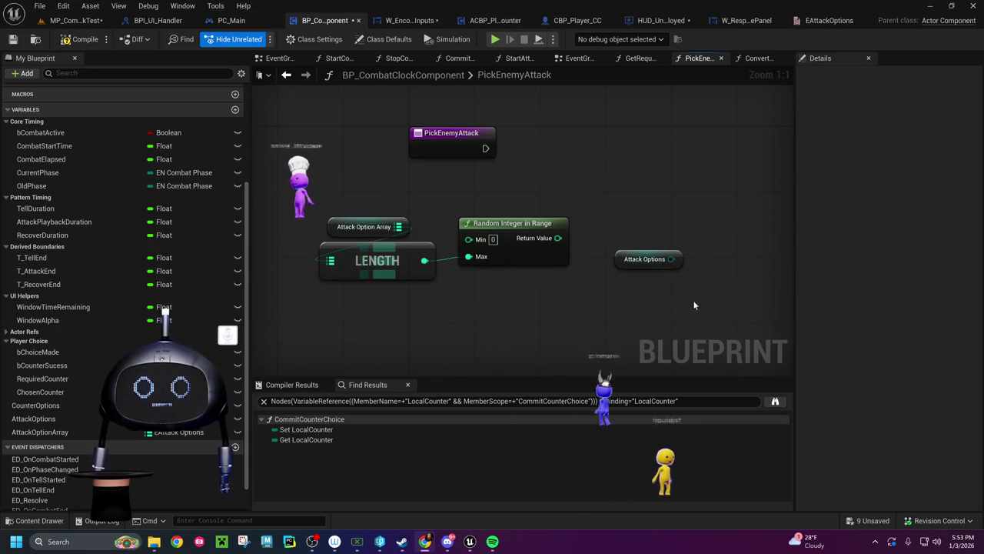
Step: Add an AttackOptionArray getter with Get Key Value By Index, using the random integer as index
{"action": "left_click_drag", "start_coordinate": [648, 324], "coordinate": [607, 307]}
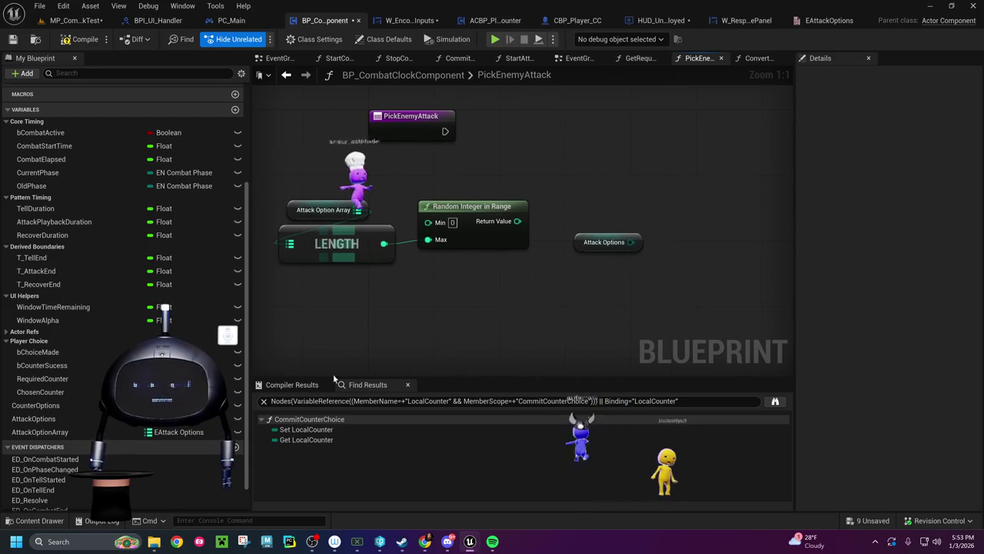
{"action": "mouse_move", "coordinate": [66, 435]}
{"action": "left_mouse_down"}
{"action": "mouse_move", "coordinate": [147, 432]}
{"action": "mouse_move", "coordinate": [540, 284]}
{"action": "left_mouse_up"}
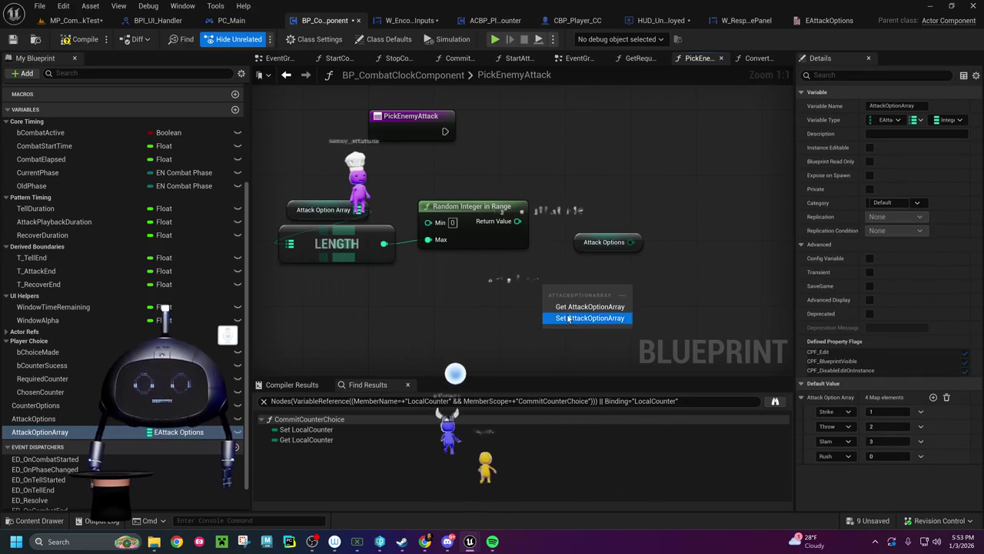
{"action": "left_click", "coordinate": [568, 307]}
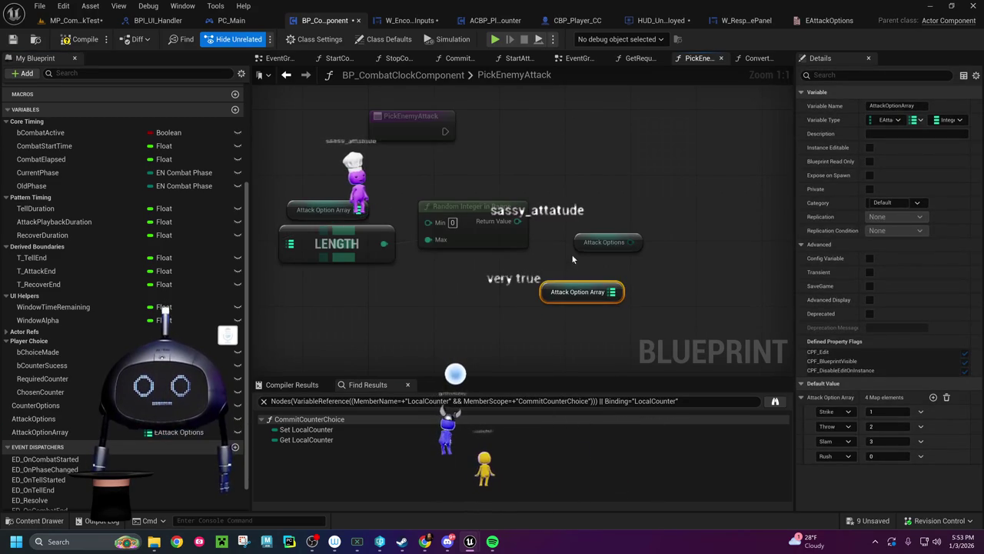
{"action": "left_click_drag", "start_coordinate": [577, 241], "coordinate": [577, 241]}
{"action": "left_click_drag", "start_coordinate": [612, 292], "coordinate": [615, 229]}
{"action": "type", "text": "get"}
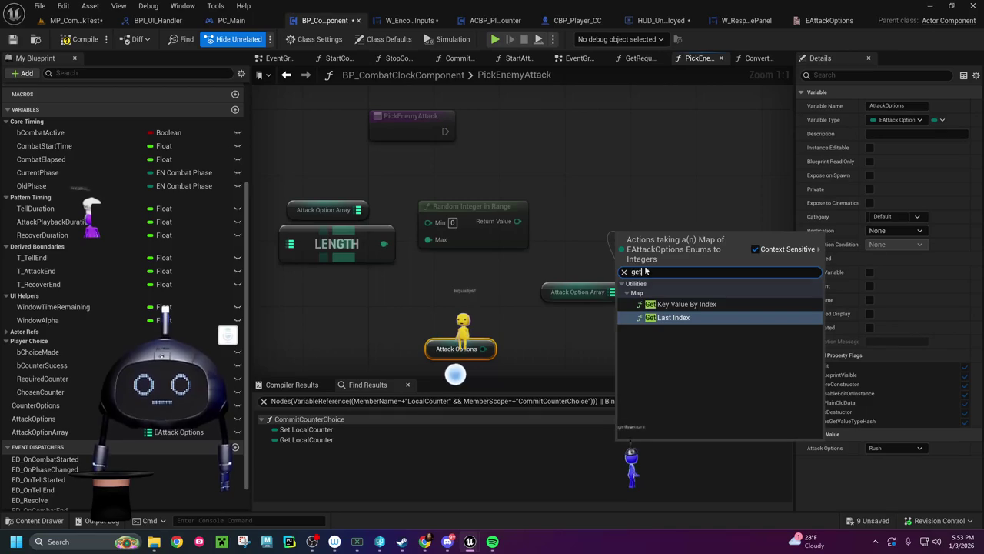
{"action": "left_click", "coordinate": [711, 306]}
{"action": "left_click_drag", "start_coordinate": [687, 250], "coordinate": [627, 215]}
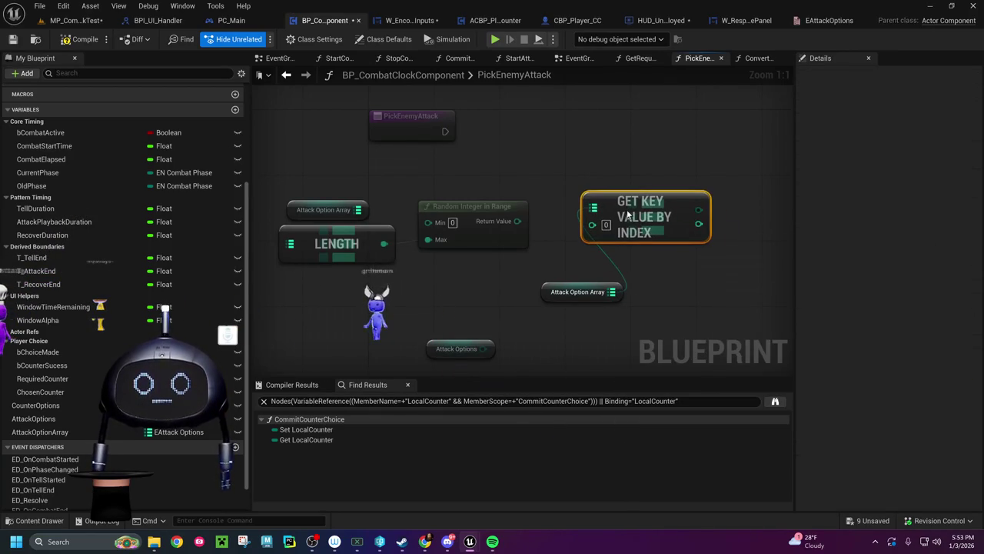
{"action": "left_click_drag", "start_coordinate": [523, 224], "coordinate": [592, 224]}
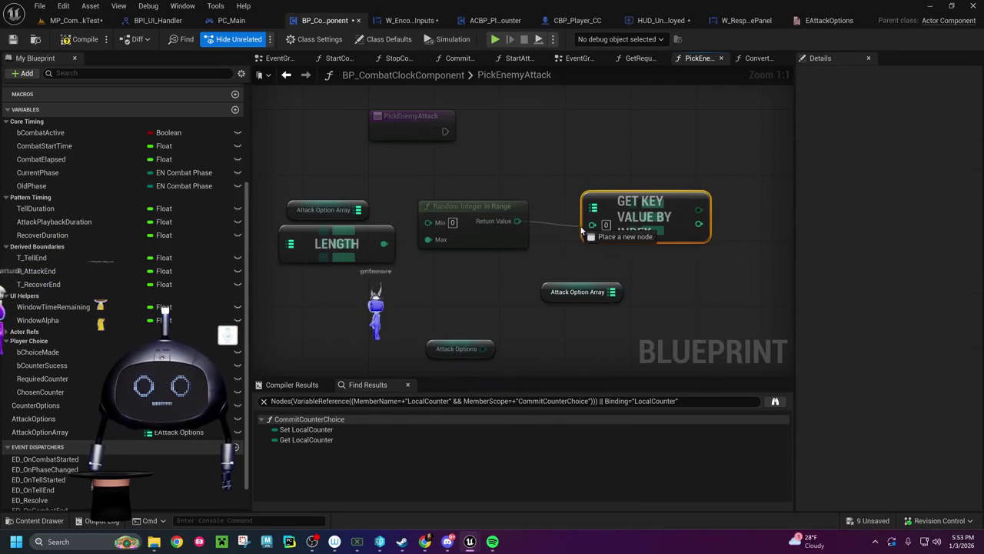
{"action": "mouse_move", "coordinate": [546, 287]}
{"action": "left_mouse_down"}
{"action": "mouse_move", "coordinate": [562, 260]}
{"action": "mouse_move", "coordinate": [477, 286]}
{"action": "left_mouse_up"}
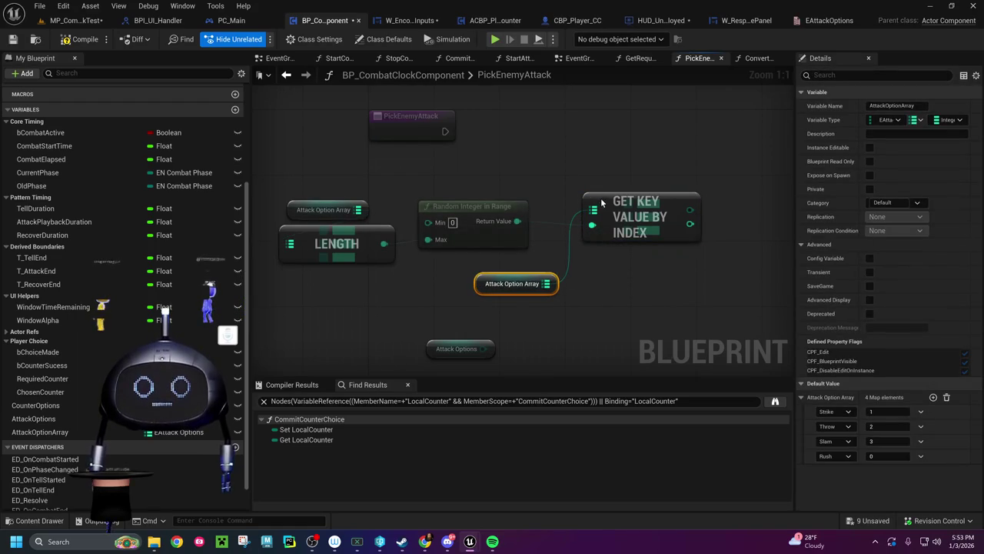
{"action": "left_click_drag", "start_coordinate": [602, 202], "coordinate": [602, 192]}
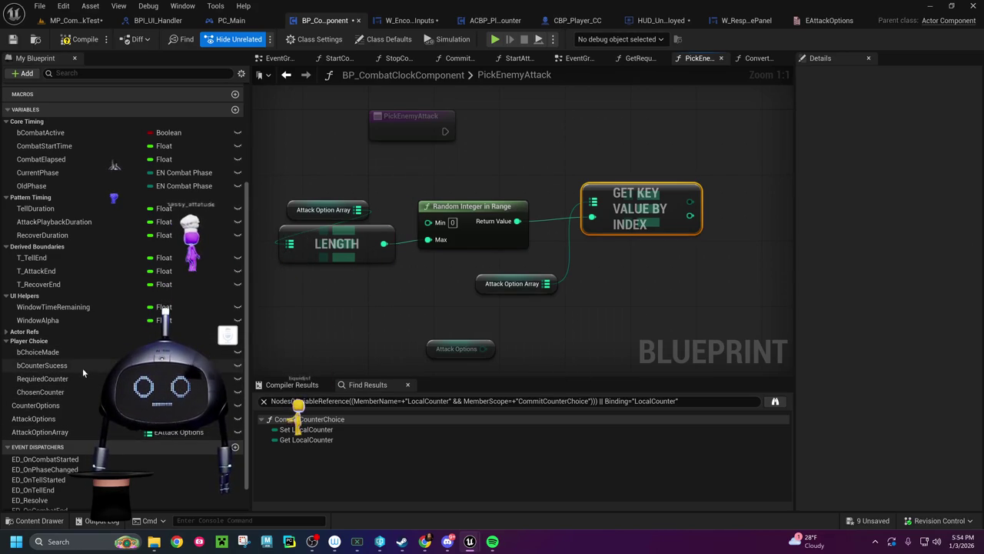
{"action": "left_click", "coordinate": [50, 338]}
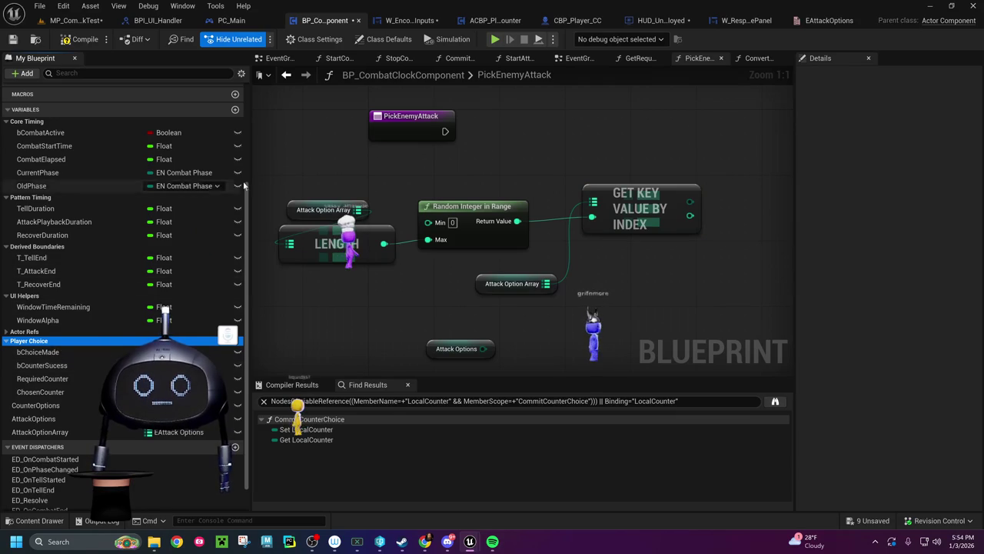
Step: Add a new variable named ChosenAttack of type EAttack Options
{"action": "left_click", "coordinate": [235, 110]}
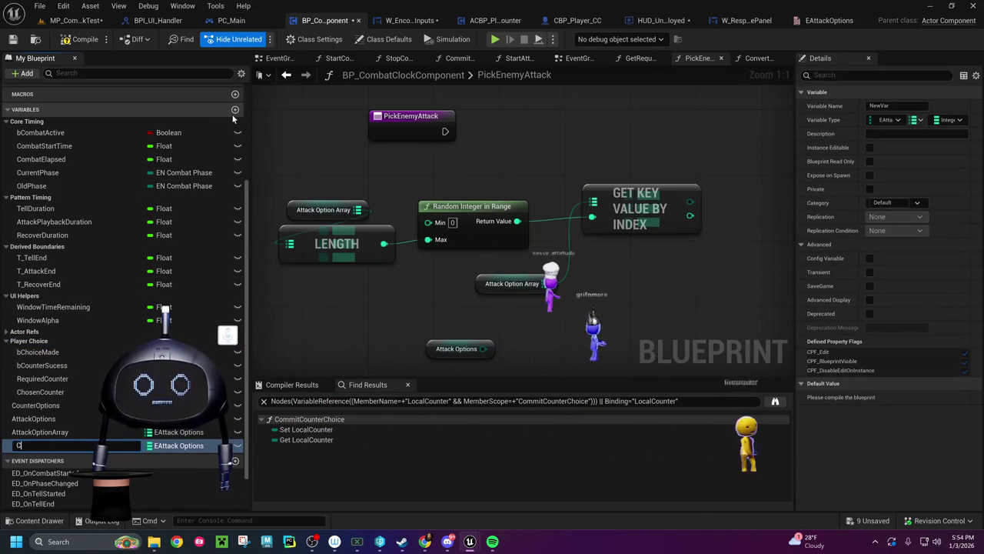
{"action": "type", "text": "ChosenAttack"}
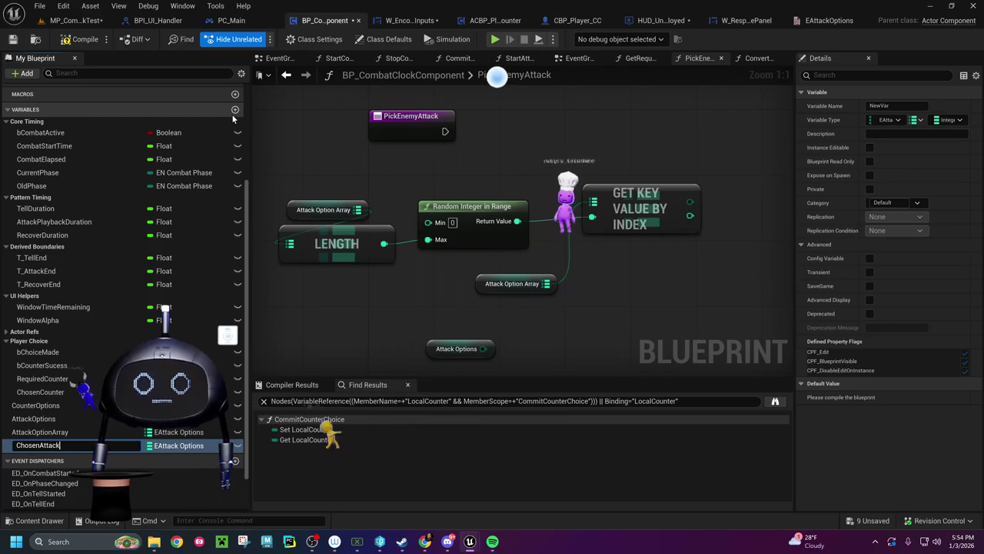
{"action": "key", "text": "Return"}
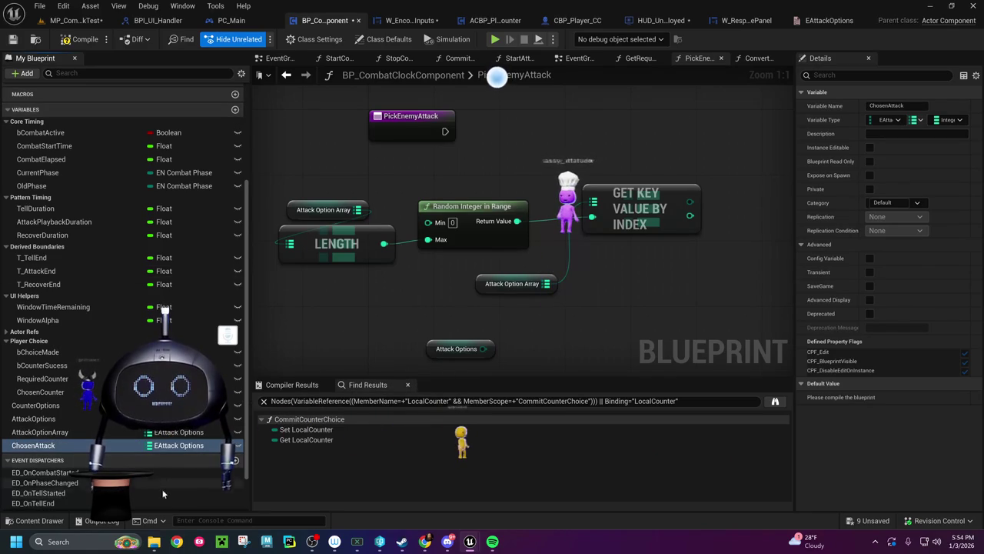
{"action": "left_click", "coordinate": [171, 446]}
{"action": "type", "text": "e"}
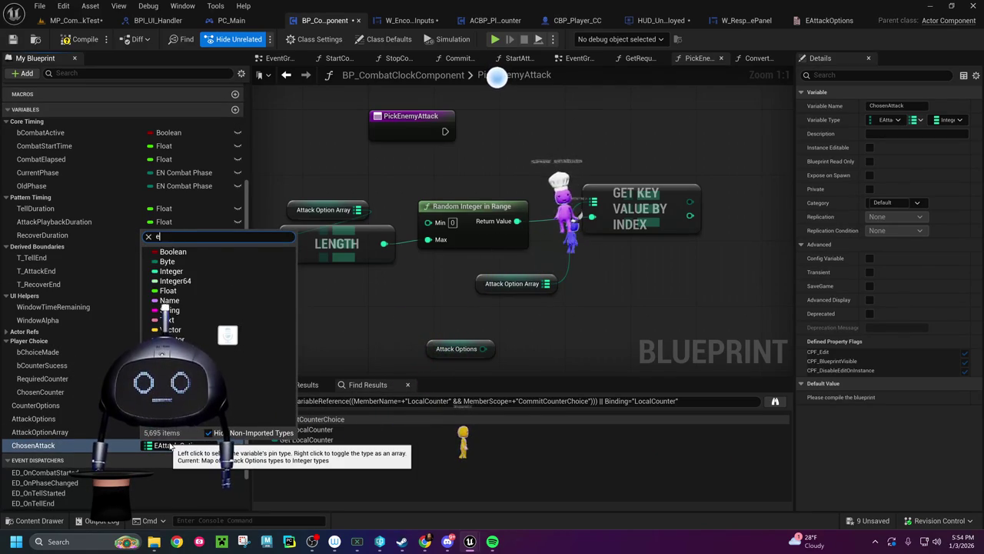
{"action": "type", "text": "atta"}
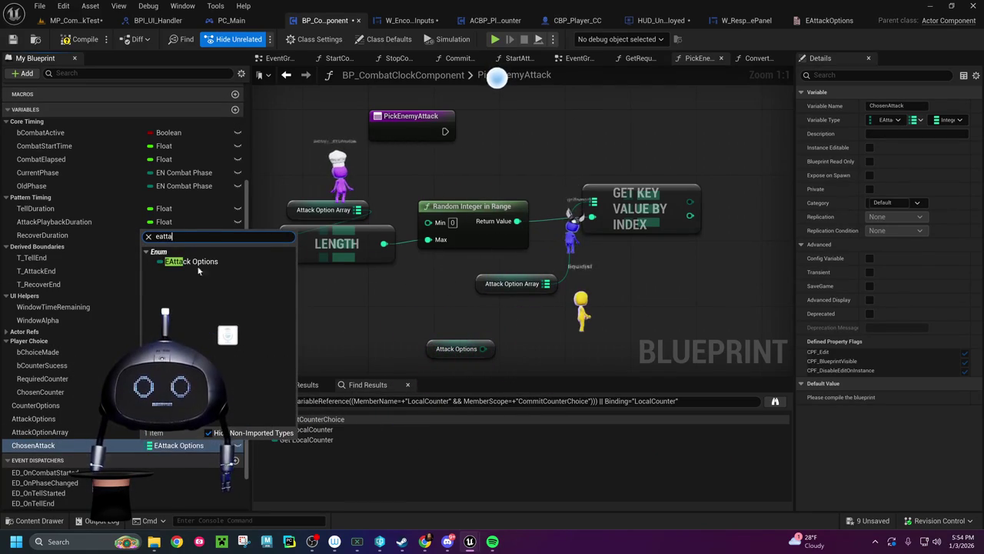
{"action": "left_click", "coordinate": [195, 261]}
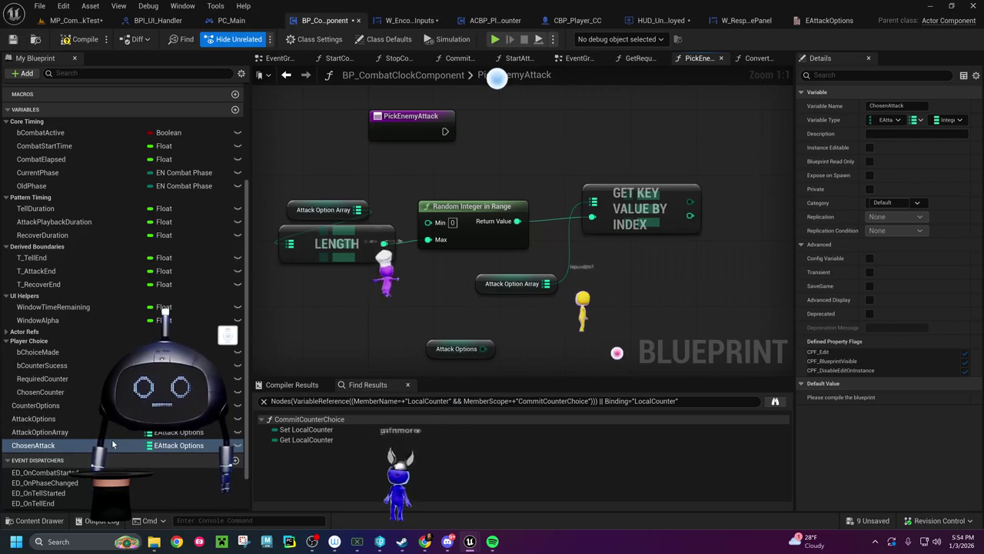
Step: Change ChosenAttack's container from Map to a single value and compile the blueprint
{"action": "left_click", "coordinate": [171, 447]}
{"action": "type", "text": "e"}
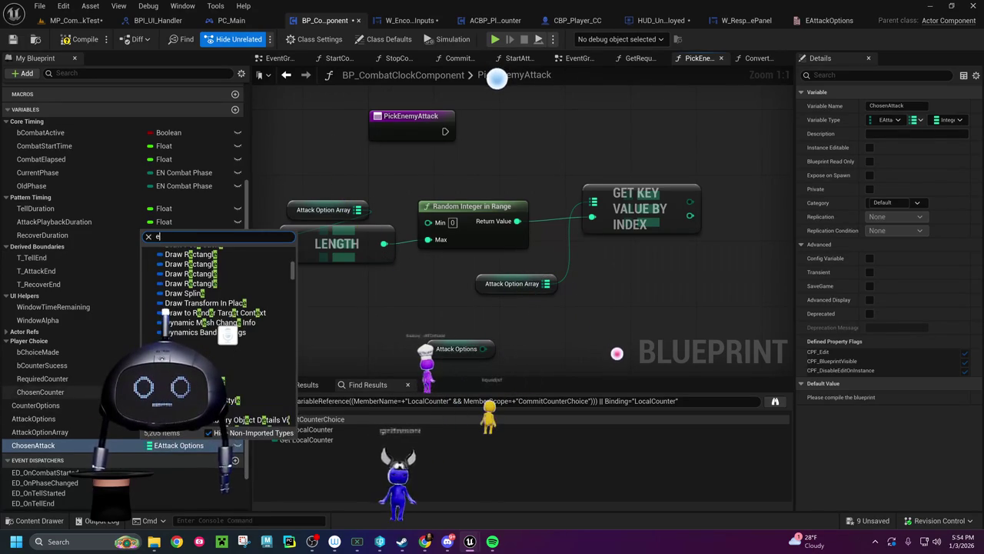
{"action": "left_click", "coordinate": [40, 392]}
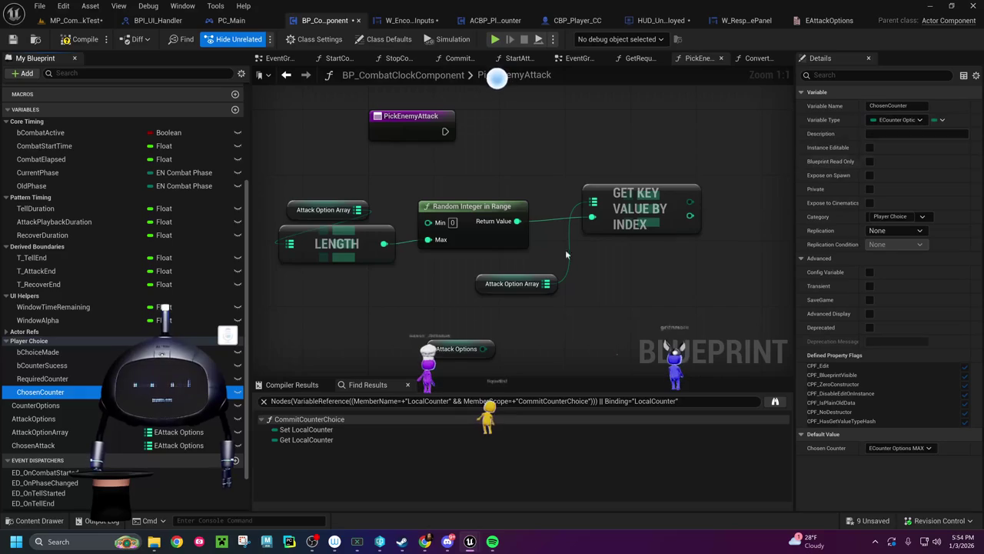
{"action": "left_click", "coordinate": [105, 448]}
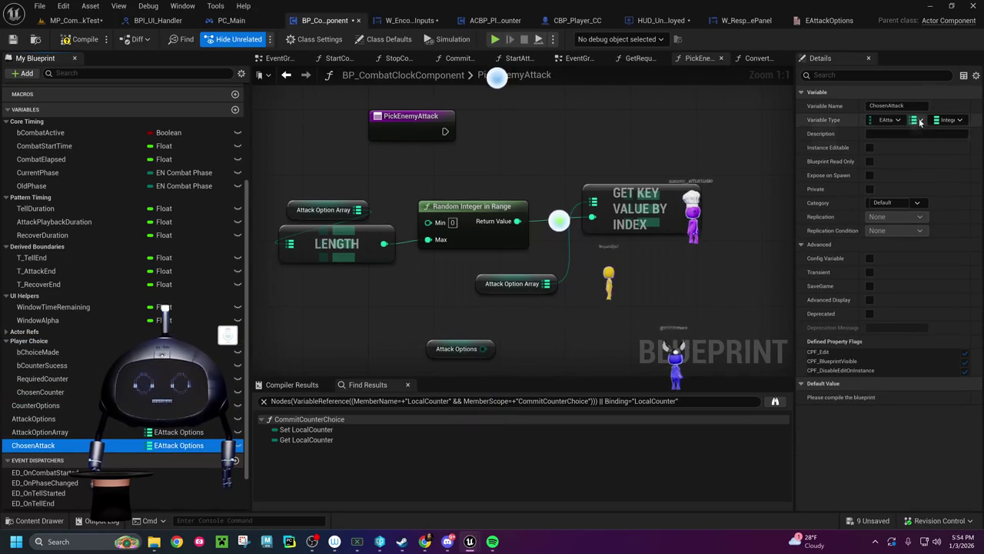
{"action": "left_click", "coordinate": [920, 122]}
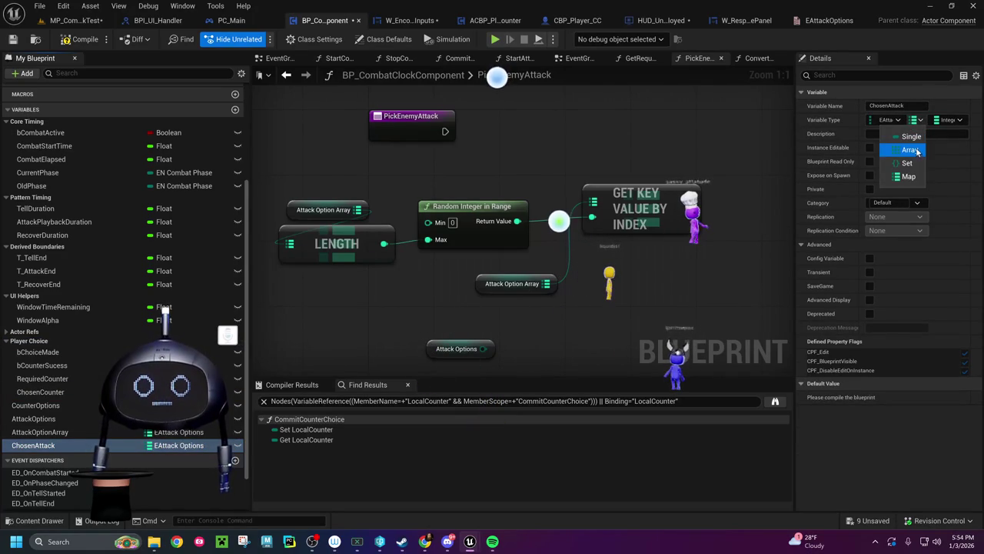
{"action": "left_click", "coordinate": [910, 136]}
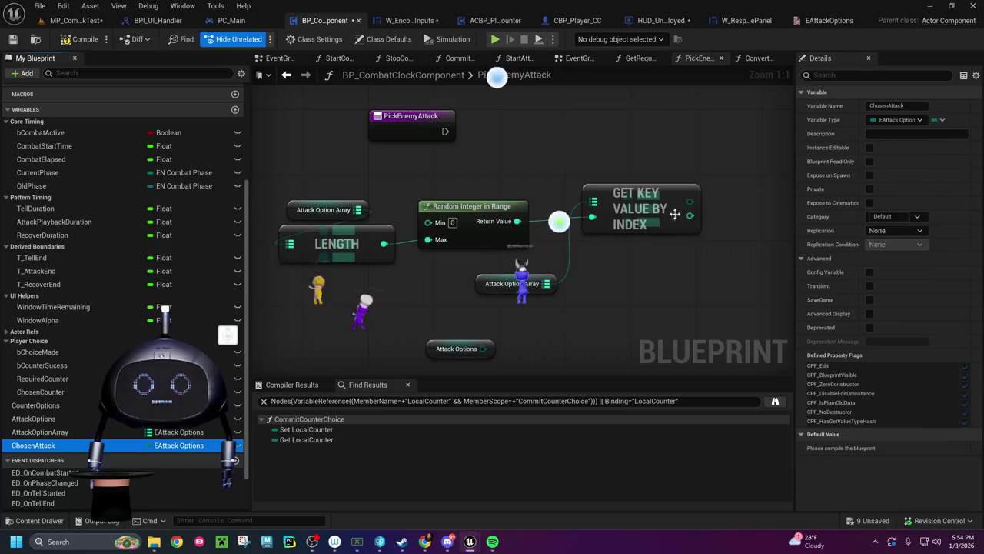
{"action": "left_click", "coordinate": [67, 39]}
Step: Drop a Chosen Attack getter into the graph, then delete it as unwanted
{"action": "mouse_move", "coordinate": [33, 445]}
{"action": "left_mouse_down"}
{"action": "mouse_move", "coordinate": [193, 385]}
{"action": "mouse_move", "coordinate": [628, 130]}
{"action": "mouse_move", "coordinate": [686, 160]}
{"action": "mouse_move", "coordinate": [684, 172]}
{"action": "left_mouse_up"}
{"action": "left_click", "coordinate": [667, 152]}
{"action": "key", "text": "Escape"}
{"action": "key", "text": "Delete"}
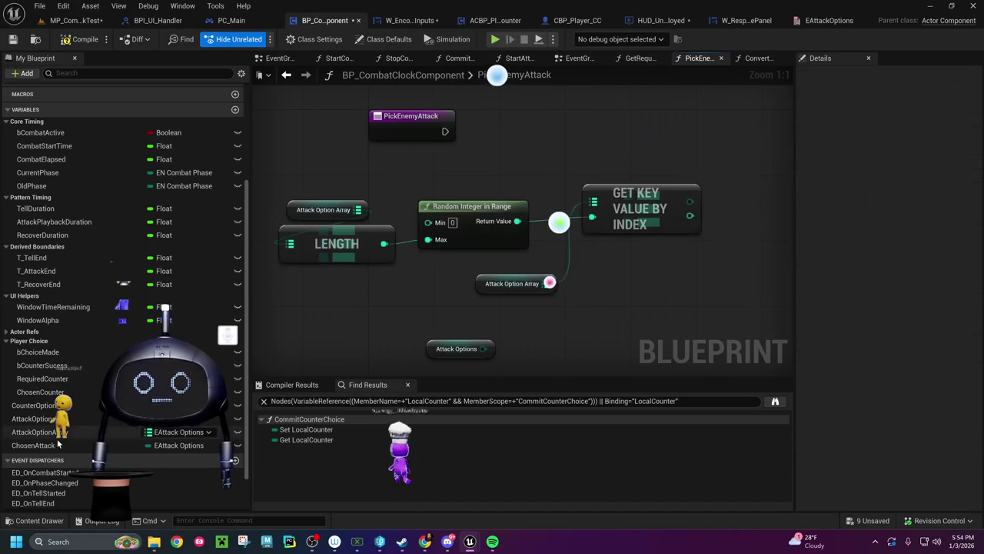
Step: Add a SET Chosen Attack node fed by the looked-up key, running right after PickEnemyAttack
{"action": "mouse_move", "coordinate": [34, 446]}
{"action": "left_mouse_down"}
{"action": "mouse_move", "coordinate": [535, 138]}
{"action": "mouse_move", "coordinate": [597, 116]}
{"action": "left_mouse_up"}
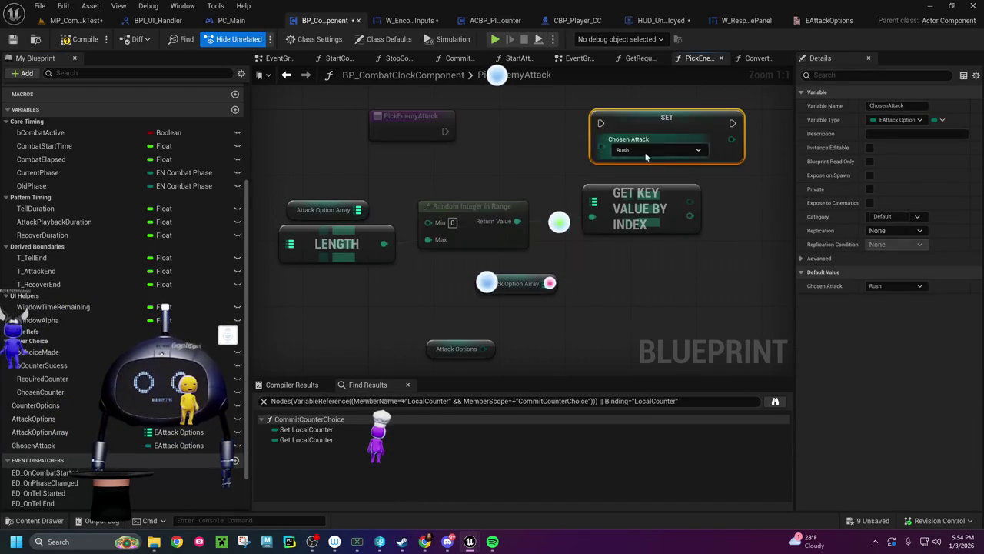
{"action": "mouse_move", "coordinate": [692, 201]}
{"action": "left_mouse_down"}
{"action": "mouse_move", "coordinate": [600, 141]}
{"action": "mouse_move", "coordinate": [599, 149]}
{"action": "left_mouse_up"}
{"action": "mouse_move", "coordinate": [445, 131]}
{"action": "left_mouse_down"}
{"action": "mouse_move", "coordinate": [593, 136]}
{"action": "mouse_move", "coordinate": [601, 123]}
{"action": "mouse_move", "coordinate": [627, 127]}
{"action": "left_mouse_up"}
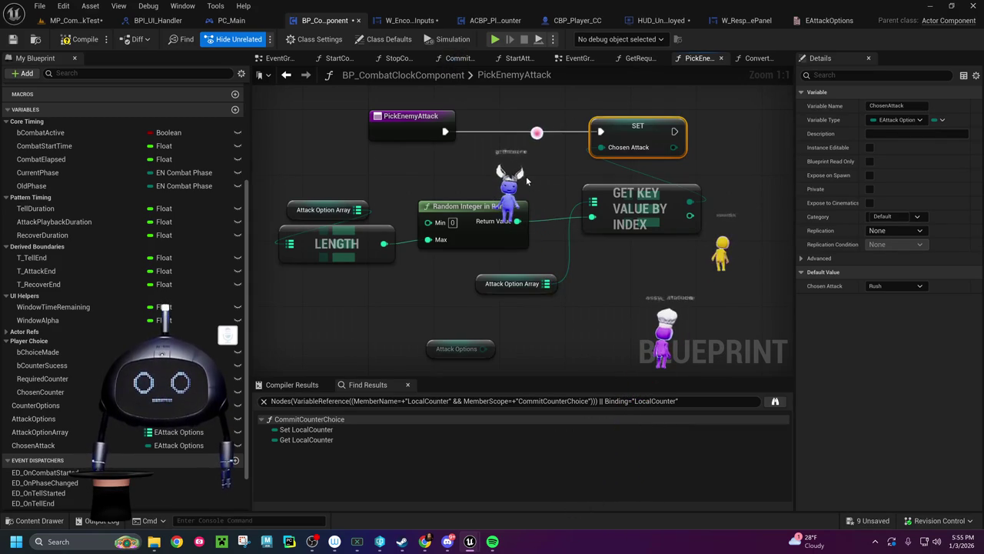
Step: Delete the unused Attack Options node and search for Print String after the SET node
{"action": "left_click", "coordinate": [458, 348]}
{"action": "key", "text": "Delete"}
{"action": "left_click_drag", "start_coordinate": [614, 249], "coordinate": [505, 294]}
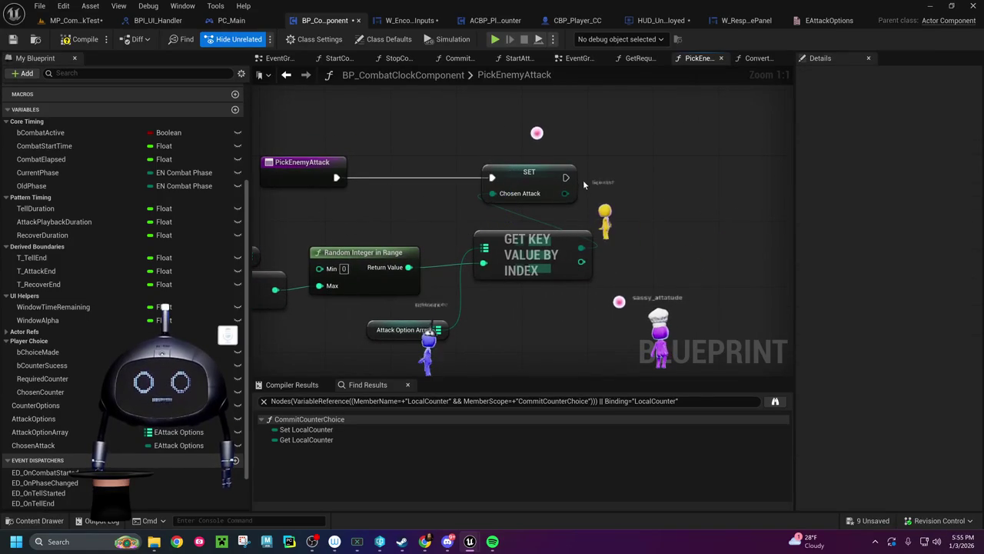
{"action": "mouse_move", "coordinate": [566, 178]}
{"action": "left_mouse_down"}
{"action": "mouse_move", "coordinate": [649, 186]}
{"action": "mouse_move", "coordinate": [659, 174]}
{"action": "left_mouse_up"}
{"action": "type", "text": "print string"}
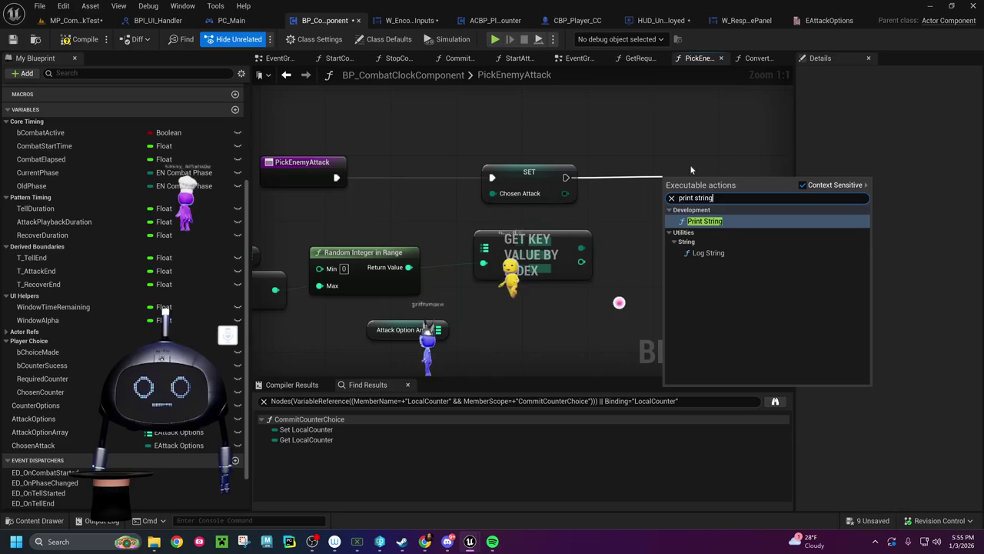
Step: Place a Print String after SET and feed its In String from a new Append node
{"action": "left_click", "coordinate": [711, 222]}
{"action": "left_click_drag", "start_coordinate": [712, 180], "coordinate": [737, 163]}
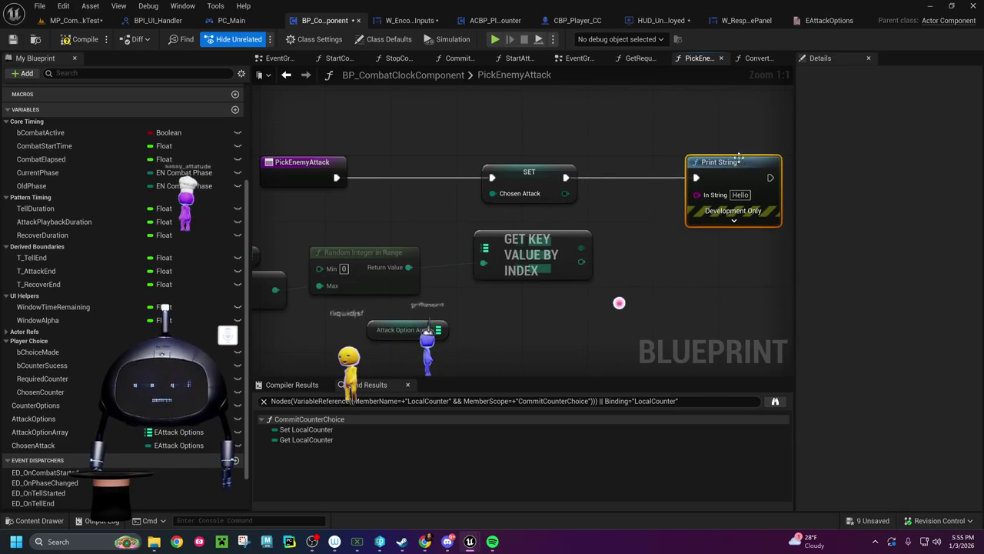
{"action": "left_click_drag", "start_coordinate": [698, 195], "coordinate": [666, 249]}
{"action": "type", "text": "append"}
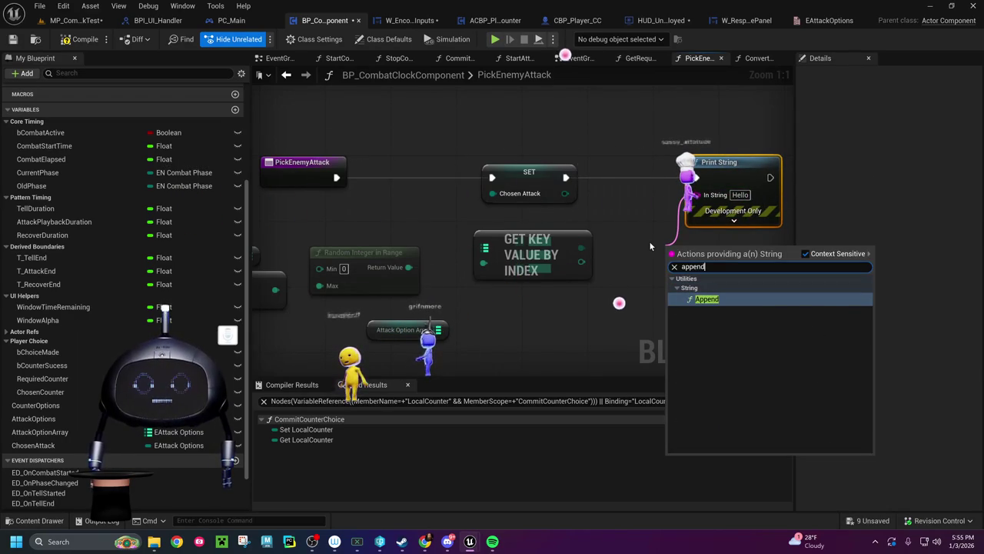
{"action": "left_click", "coordinate": [700, 299]}
{"action": "mouse_move", "coordinate": [679, 252]}
{"action": "left_mouse_down"}
{"action": "mouse_move", "coordinate": [630, 252]}
{"action": "mouse_move", "coordinate": [647, 251]}
{"action": "left_mouse_up"}
Step: Set Append's A to 'The enemy chose', feed B from Chosen Attack via Enum to String, and save
{"action": "left_click", "coordinate": [648, 261]}
{"action": "type", "text": "Attack: "}
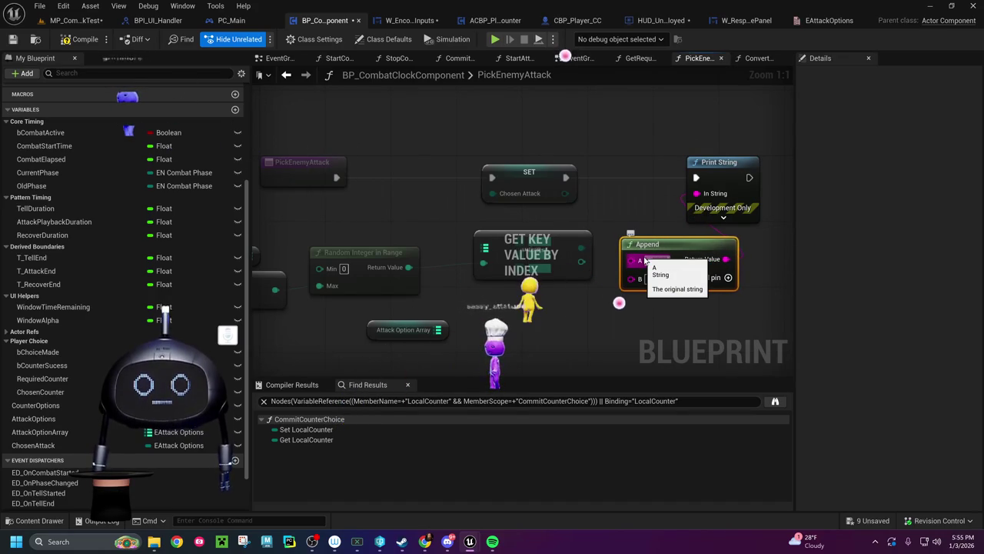
{"action": "type", "text": "ose"}
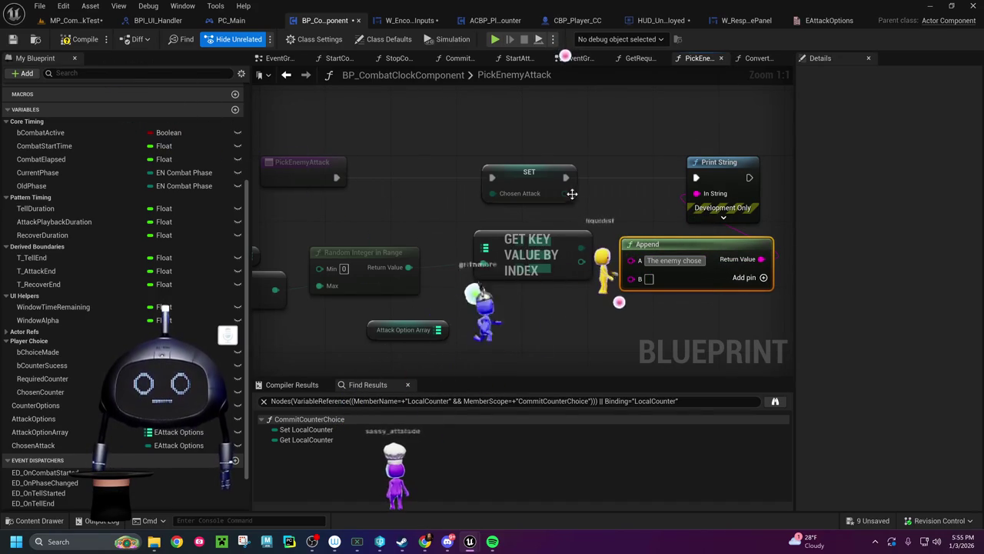
{"action": "mouse_move", "coordinate": [566, 193]}
{"action": "left_mouse_down"}
{"action": "mouse_move", "coordinate": [619, 281]}
{"action": "mouse_move", "coordinate": [645, 289]}
{"action": "mouse_move", "coordinate": [638, 279]}
{"action": "left_mouse_up"}
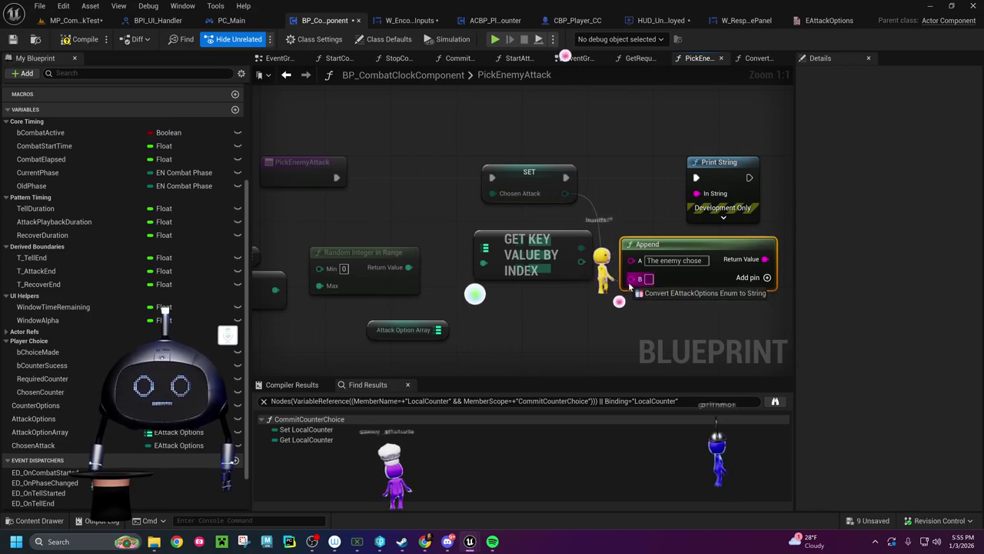
{"action": "mouse_move", "coordinate": [625, 203]}
{"action": "left_mouse_down"}
{"action": "mouse_move", "coordinate": [680, 336]}
{"action": "mouse_move", "coordinate": [678, 294]}
{"action": "left_mouse_up"}
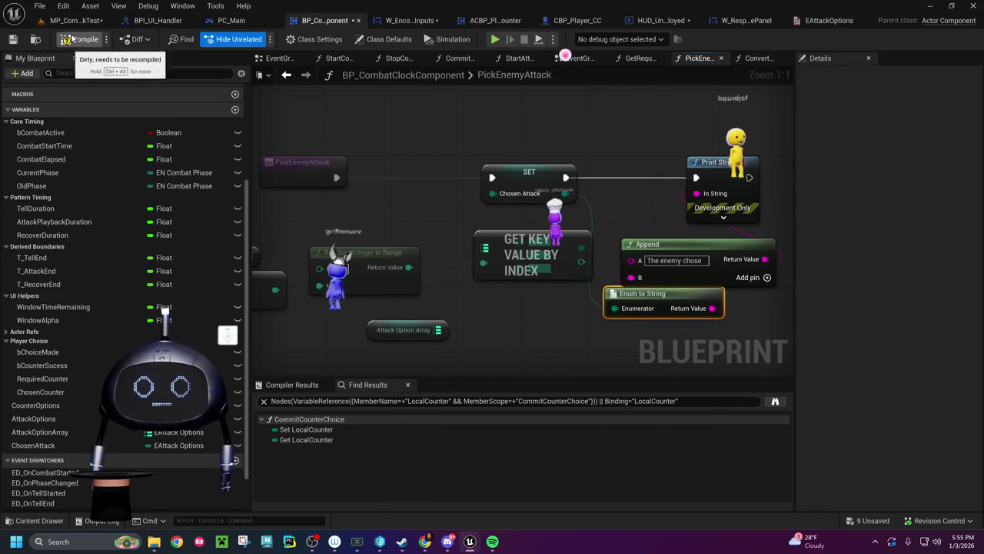
{"action": "left_click", "coordinate": [13, 39]}
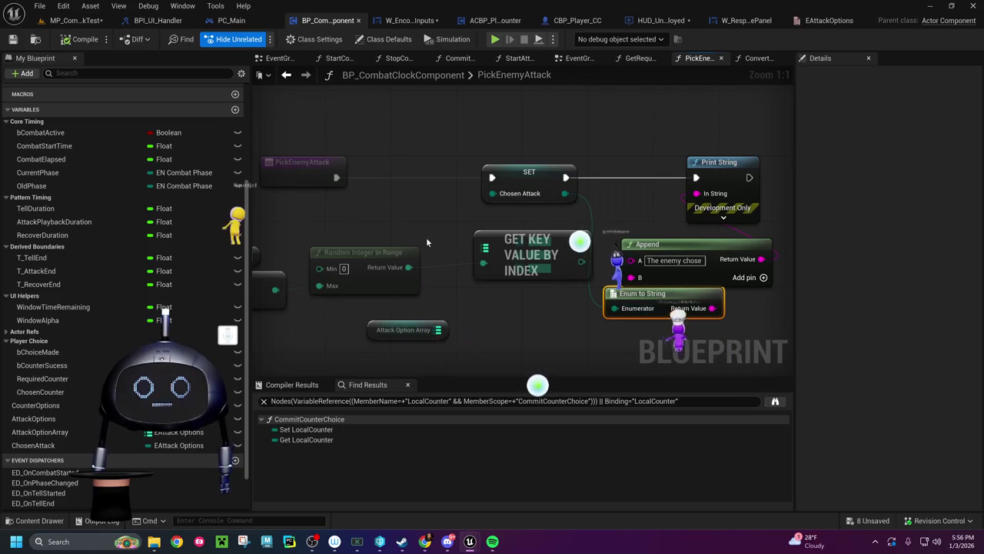
Step: Switch to StartCombat, then to the GetRequiredCounter graph with its attack switch and setters
{"action": "left_click", "coordinate": [341, 60]}
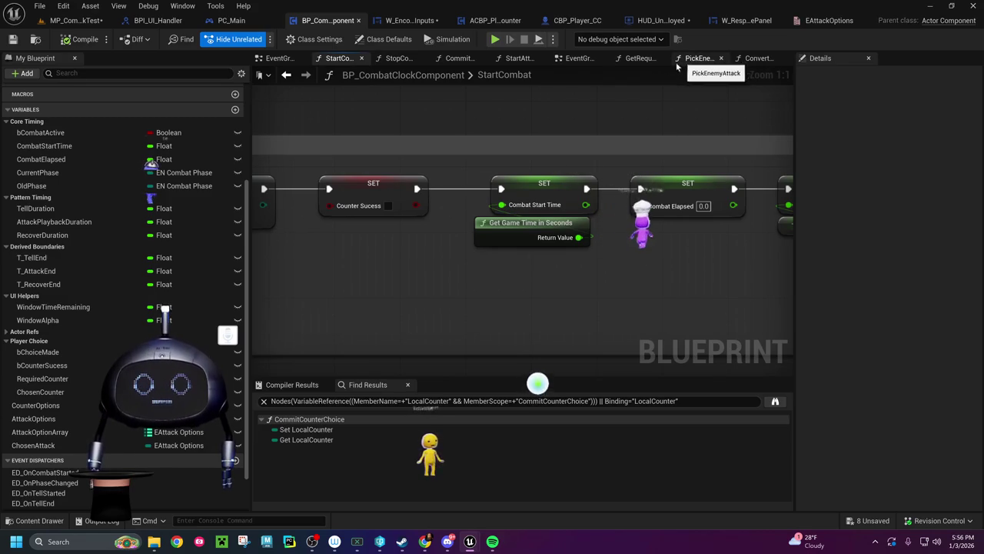
{"action": "left_click", "coordinate": [636, 59]}
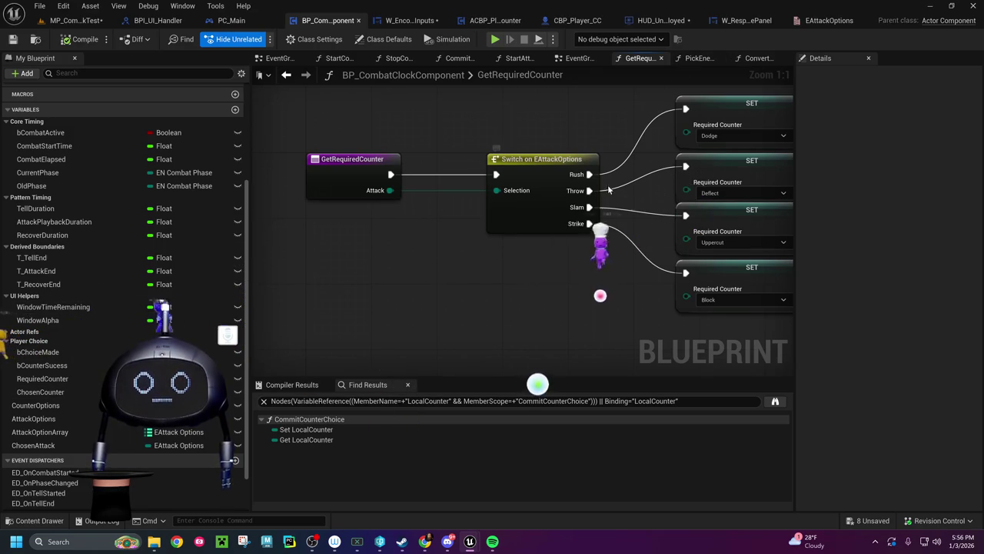
Step: Delete the empty ConvertAttackEnumsToArray function from the Functions list and return to StartCombat
{"action": "left_click", "coordinate": [708, 59]}
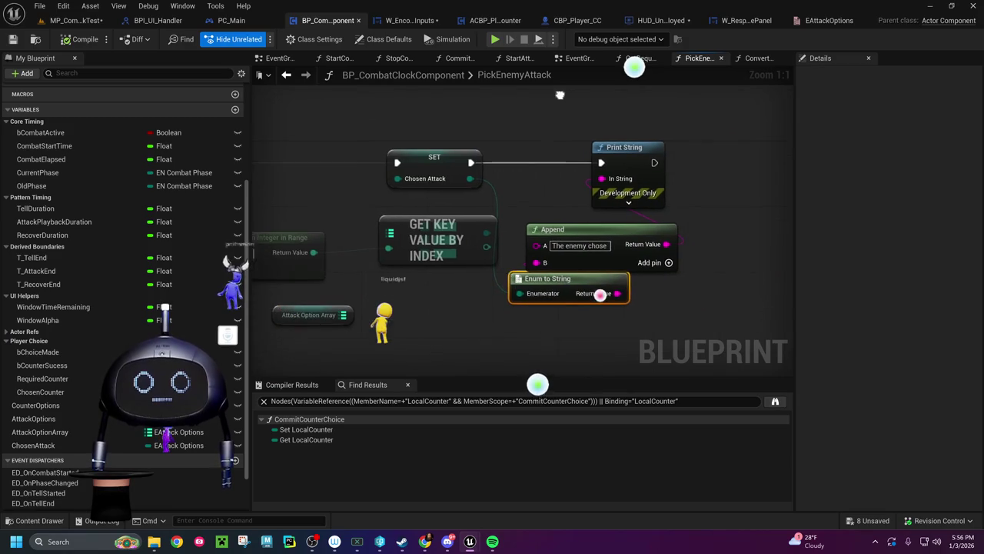
{"action": "left_click", "coordinate": [762, 59]}
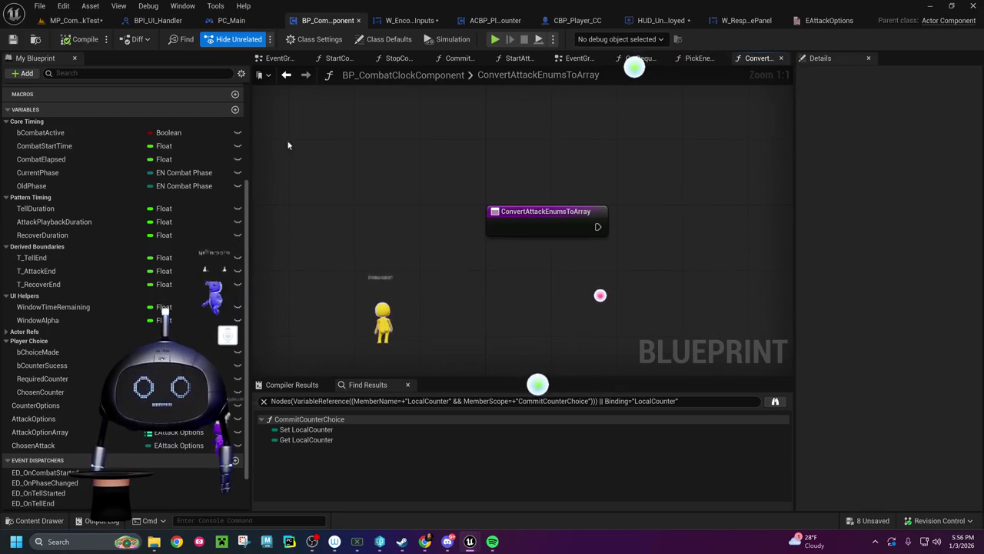
{"action": "scroll", "coordinate": [123, 216], "scroll_direction": "up", "scroll_amount": 5}
{"action": "left_click", "coordinate": [109, 213]}
{"action": "key", "text": "Delete"}
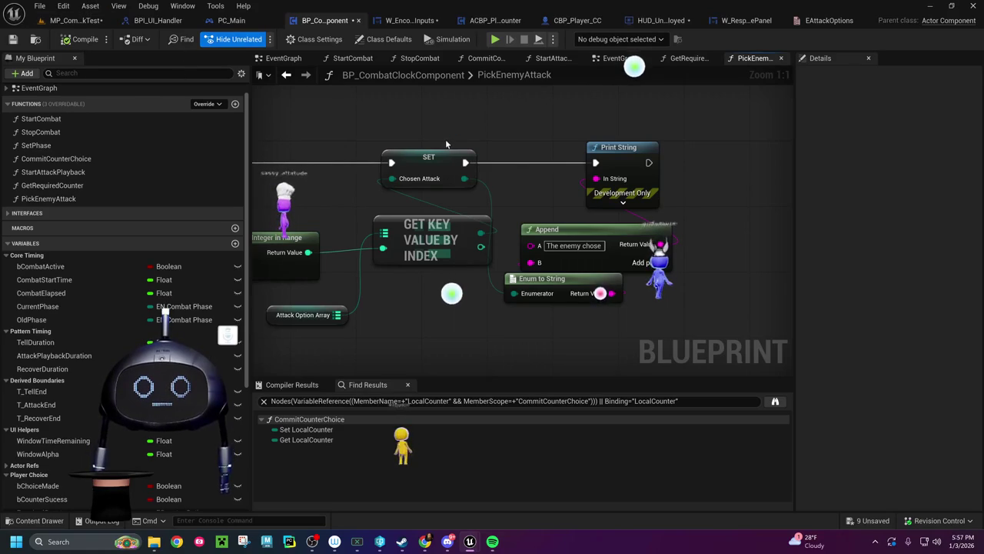
{"action": "left_click", "coordinate": [352, 58]}
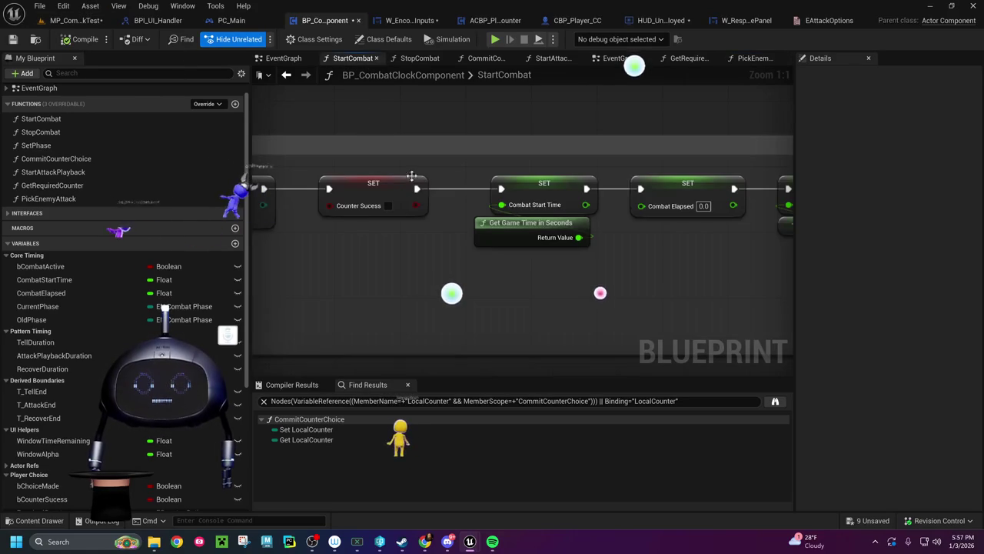
Step: Review StartCombat's Choice Made, Chosen Counter and player-control sections, then open the EventGraph
{"action": "mouse_move", "coordinate": [479, 262]}
{"action": "left_mouse_down"}
{"action": "mouse_move", "coordinate": [684, 250]}
{"action": "mouse_move", "coordinate": [743, 260]}
{"action": "mouse_move", "coordinate": [505, 259]}
{"action": "left_mouse_up"}
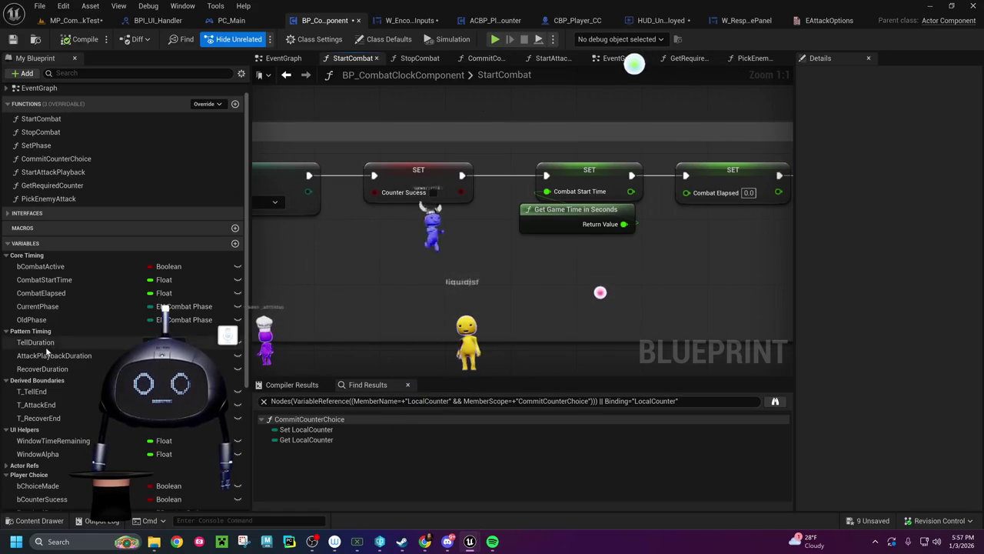
{"action": "scroll", "coordinate": [166, 323], "scroll_direction": "down", "scroll_amount": 2}
{"action": "scroll", "coordinate": [165, 312], "scroll_direction": "down", "scroll_amount": 5}
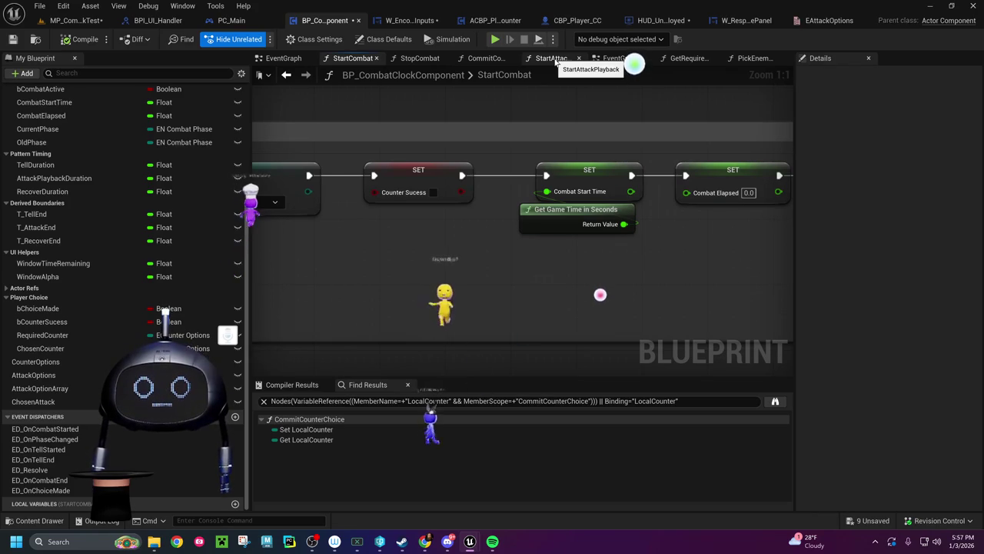
{"action": "mouse_move", "coordinate": [550, 126]}
{"action": "left_mouse_down"}
{"action": "mouse_move", "coordinate": [308, 176]}
{"action": "mouse_move", "coordinate": [477, 178]}
{"action": "mouse_move", "coordinate": [298, 161]}
{"action": "left_mouse_up"}
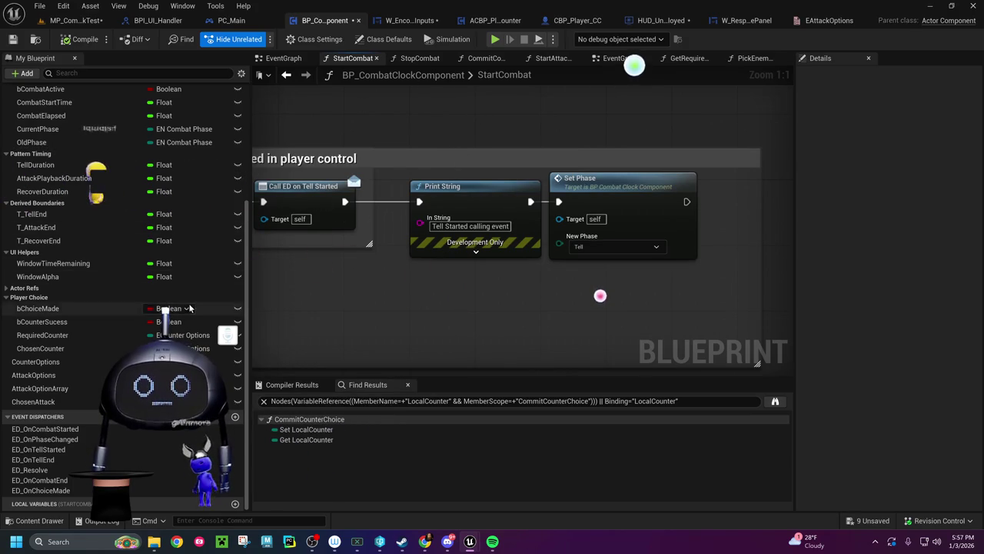
{"action": "scroll", "coordinate": [87, 177], "scroll_direction": "up", "scroll_amount": 5}
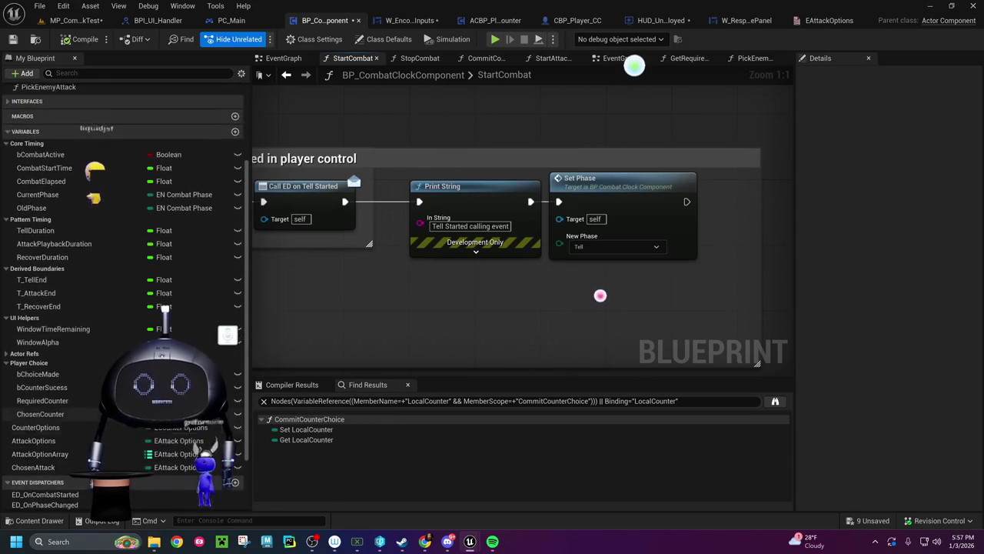
{"action": "left_click", "coordinate": [288, 59]}
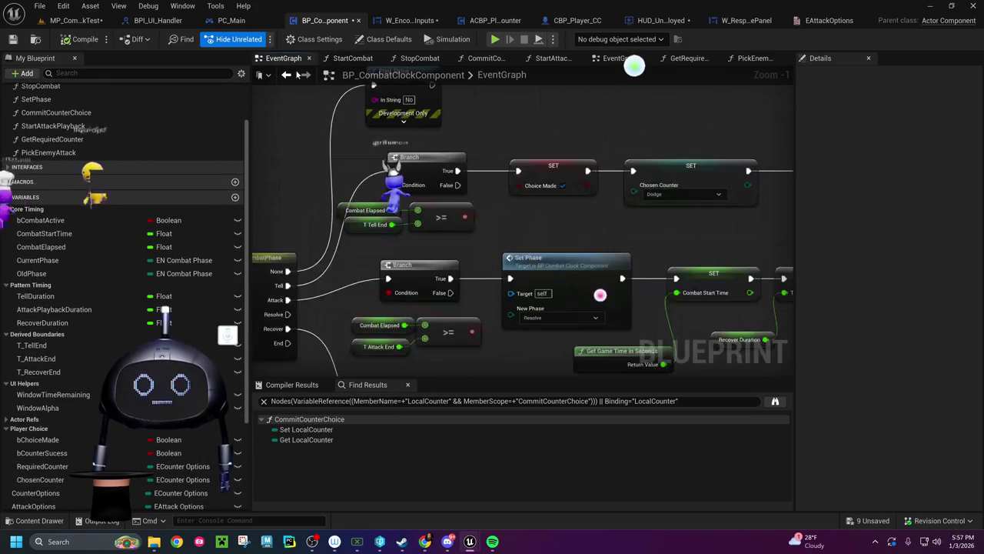
Step: Follow the EventGraph's combat phase switch and Set Phase nodes, then open StartAttackPlayback from its node
{"action": "mouse_move", "coordinate": [533, 231]}
{"action": "left_mouse_down"}
{"action": "mouse_move", "coordinate": [492, 208]}
{"action": "mouse_move", "coordinate": [193, 242]}
{"action": "mouse_move", "coordinate": [515, 260]}
{"action": "left_mouse_up"}
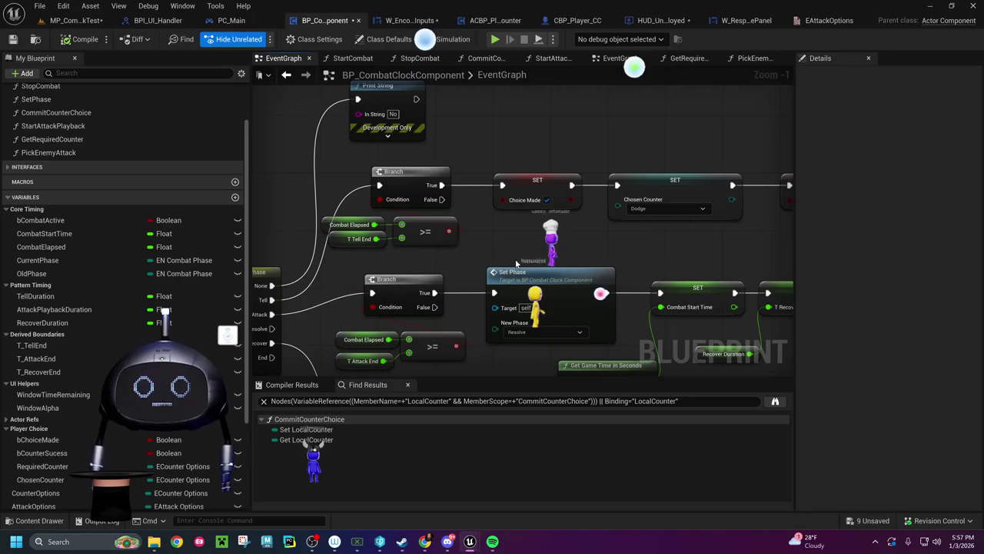
{"action": "mouse_move", "coordinate": [516, 263]}
{"action": "left_mouse_down"}
{"action": "mouse_move", "coordinate": [474, 254]}
{"action": "mouse_move", "coordinate": [466, 262]}
{"action": "mouse_move", "coordinate": [606, 237]}
{"action": "left_mouse_up"}
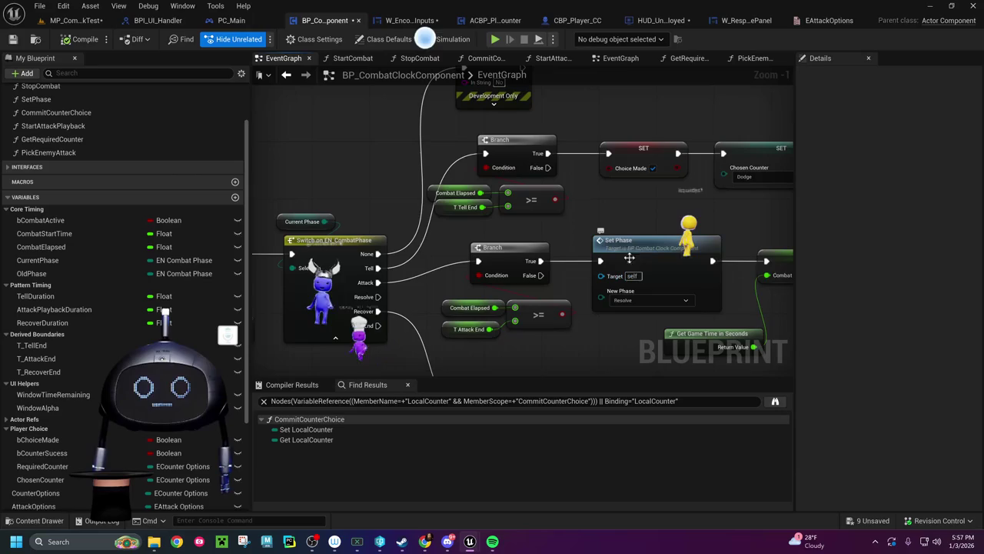
{"action": "left_click_drag", "start_coordinate": [619, 206], "coordinate": [557, 206]}
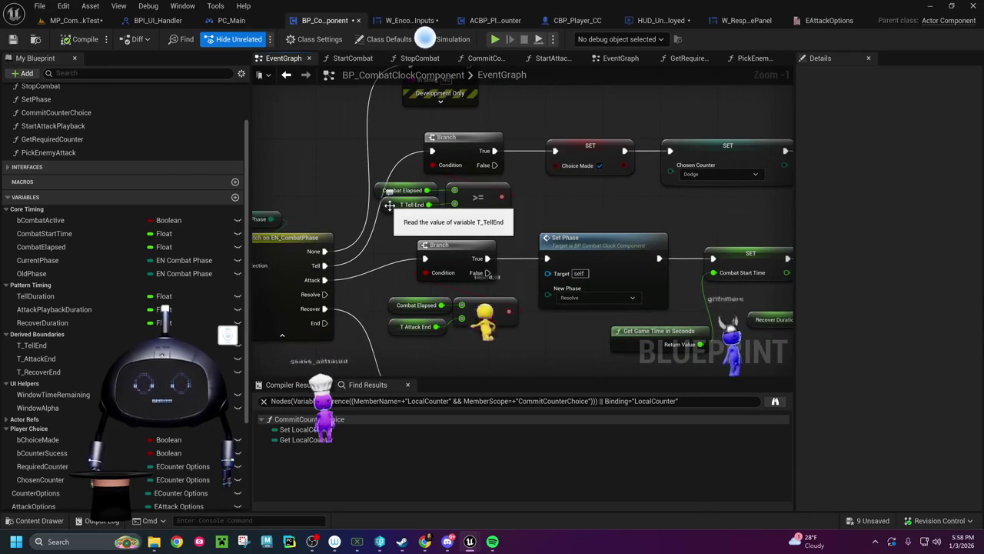
{"action": "left_click_drag", "start_coordinate": [595, 210], "coordinate": [417, 179]}
{"action": "mouse_move", "coordinate": [597, 209]}
{"action": "left_mouse_down"}
{"action": "mouse_move", "coordinate": [476, 198]}
{"action": "mouse_move", "coordinate": [489, 206]}
{"action": "left_mouse_up"}
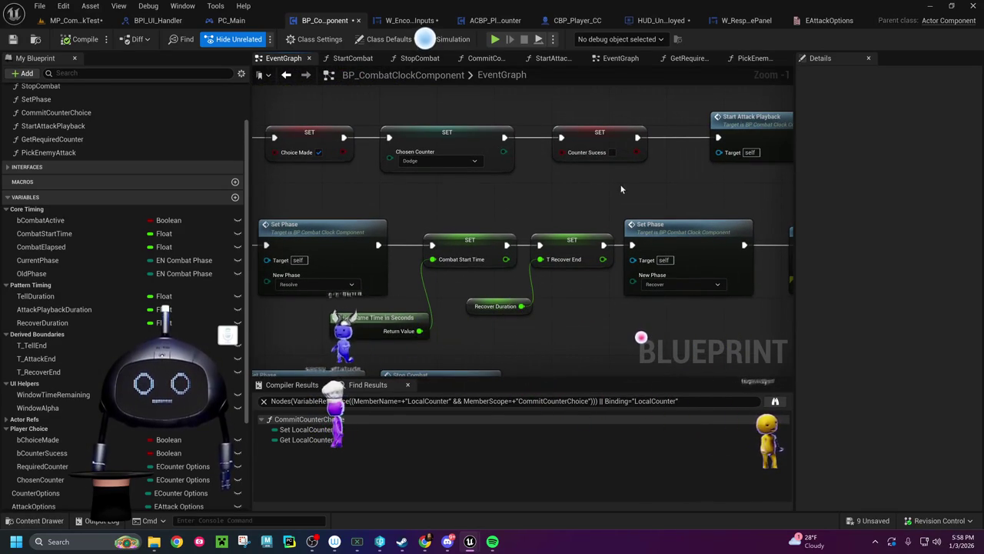
{"action": "left_click_drag", "start_coordinate": [620, 184], "coordinate": [542, 185]}
{"action": "double_click", "coordinate": [695, 124]}
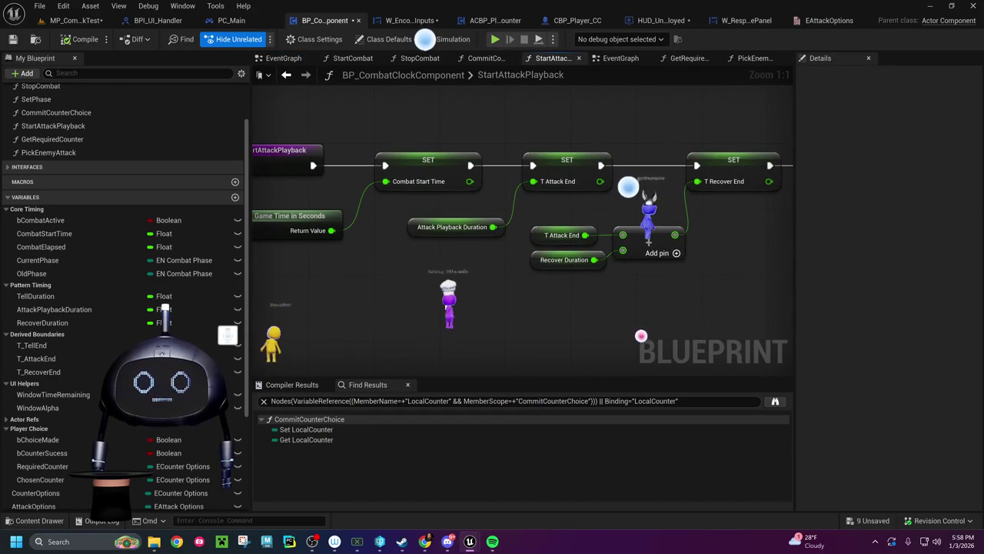
Step: Move StartAttackPlayback's Print String and Call ED on Tell End nodes about 190 px right
{"action": "left_click_drag", "start_coordinate": [444, 303], "coordinate": [369, 303]}
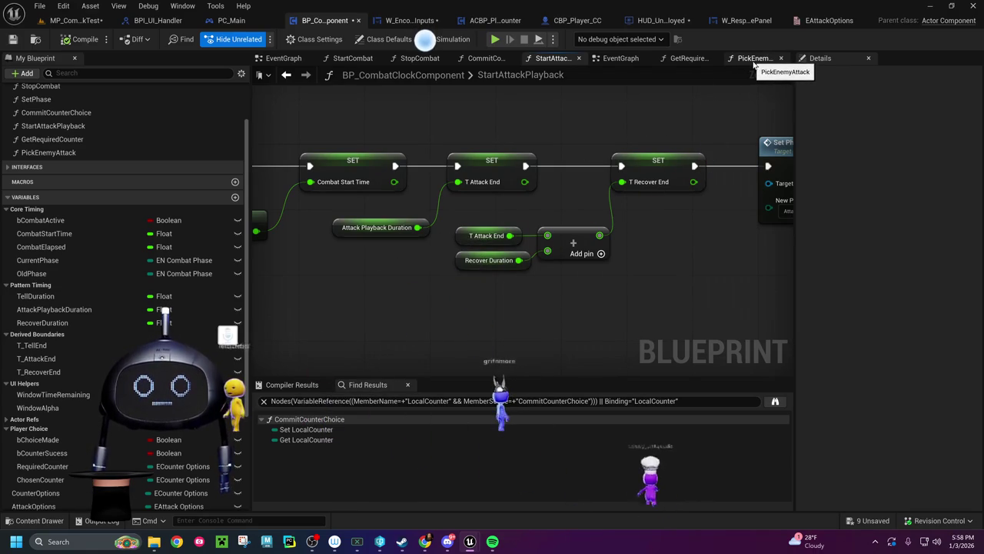
{"action": "left_click_drag", "start_coordinate": [635, 90], "coordinate": [473, 139]}
{"action": "left_click_drag", "start_coordinate": [543, 195], "coordinate": [379, 224]}
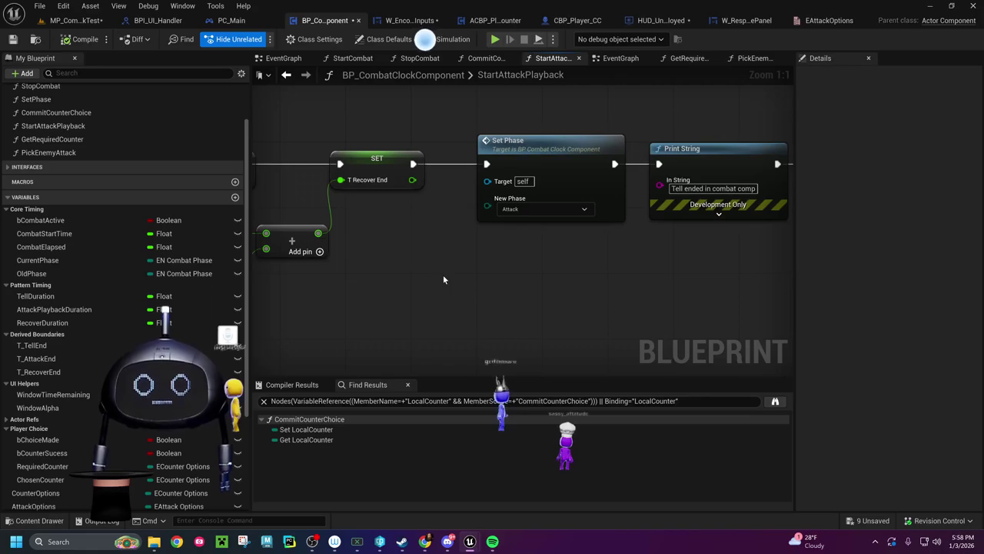
{"action": "left_click_drag", "start_coordinate": [497, 274], "coordinate": [371, 281]}
{"action": "left_click_drag", "start_coordinate": [549, 279], "coordinate": [420, 284]}
{"action": "left_click_drag", "start_coordinate": [421, 91], "coordinate": [657, 295]}
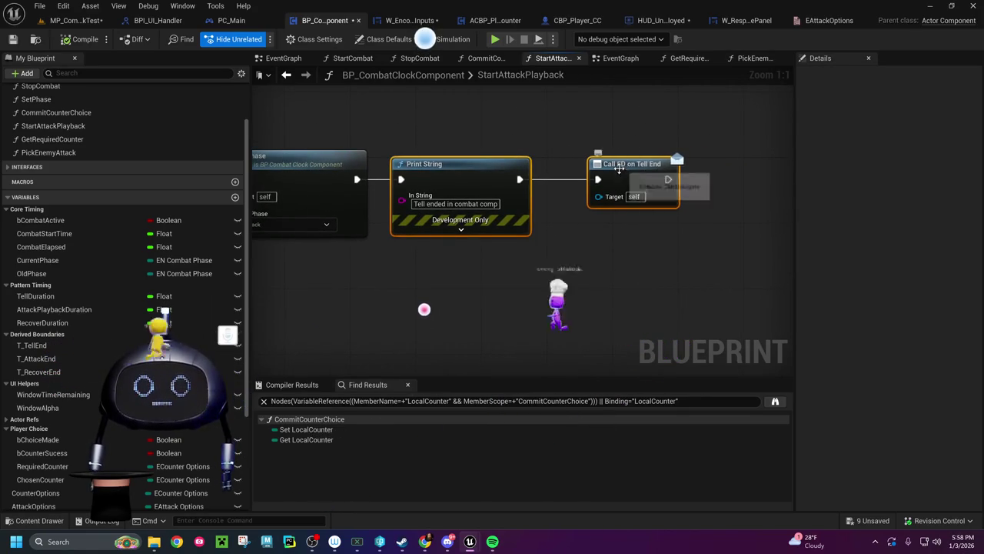
{"action": "left_click_drag", "start_coordinate": [494, 179], "coordinate": [718, 177]}
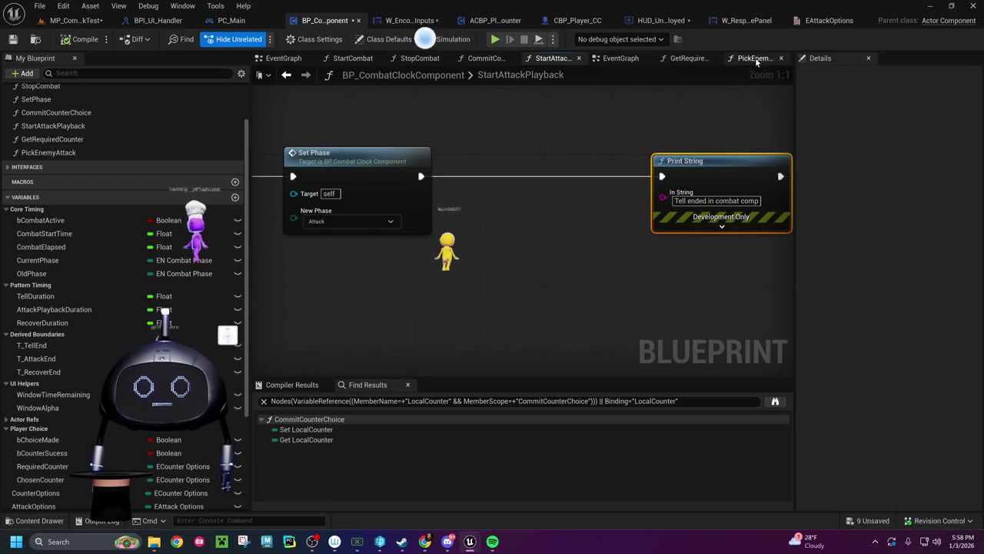
Step: Dismiss the action list from Set Phase's exec output and return to the StartCombat graph
{"action": "left_click_drag", "start_coordinate": [422, 176], "coordinate": [446, 157]}
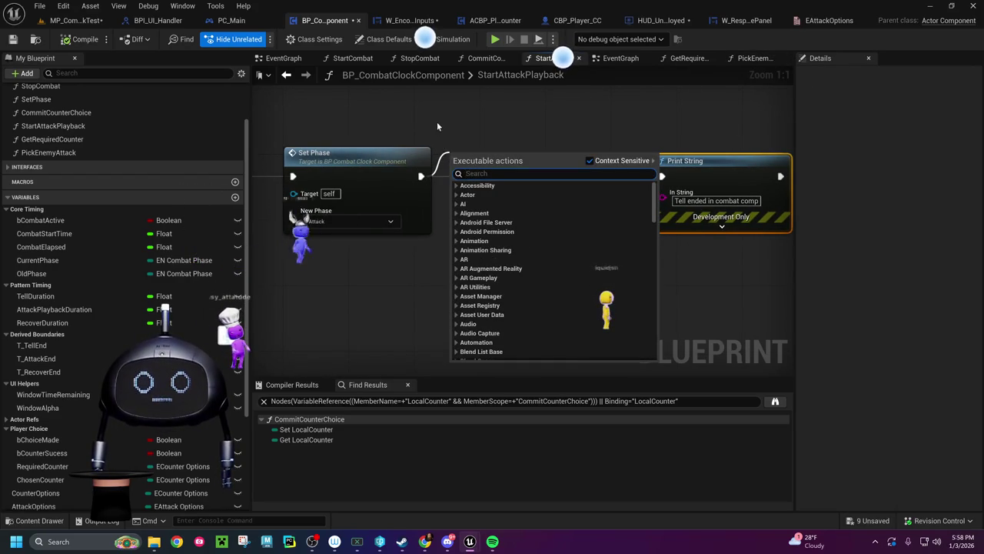
{"action": "left_click", "coordinate": [437, 122]}
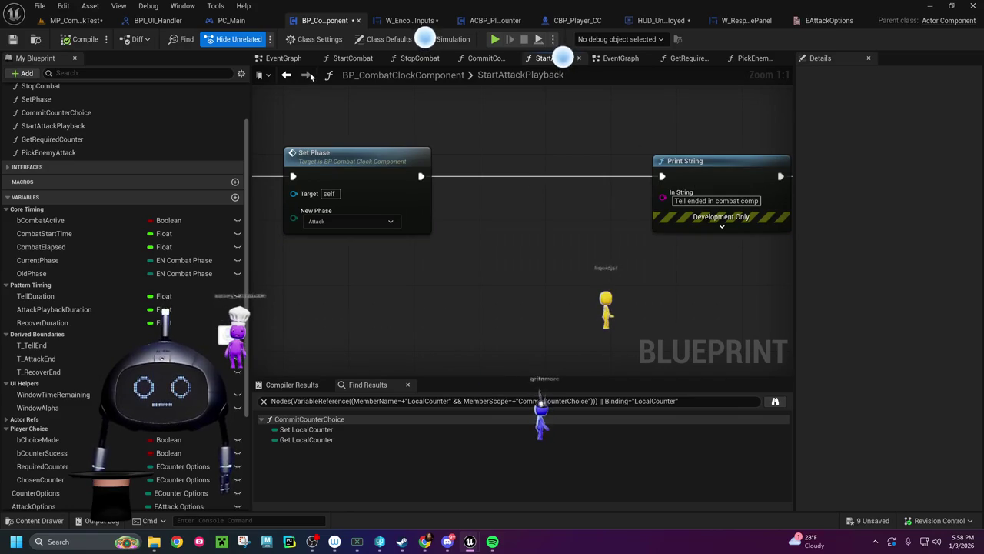
{"action": "left_click", "coordinate": [356, 61]}
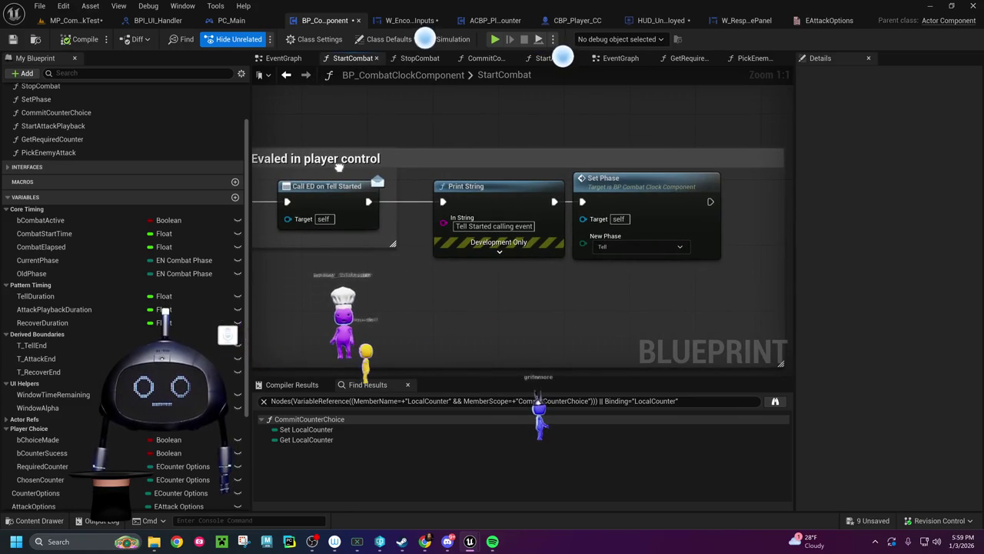
Step: Move Set Phase right and insert a Pick Enemy Attack call after StartCombat's Print String
{"action": "left_click_drag", "start_coordinate": [492, 187], "coordinate": [694, 191]}
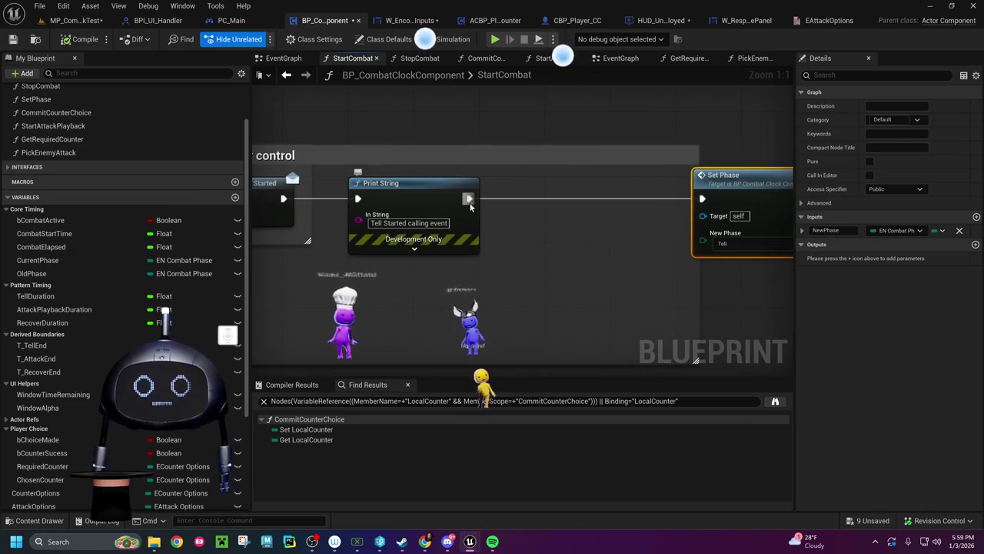
{"action": "left_click_drag", "start_coordinate": [470, 202], "coordinate": [529, 202]}
{"action": "type", "text": "Picke"}
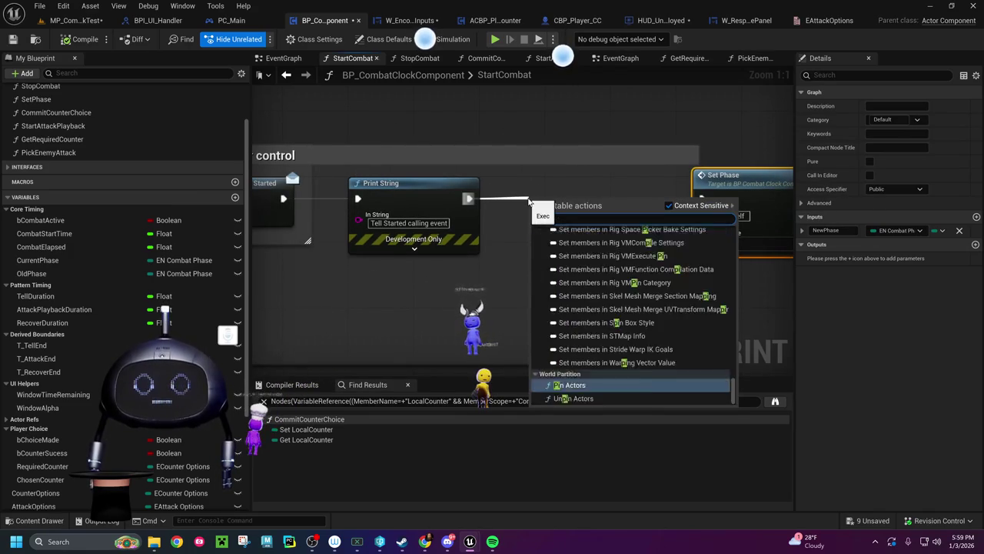
{"action": "type", "text": "nemy"}
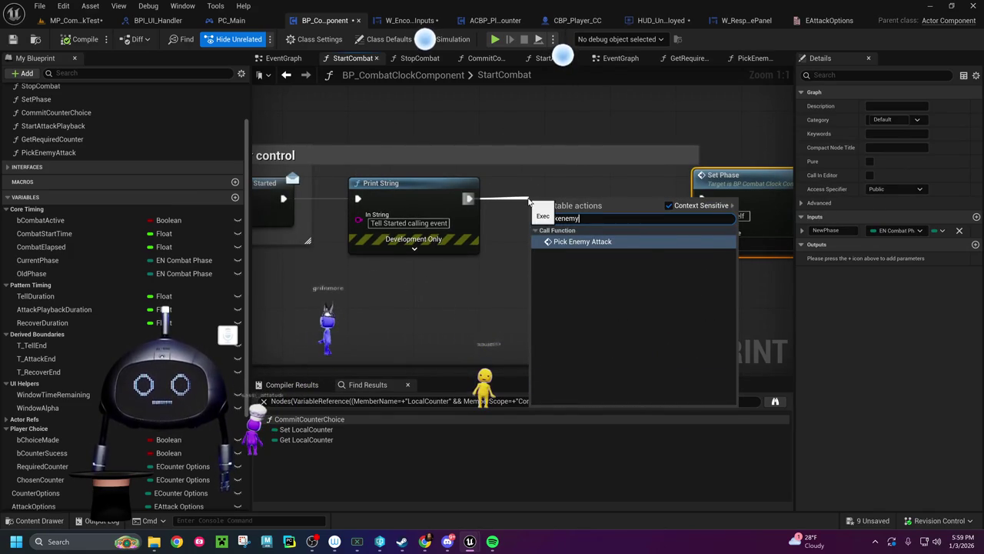
{"action": "left_click", "coordinate": [576, 241]}
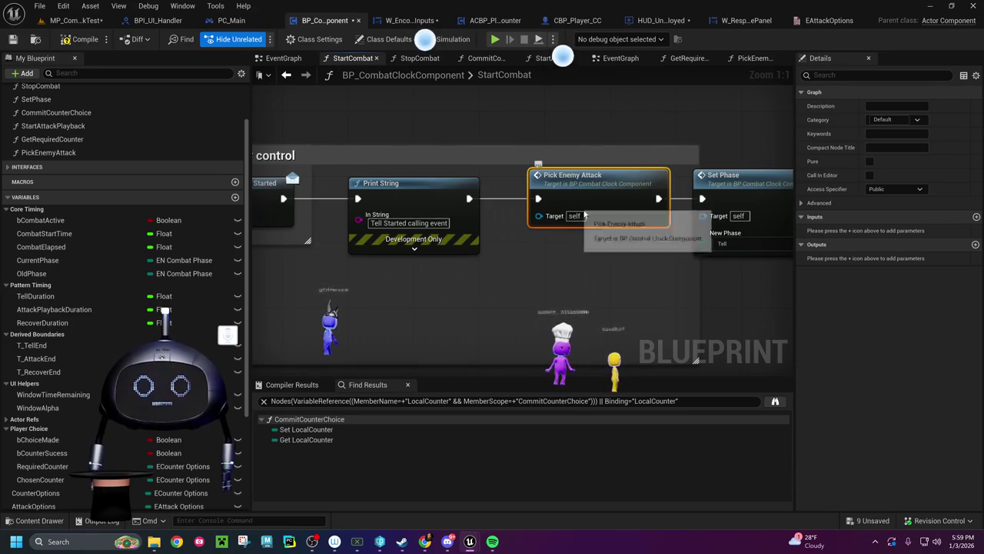
{"action": "mouse_move", "coordinate": [667, 280]}
{"action": "left_mouse_down"}
{"action": "mouse_move", "coordinate": [569, 276]}
{"action": "mouse_move", "coordinate": [477, 251]}
{"action": "mouse_move", "coordinate": [702, 269]}
{"action": "left_mouse_up"}
{"action": "left_click_drag", "start_coordinate": [499, 262], "coordinate": [575, 269]}
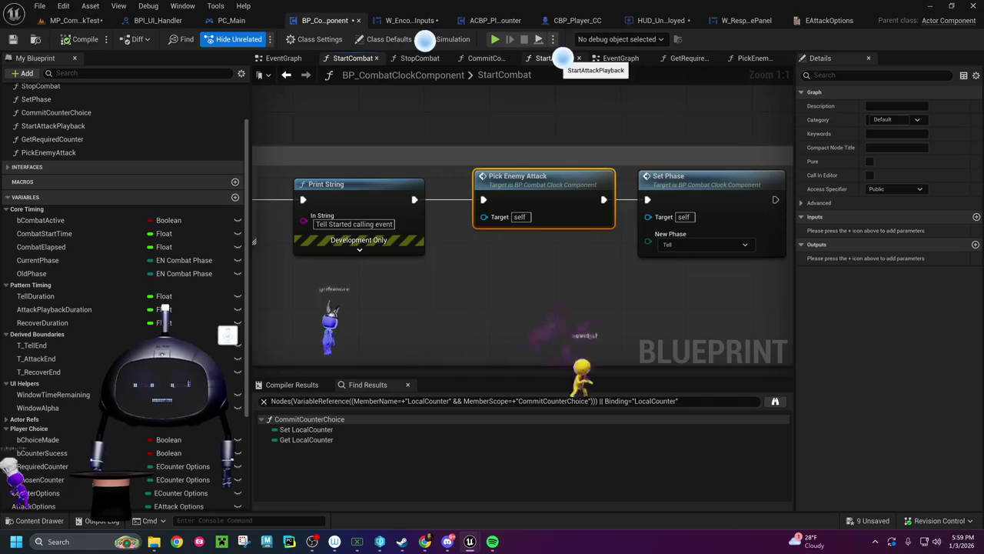
{"action": "left_click", "coordinate": [558, 59]}
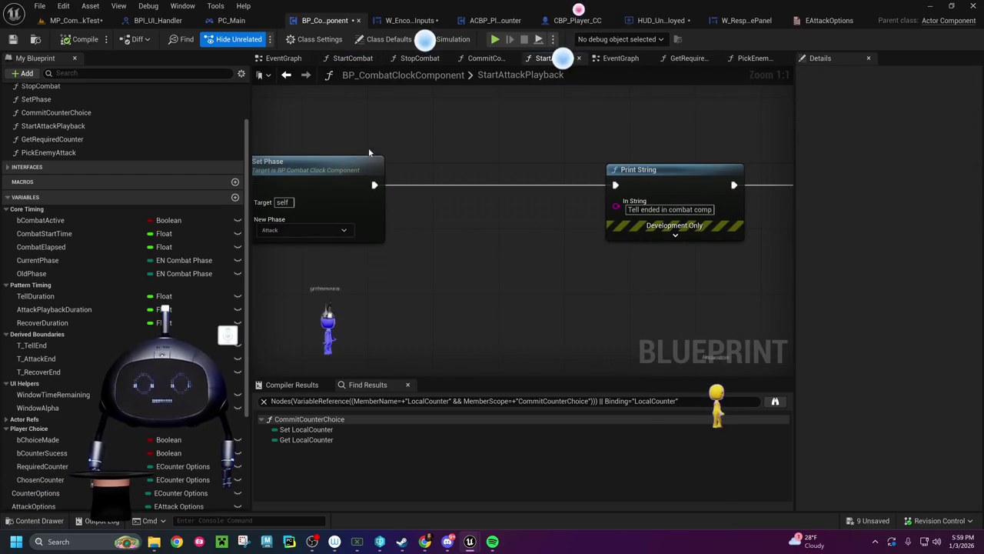
Step: Add a Get Required Counter call after Set Phase Attack in StartAttackPlayback
{"action": "left_click_drag", "start_coordinate": [375, 186], "coordinate": [463, 176]}
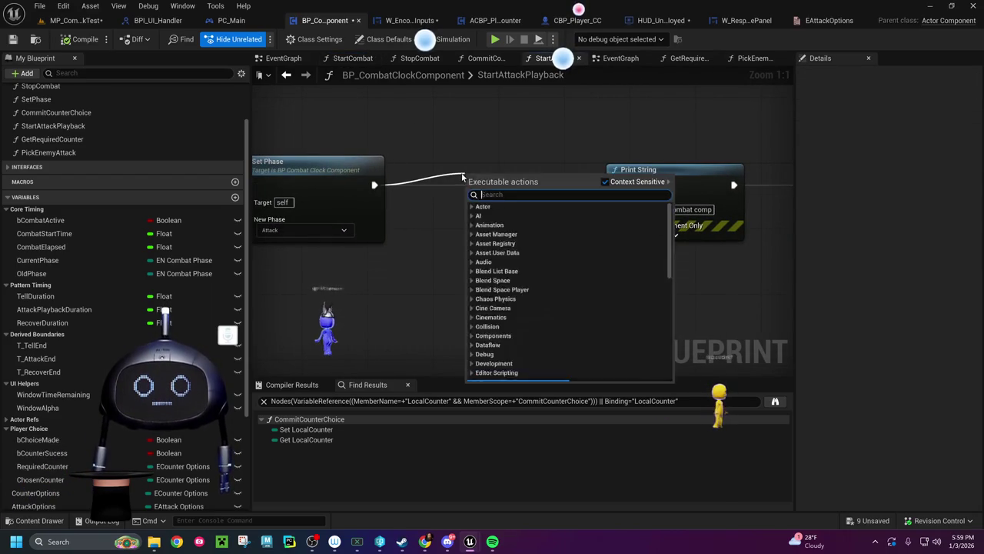
{"action": "type", "text": "get re"}
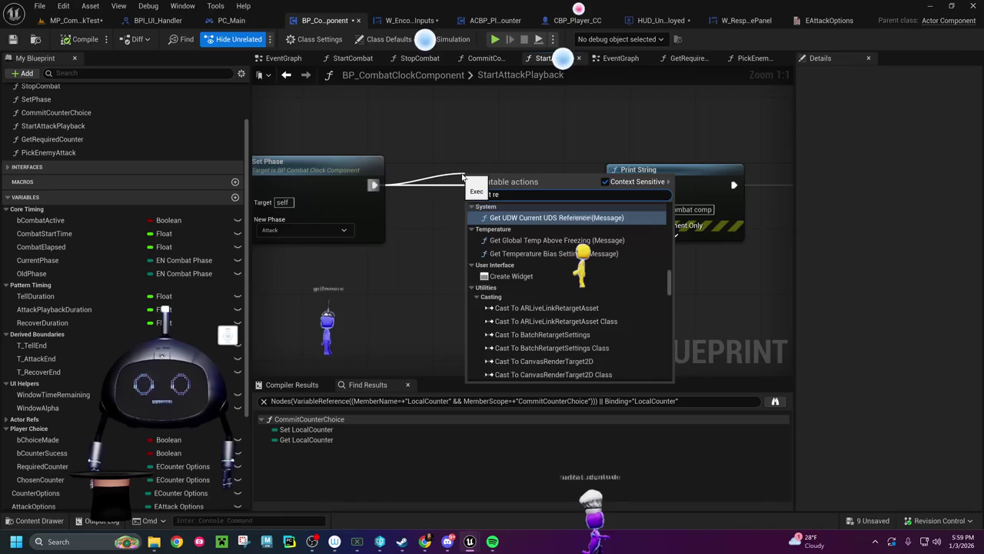
{"action": "type", "text": "quired"}
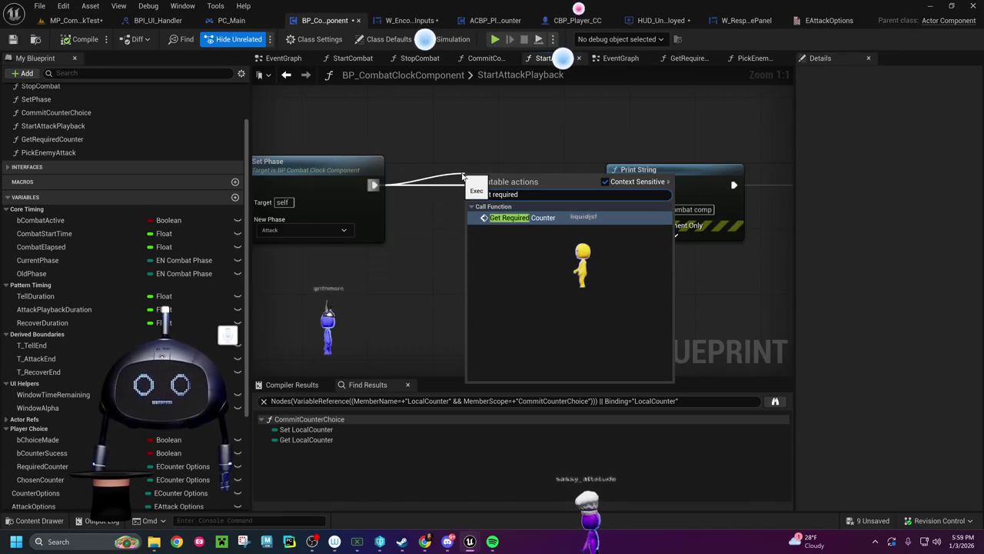
{"action": "left_click", "coordinate": [488, 220]}
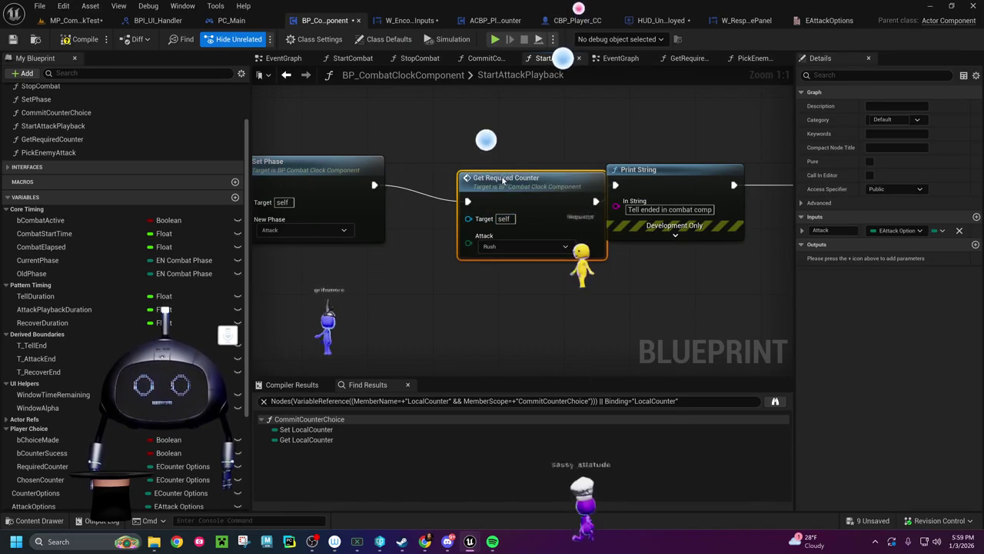
Step: Wire a Chosen Attack getter into Get Required Counter's Attack input
{"action": "mouse_move", "coordinate": [533, 189]}
{"action": "left_mouse_down"}
{"action": "mouse_move", "coordinate": [507, 231]}
{"action": "mouse_move", "coordinate": [469, 250]}
{"action": "mouse_move", "coordinate": [634, 279]}
{"action": "left_mouse_up"}
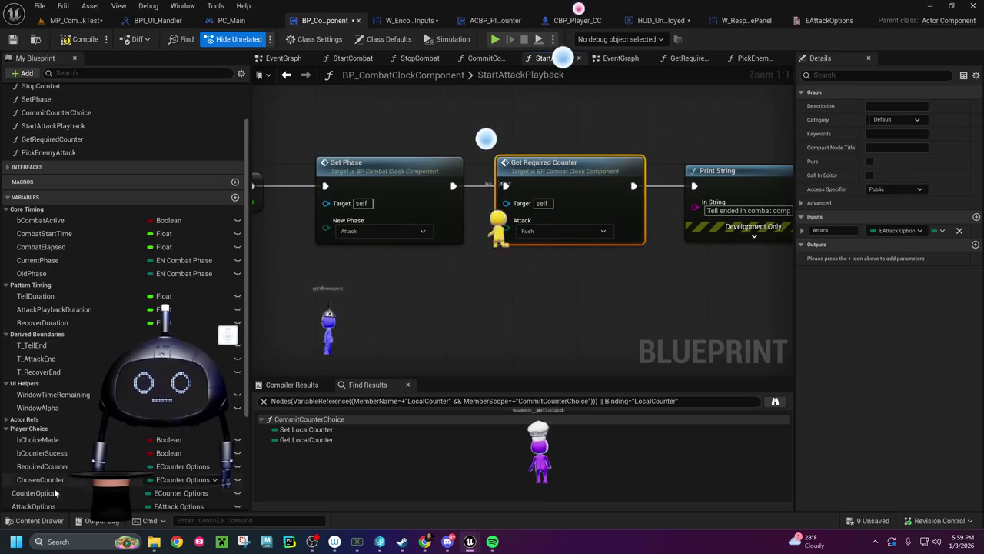
{"action": "scroll", "coordinate": [54, 477], "scroll_direction": "down", "scroll_amount": 1}
{"action": "scroll", "coordinate": [54, 477], "scroll_direction": "down", "scroll_amount": 4}
{"action": "mouse_move", "coordinate": [50, 433]}
{"action": "left_mouse_down"}
{"action": "mouse_move", "coordinate": [407, 310]}
{"action": "mouse_move", "coordinate": [442, 270]}
{"action": "mouse_move", "coordinate": [468, 272]}
{"action": "left_mouse_up"}
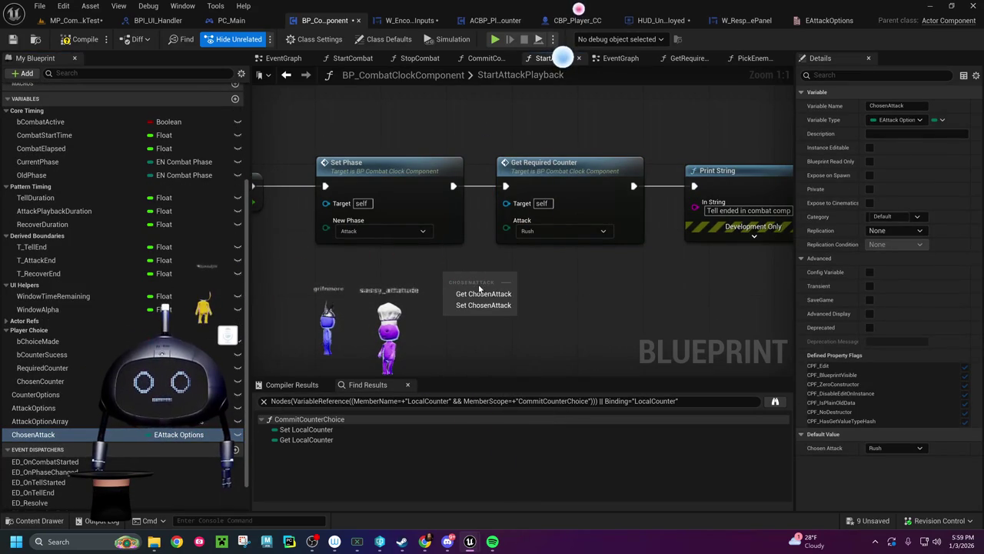
{"action": "left_click", "coordinate": [482, 294]}
{"action": "left_click_drag", "start_coordinate": [493, 280], "coordinate": [509, 232]}
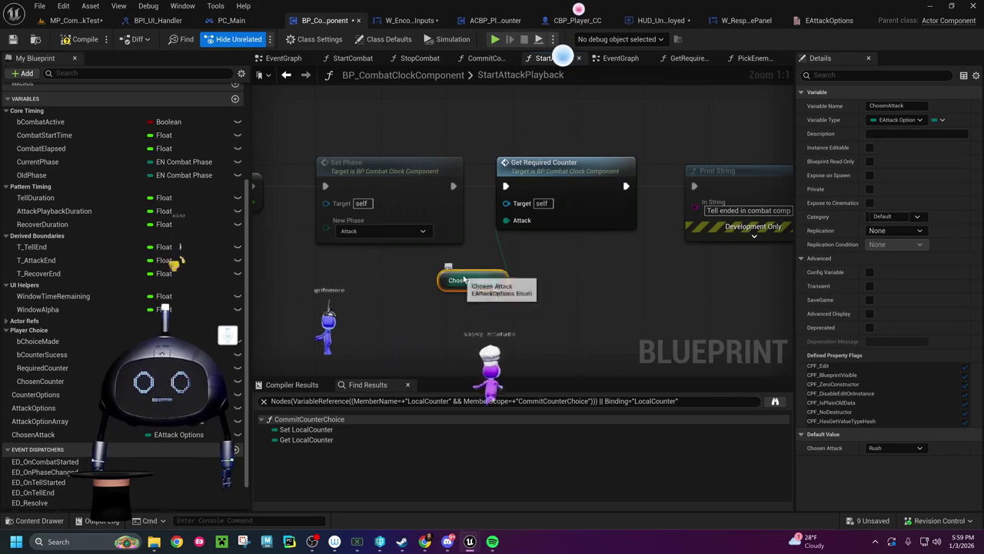
{"action": "left_click_drag", "start_coordinate": [459, 276], "coordinate": [418, 268]}
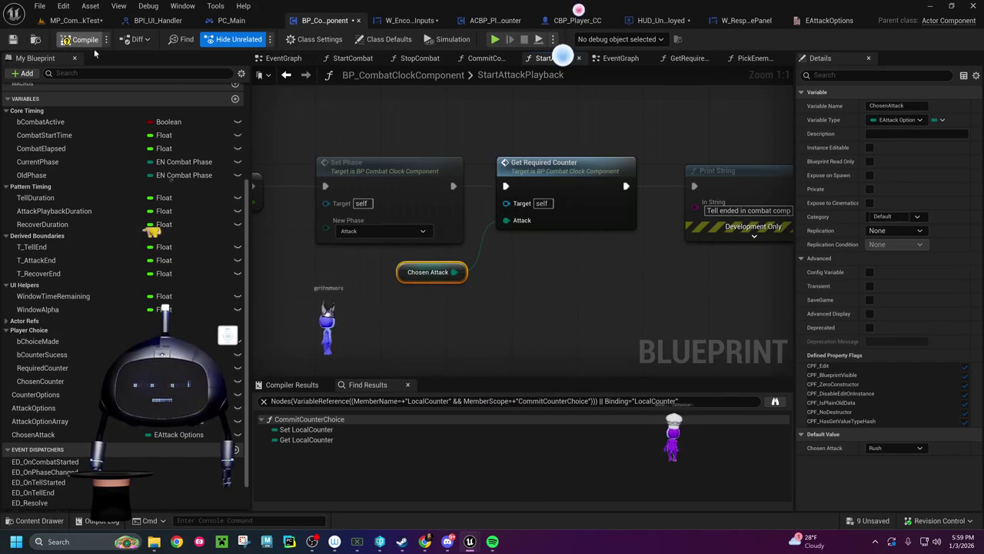
Step: Open GetRequiredCounter and frame its Switch on EAttackOptions and four SET nodes
{"action": "double_click", "coordinate": [549, 222]}
{"action": "mouse_move", "coordinate": [549, 222]}
{"action": "left_mouse_down"}
{"action": "mouse_move", "coordinate": [439, 303]}
{"action": "mouse_move", "coordinate": [280, 311]}
{"action": "left_mouse_up"}
{"action": "left_click_drag", "start_coordinate": [580, 235], "coordinate": [674, 212]}
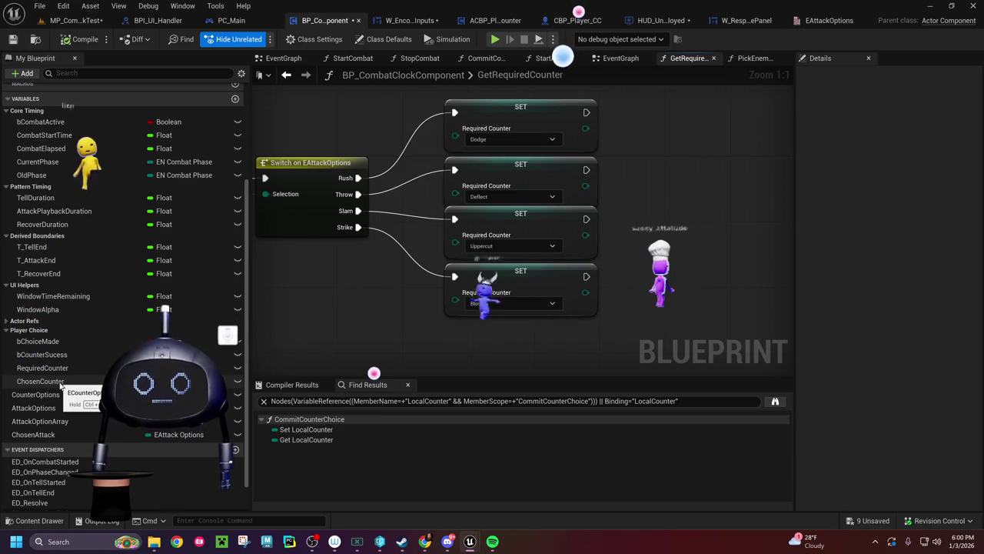
Step: Add a Chosen Counter getter and an Equal (Enum) == node, wiring Chosen Counter into it
{"action": "mouse_move", "coordinate": [62, 382]}
{"action": "left_mouse_down"}
{"action": "mouse_move", "coordinate": [647, 162]}
{"action": "mouse_move", "coordinate": [666, 136]}
{"action": "left_mouse_up"}
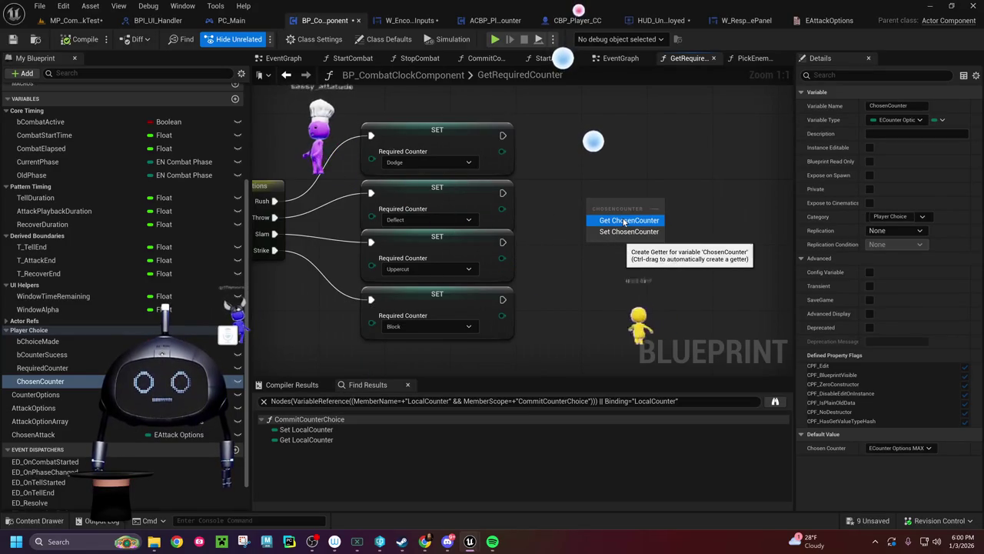
{"action": "left_click", "coordinate": [625, 220]}
{"action": "mouse_move", "coordinate": [502, 151]}
{"action": "left_mouse_down"}
{"action": "mouse_move", "coordinate": [599, 166]}
{"action": "mouse_move", "coordinate": [643, 159]}
{"action": "left_mouse_up"}
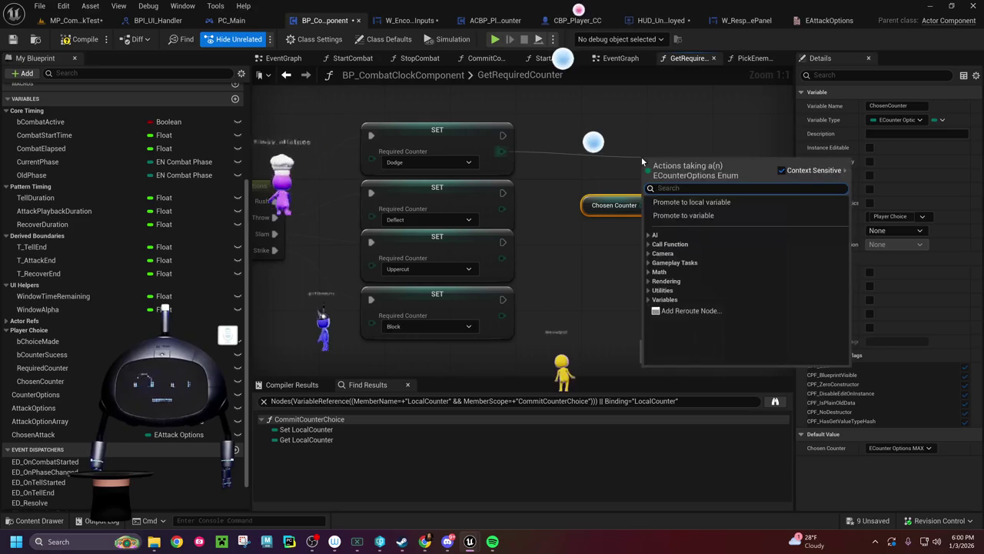
{"action": "type", "text": "=="}
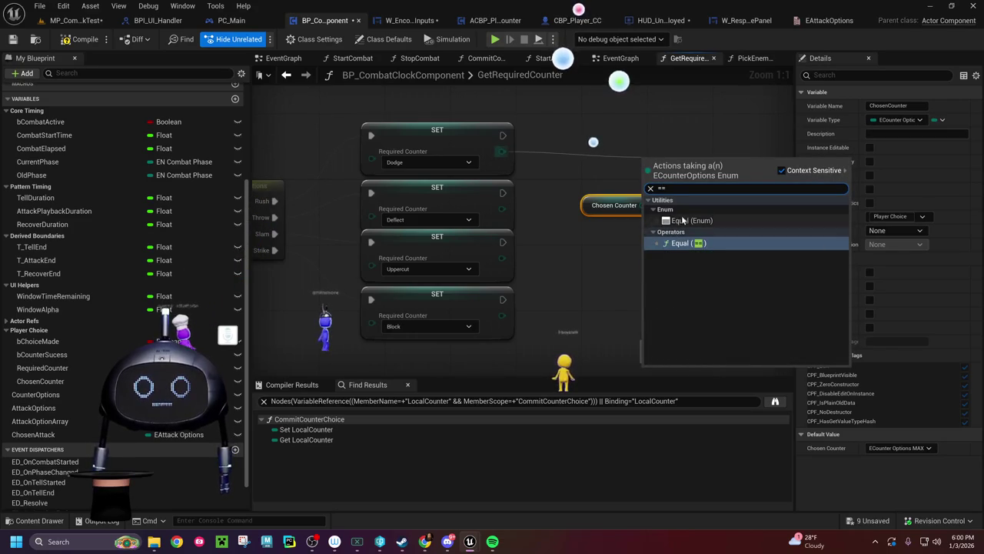
{"action": "left_click", "coordinate": [668, 220]}
{"action": "left_click_drag", "start_coordinate": [670, 165], "coordinate": [680, 159]}
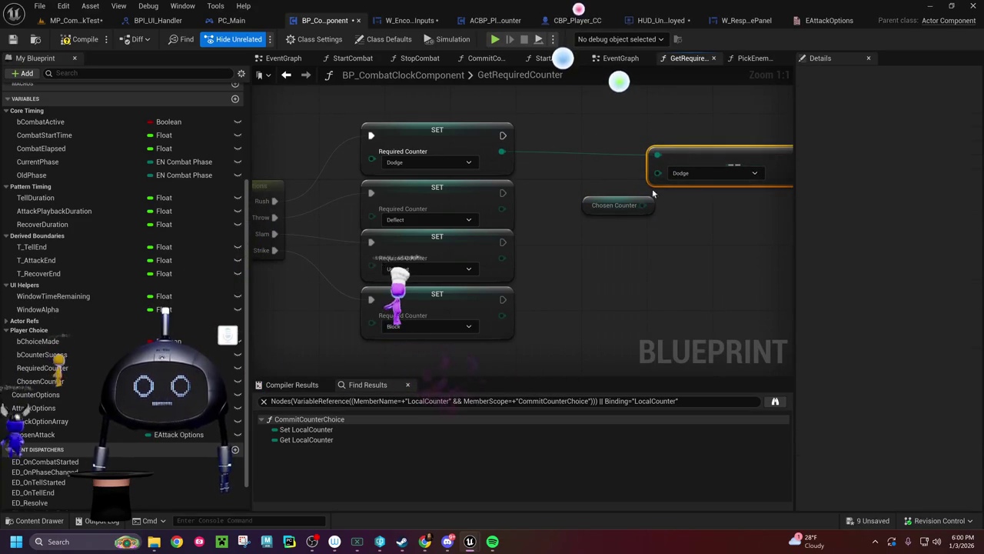
{"action": "left_click_drag", "start_coordinate": [643, 204], "coordinate": [658, 178]}
{"action": "left_click_drag", "start_coordinate": [586, 204], "coordinate": [574, 164]}
Step: Feed a Required Counter getter into the == comparison and bring in bCounterSucess
{"action": "left_click_drag", "start_coordinate": [621, 207], "coordinate": [490, 239]}
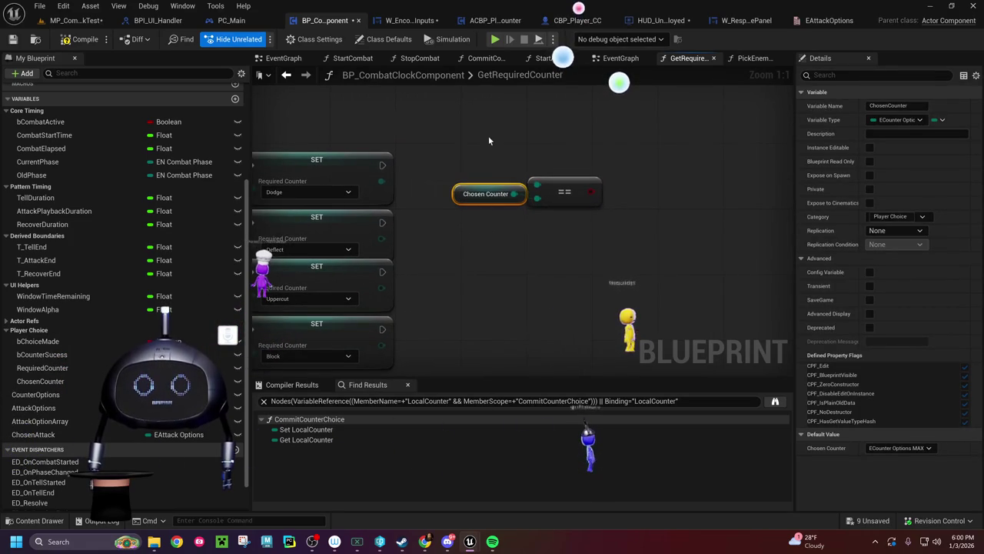
{"action": "left_click_drag", "start_coordinate": [455, 267], "coordinate": [713, 256]}
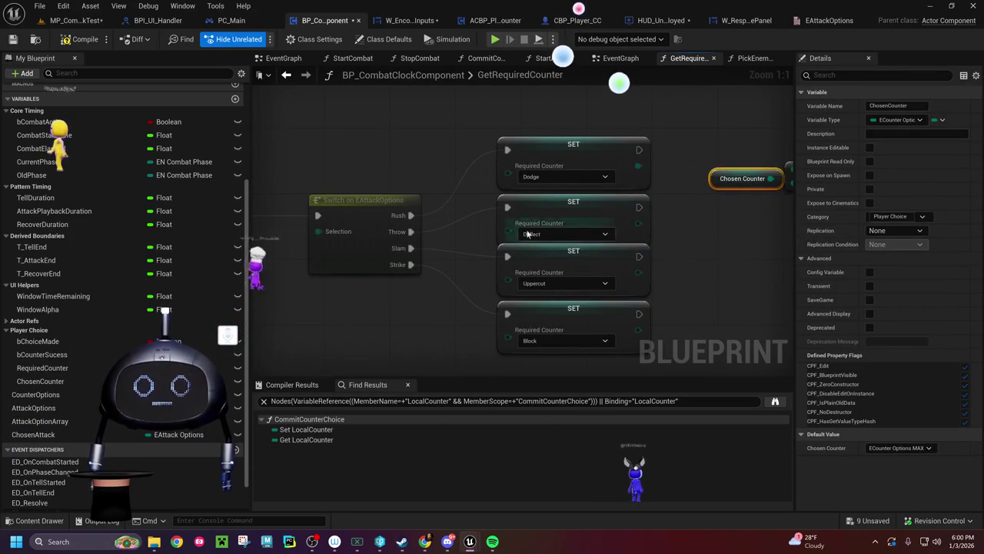
{"action": "mouse_move", "coordinate": [325, 255]}
{"action": "left_mouse_down"}
{"action": "mouse_move", "coordinate": [605, 253]}
{"action": "mouse_move", "coordinate": [248, 260]}
{"action": "left_mouse_up"}
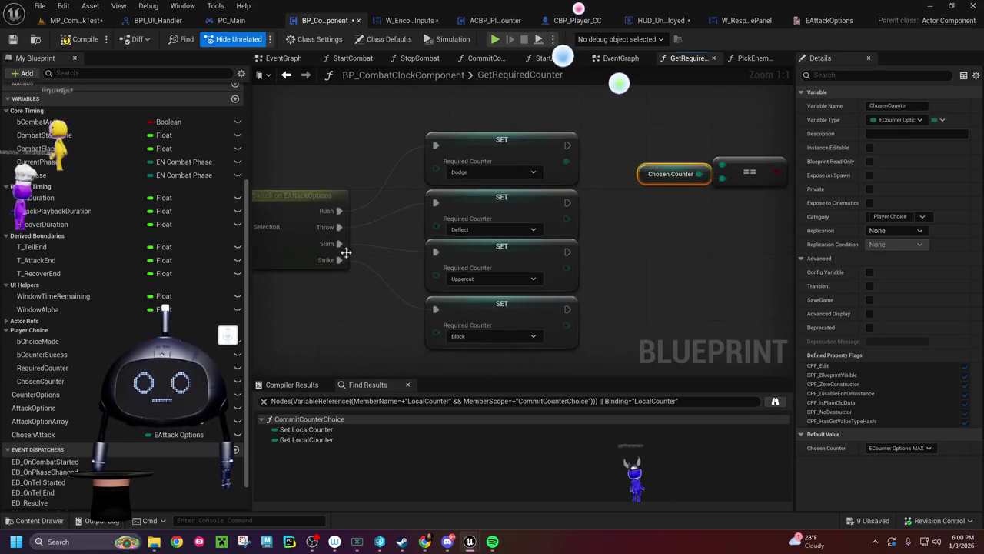
{"action": "left_click_drag", "start_coordinate": [669, 202], "coordinate": [527, 216]}
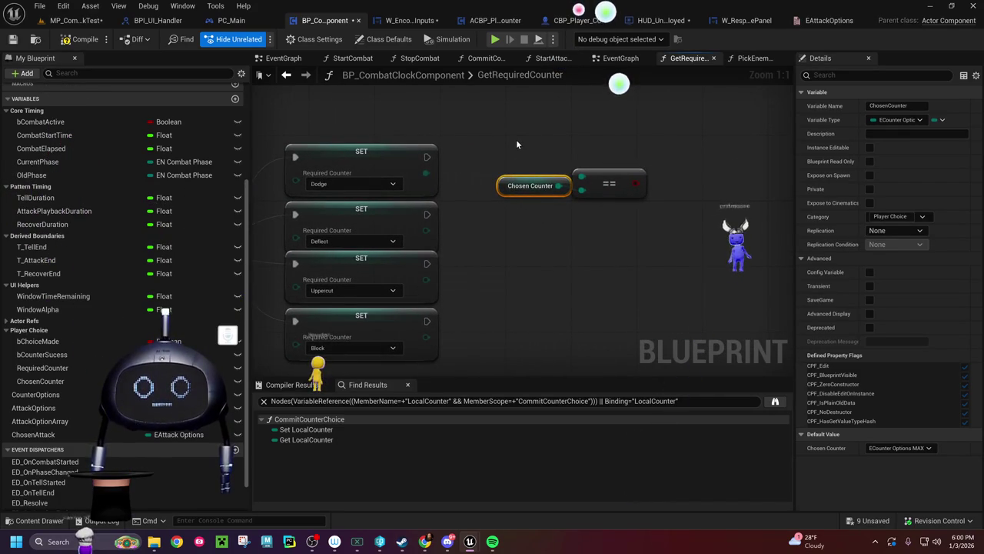
{"action": "mouse_move", "coordinate": [516, 139]}
{"action": "left_mouse_down"}
{"action": "mouse_move", "coordinate": [595, 214]}
{"action": "mouse_move", "coordinate": [610, 194]}
{"action": "mouse_move", "coordinate": [625, 253]}
{"action": "left_mouse_up"}
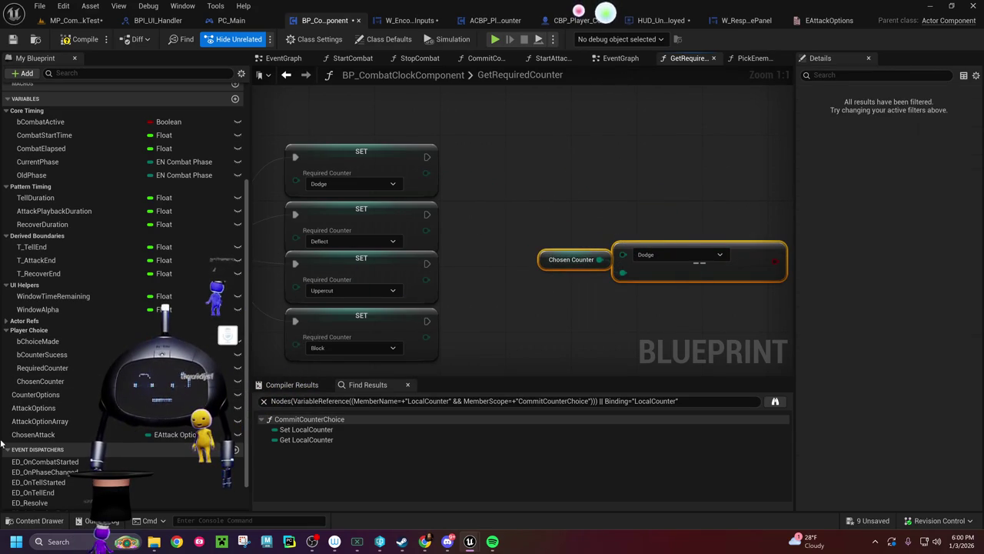
{"action": "left_click_drag", "start_coordinate": [42, 367], "coordinate": [501, 205]}
{"action": "left_click", "coordinate": [538, 225]}
{"action": "left_click_drag", "start_coordinate": [564, 210], "coordinate": [623, 255]}
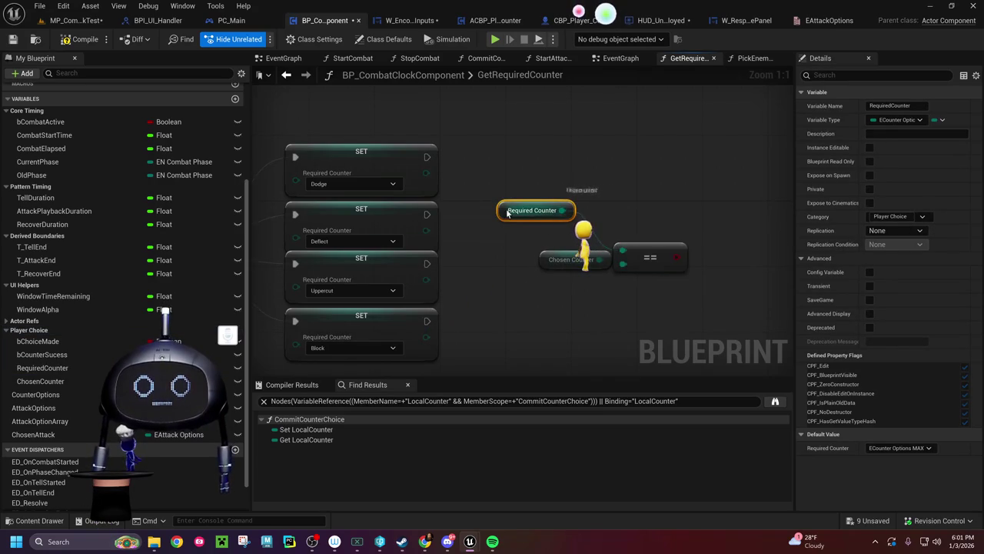
{"action": "mouse_move", "coordinate": [501, 210]}
{"action": "left_mouse_down"}
{"action": "mouse_move", "coordinate": [545, 231]}
{"action": "mouse_move", "coordinate": [542, 242]}
{"action": "left_mouse_up"}
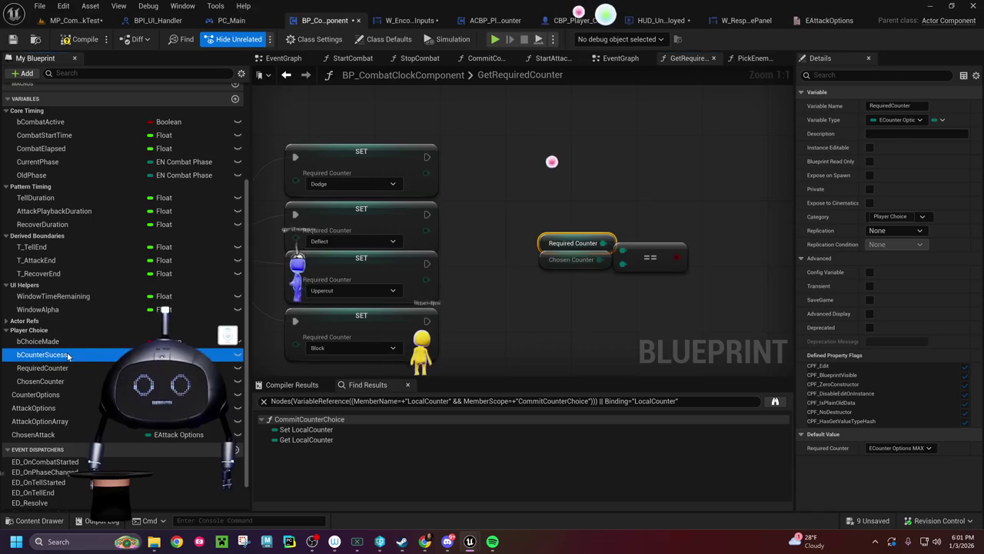
{"action": "mouse_move", "coordinate": [67, 355]}
{"action": "left_mouse_down"}
{"action": "mouse_move", "coordinate": [665, 189]}
{"action": "mouse_move", "coordinate": [465, 196]}
{"action": "left_mouse_up"}
Step: Add a Counter Sucess setter and a Branch driven by the == comparison result
{"action": "left_click", "coordinate": [683, 220]}
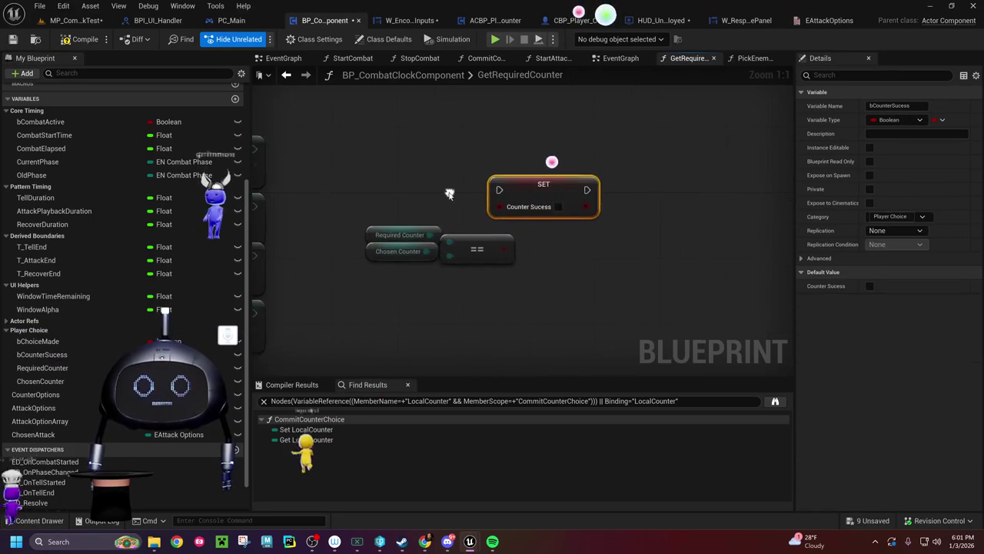
{"action": "mouse_move", "coordinate": [533, 184]}
{"action": "left_mouse_down"}
{"action": "mouse_move", "coordinate": [585, 238]}
{"action": "mouse_move", "coordinate": [587, 213]}
{"action": "mouse_move", "coordinate": [638, 156]}
{"action": "left_mouse_up"}
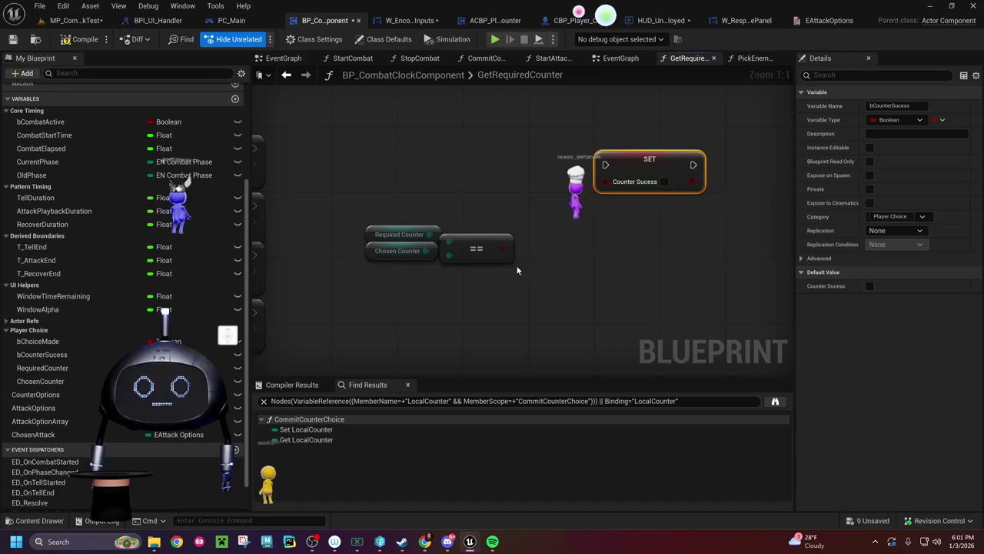
{"action": "left_click_drag", "start_coordinate": [500, 250], "coordinate": [520, 225]}
{"action": "type", "text": "branch"}
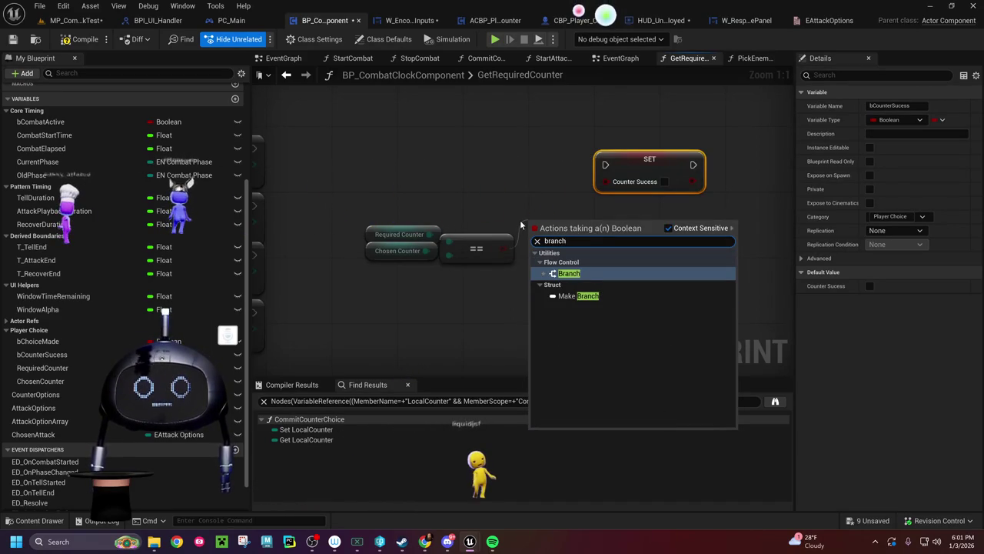
{"action": "left_click", "coordinate": [569, 273]}
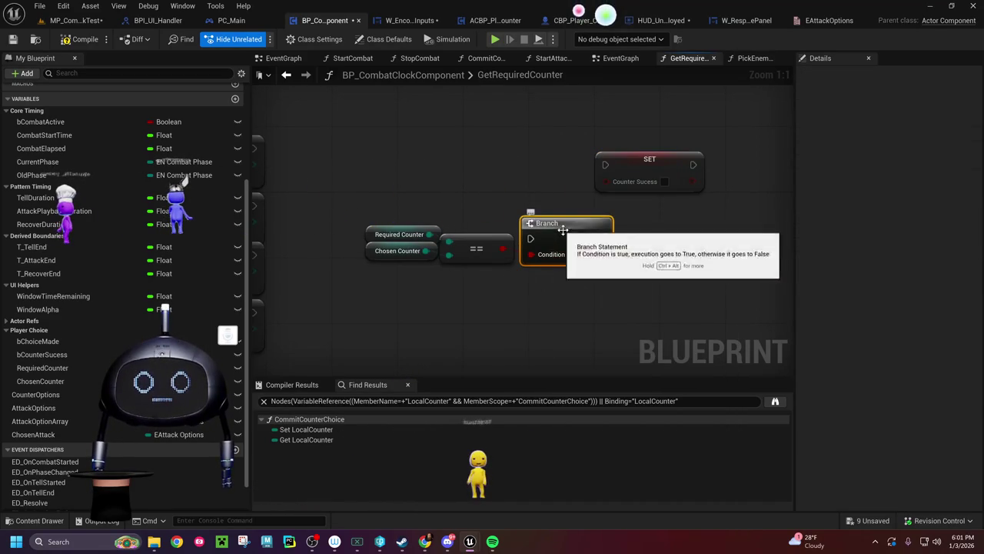
{"action": "left_click_drag", "start_coordinate": [574, 213], "coordinate": [563, 206]}
{"action": "mouse_move", "coordinate": [630, 160]}
{"action": "left_mouse_down"}
{"action": "mouse_move", "coordinate": [661, 196]}
{"action": "mouse_move", "coordinate": [662, 206]}
{"action": "mouse_move", "coordinate": [640, 215]}
{"action": "left_mouse_up"}
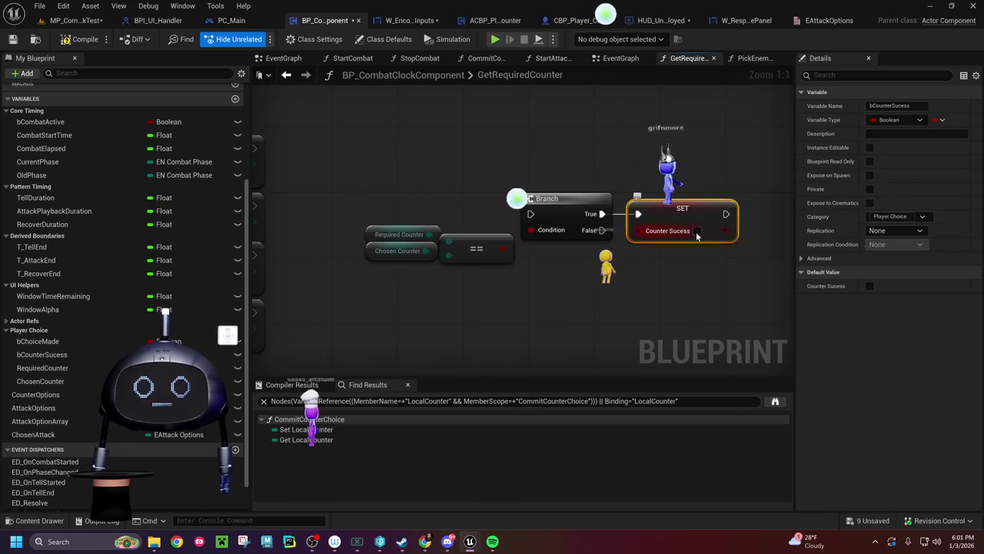
Step: Duplicate the Counter Sucess setter and wire the Branch's False output to the copy
{"action": "key", "text": "ctrl+d"}
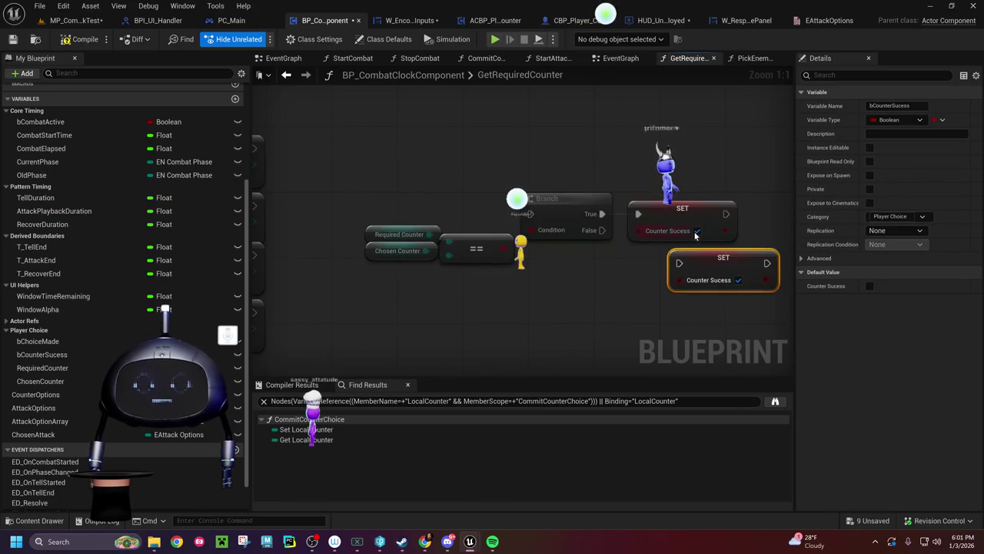
{"action": "left_click_drag", "start_coordinate": [718, 254], "coordinate": [678, 262]}
{"action": "left_click_drag", "start_coordinate": [602, 230], "coordinate": [638, 272]}
{"action": "left_click_drag", "start_coordinate": [446, 252], "coordinate": [554, 253]}
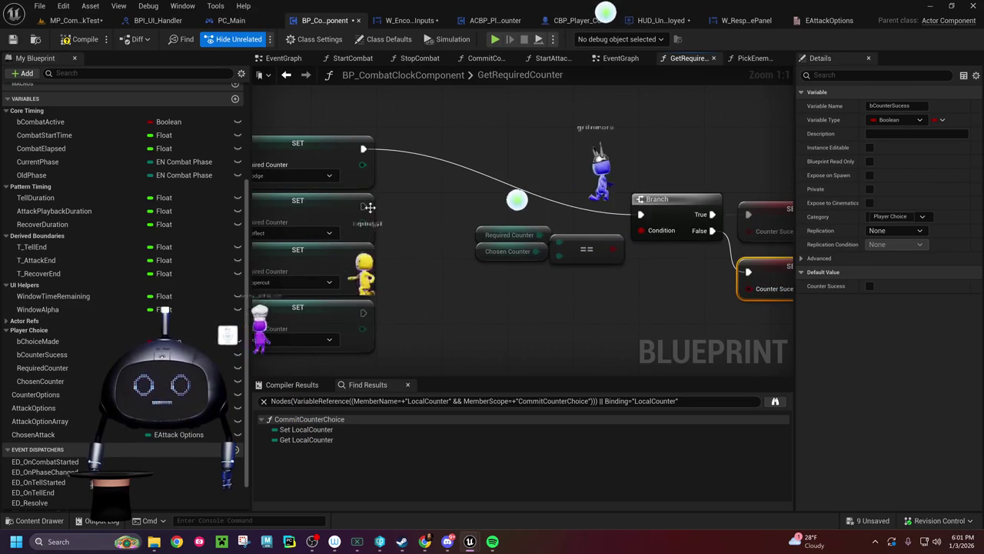
Step: Wire the second, third and fourth SET Required Counter nodes into the Branch
{"action": "mouse_move", "coordinate": [363, 207]}
{"action": "left_mouse_down"}
{"action": "mouse_move", "coordinate": [629, 225]}
{"action": "mouse_move", "coordinate": [641, 216]}
{"action": "left_mouse_up"}
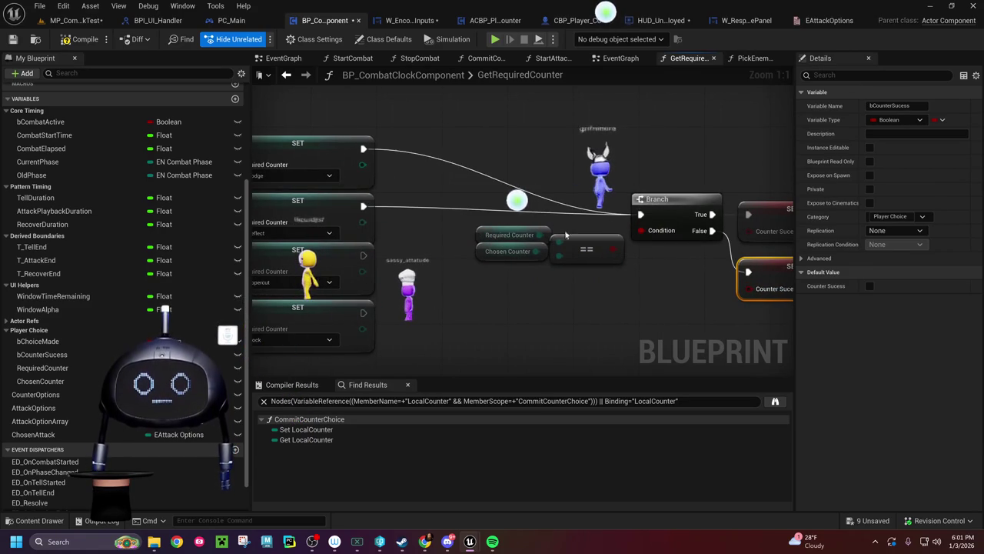
{"action": "left_click_drag", "start_coordinate": [396, 258], "coordinate": [641, 215]}
{"action": "mouse_move", "coordinate": [364, 314]}
{"action": "left_mouse_down"}
{"action": "mouse_move", "coordinate": [511, 266]}
{"action": "mouse_move", "coordinate": [556, 225]}
{"action": "mouse_move", "coordinate": [641, 215]}
{"action": "left_mouse_up"}
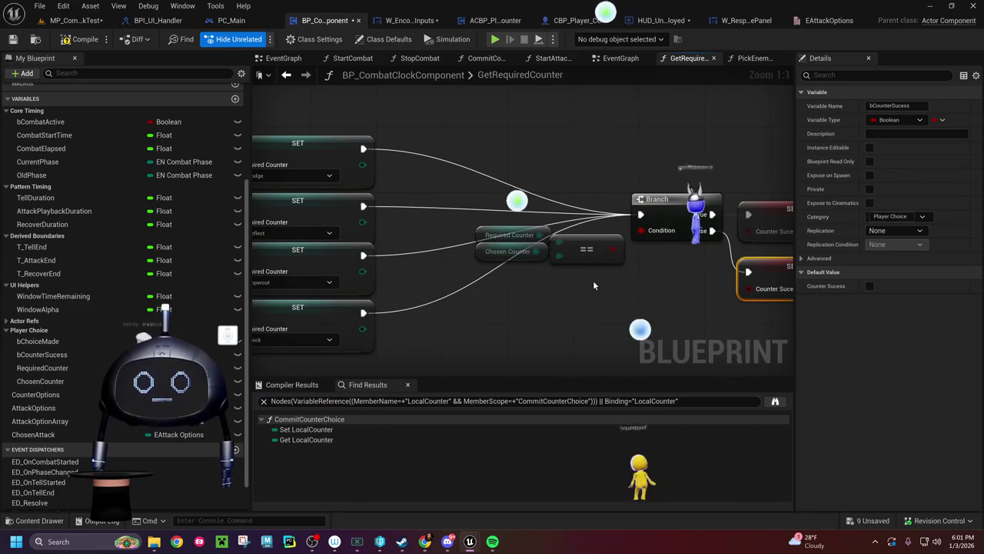
{"action": "left_click_drag", "start_coordinate": [623, 290], "coordinate": [387, 284]}
{"action": "mouse_move", "coordinate": [476, 171]}
{"action": "left_mouse_down"}
{"action": "mouse_move", "coordinate": [407, 148]}
{"action": "mouse_move", "coordinate": [299, 135]}
{"action": "left_mouse_up"}
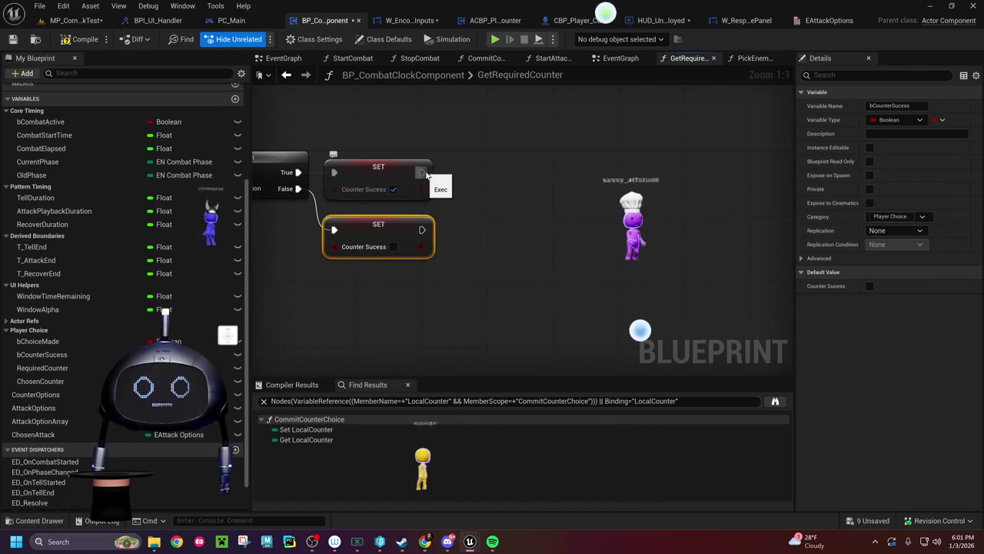
{"action": "left_click_drag", "start_coordinate": [425, 174], "coordinate": [508, 175]}
Step: Add a Print String fed by an Append reading 'The player chose the correct counter for'
{"action": "type", "text": "print "}
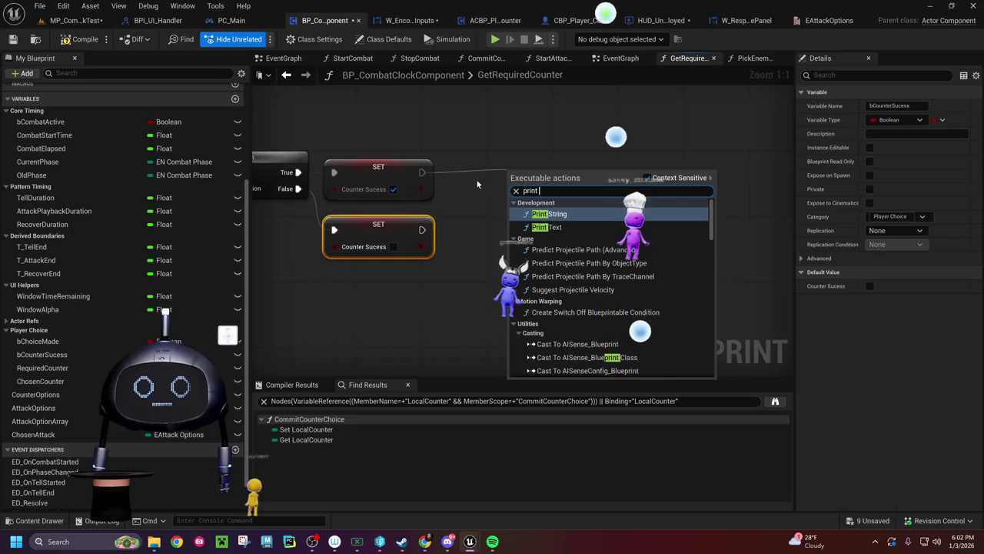
{"action": "type", "text": "stri"}
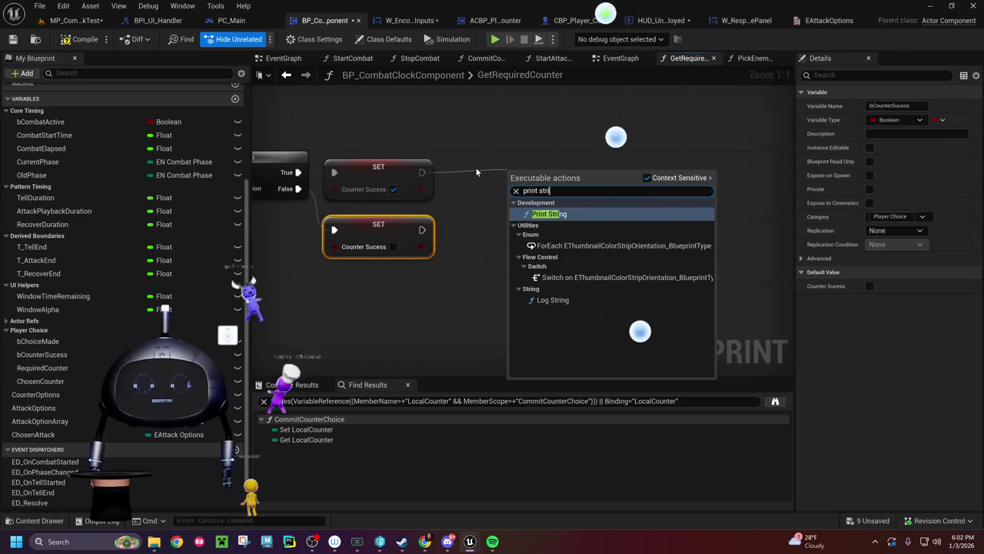
{"action": "left_click", "coordinate": [564, 215]}
{"action": "left_click_drag", "start_coordinate": [547, 175], "coordinate": [564, 158]}
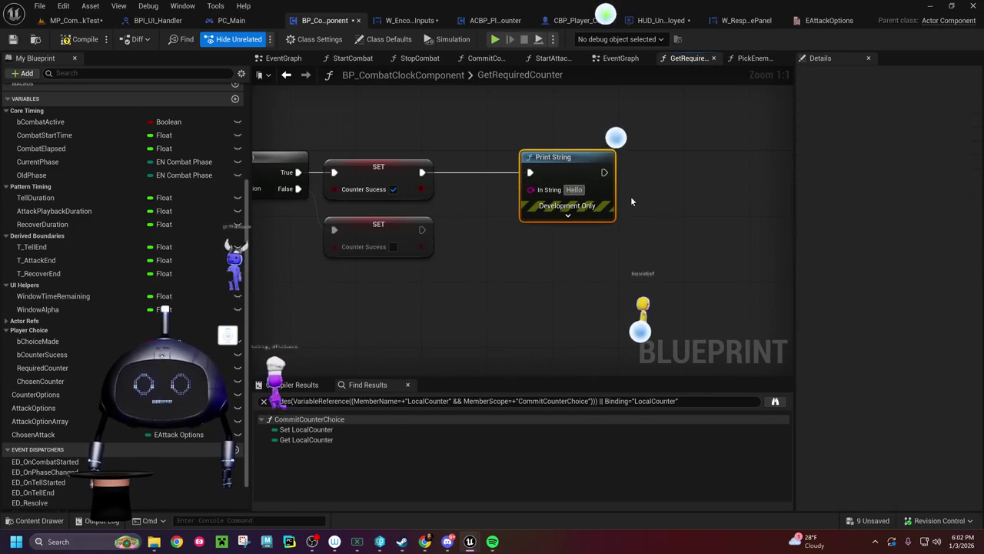
{"action": "type", "text": "1The pla"}
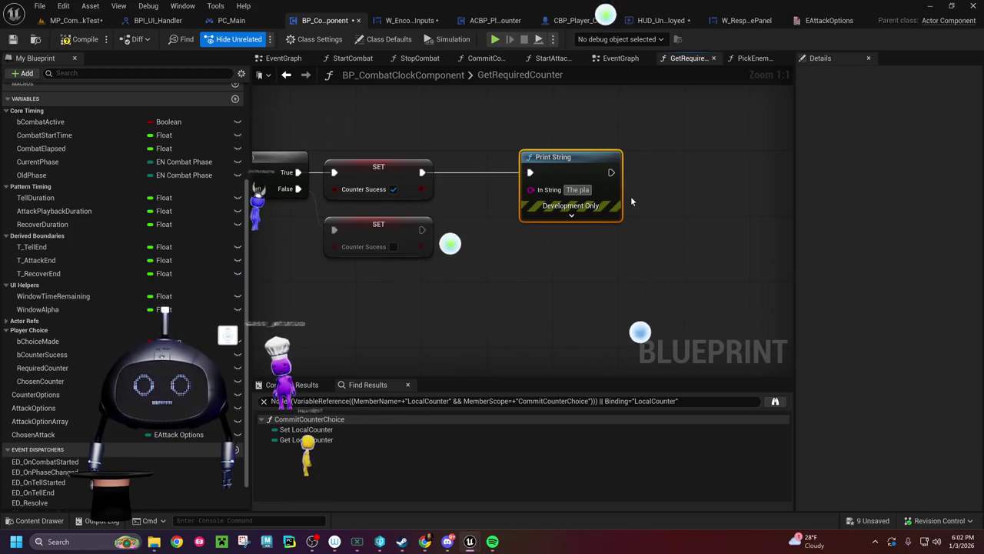
{"action": "left_click_drag", "start_coordinate": [529, 193], "coordinate": [500, 252]}
{"action": "type", "text": "append"}
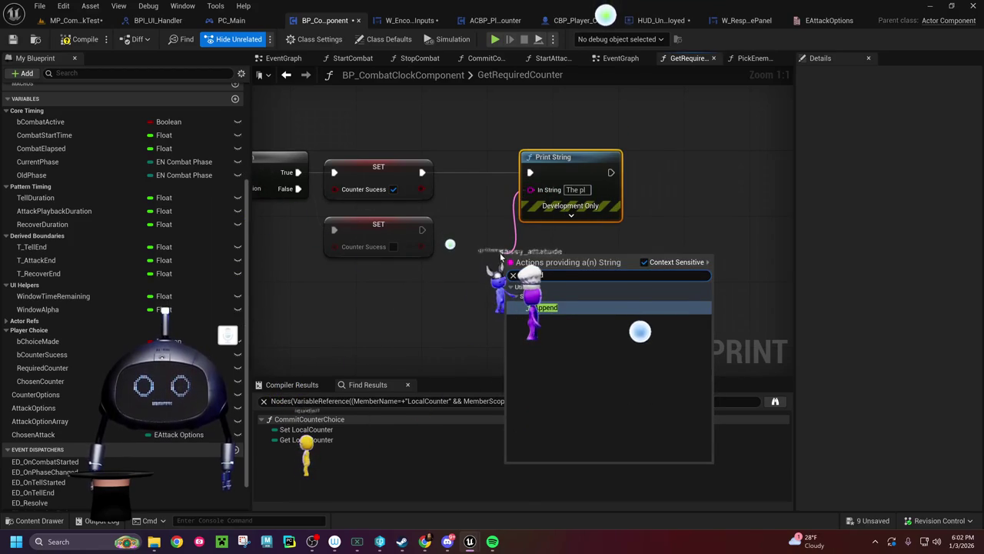
{"action": "left_click", "coordinate": [550, 308]}
{"action": "left_click_drag", "start_coordinate": [547, 153], "coordinate": [711, 153]}
{"action": "left_click_drag", "start_coordinate": [526, 256], "coordinate": [554, 164]}
{"action": "left_click", "coordinate": [541, 182]}
{"action": "type", "text": "The n"}
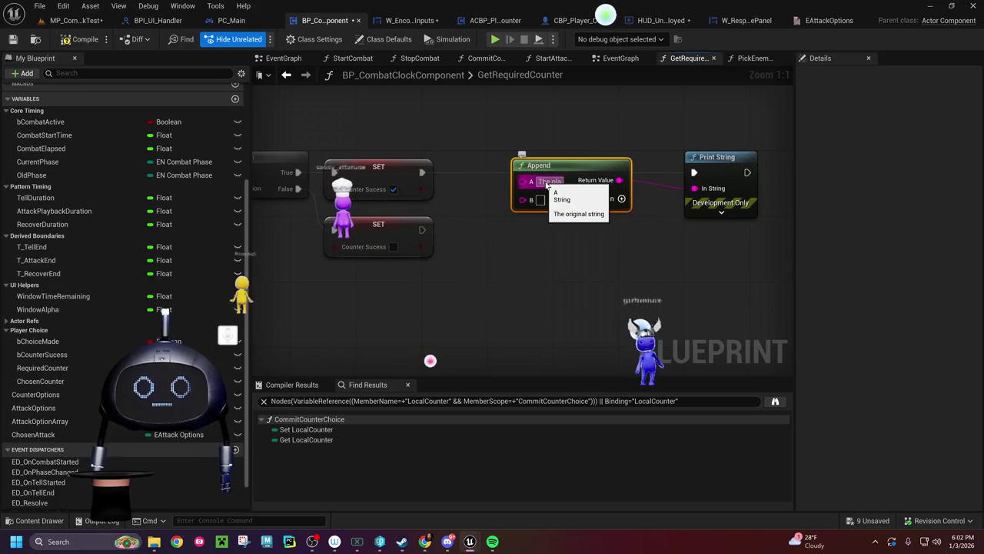
{"action": "type", "text": "hose"}
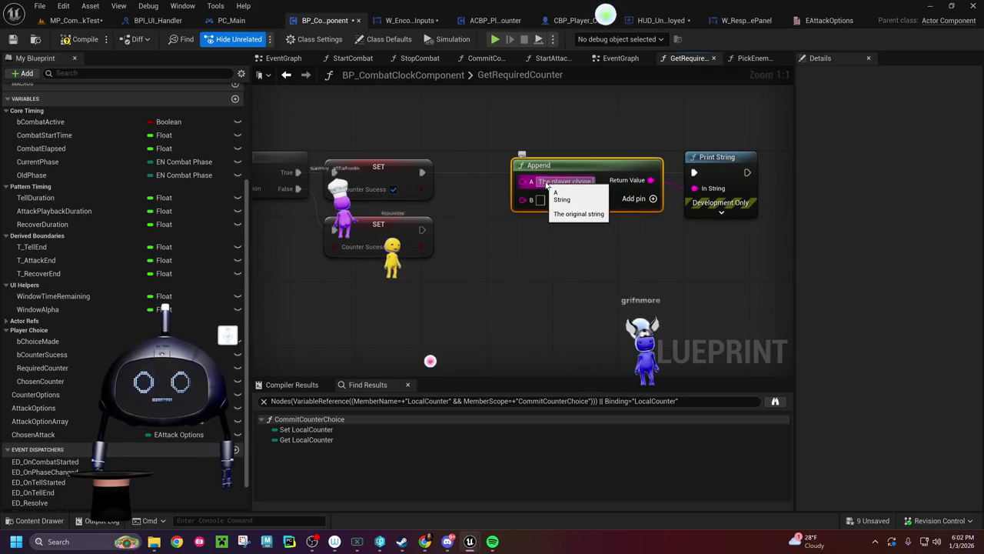
{"action": "type", "text": " the correct"}
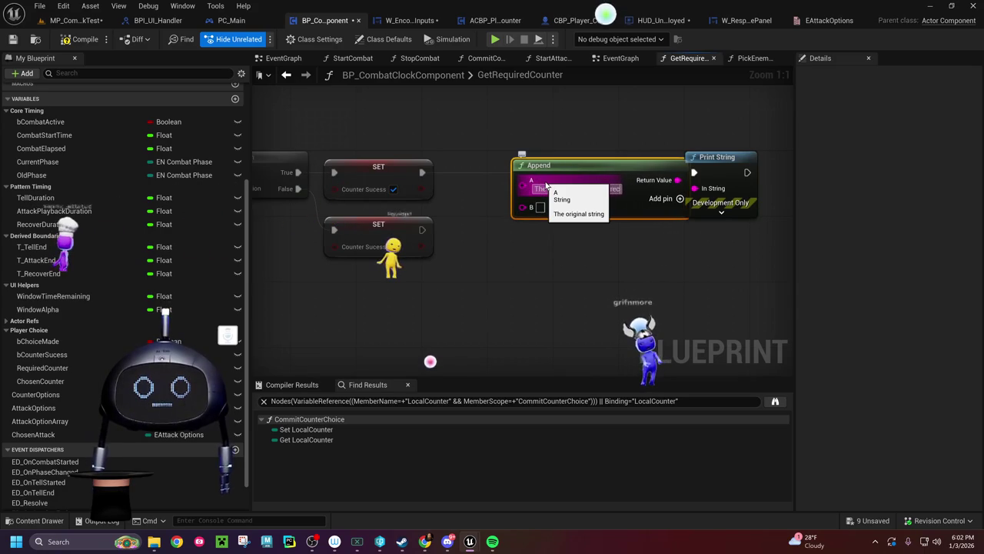
{"action": "type", "text": " counter for"}
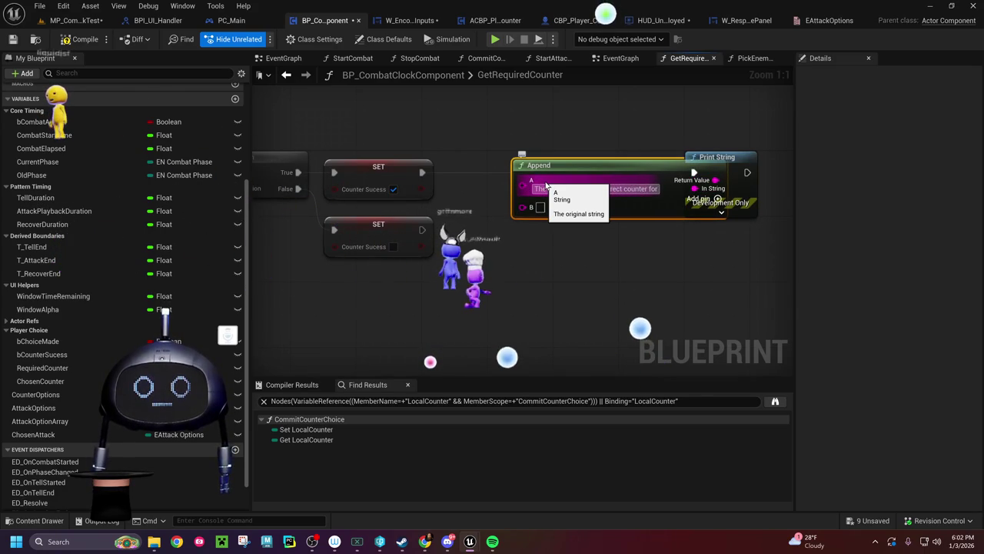
Step: Add a Chosen Attack getter for the success message and compile the blueprint
{"action": "mouse_move", "coordinate": [312, 298]}
{"action": "left_mouse_down"}
{"action": "mouse_move", "coordinate": [573, 267]}
{"action": "mouse_move", "coordinate": [551, 269]}
{"action": "left_mouse_up"}
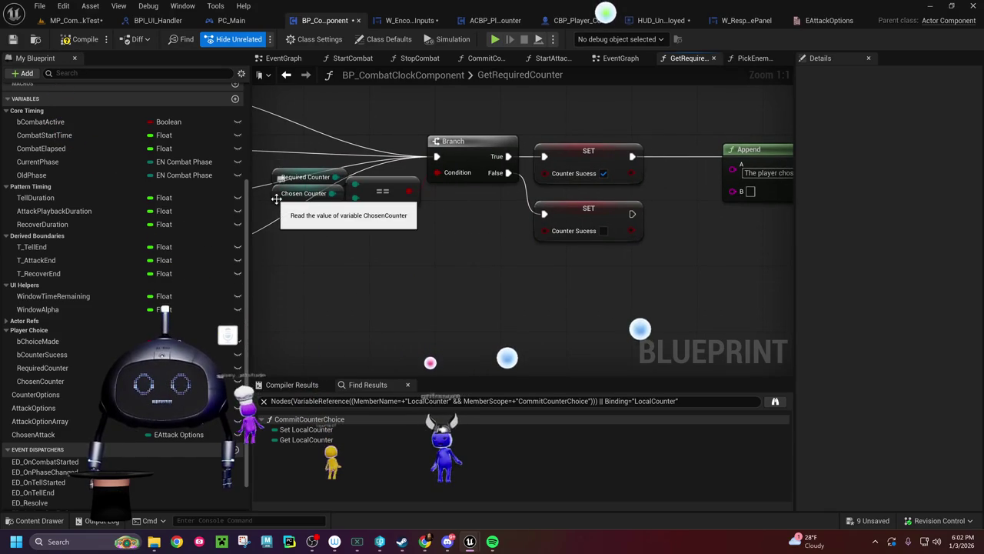
{"action": "mouse_move", "coordinate": [275, 199]}
{"action": "left_mouse_down"}
{"action": "mouse_move", "coordinate": [269, 223]}
{"action": "mouse_move", "coordinate": [440, 230]}
{"action": "mouse_move", "coordinate": [406, 231]}
{"action": "left_mouse_up"}
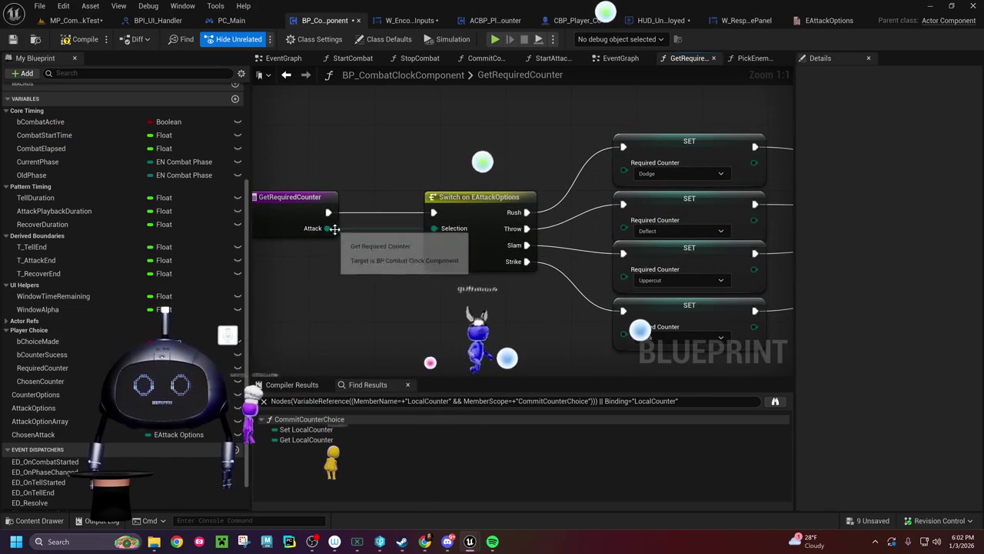
{"action": "left_click_drag", "start_coordinate": [439, 300], "coordinate": [115, 277]}
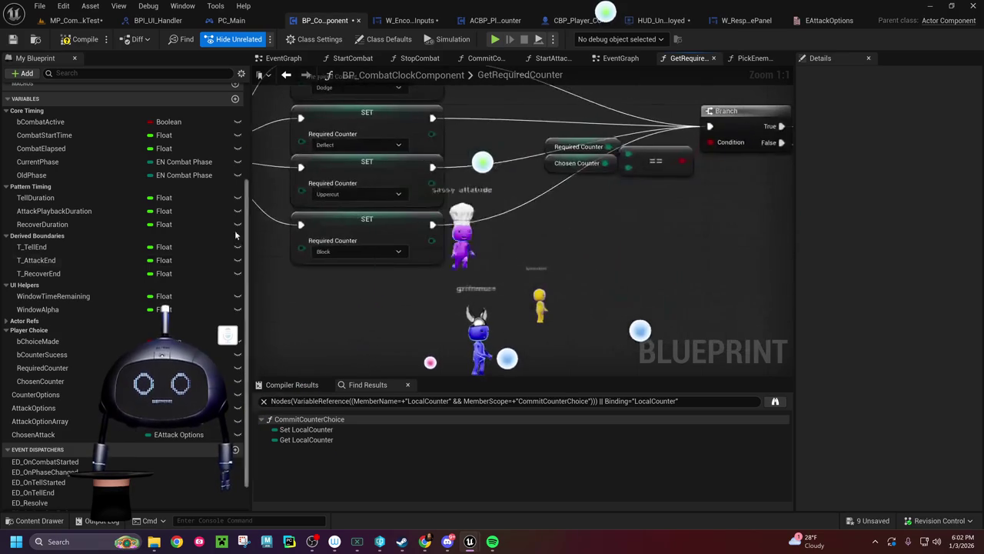
{"action": "left_click_drag", "start_coordinate": [693, 346], "coordinate": [509, 341]}
{"action": "left_click", "coordinate": [38, 434]}
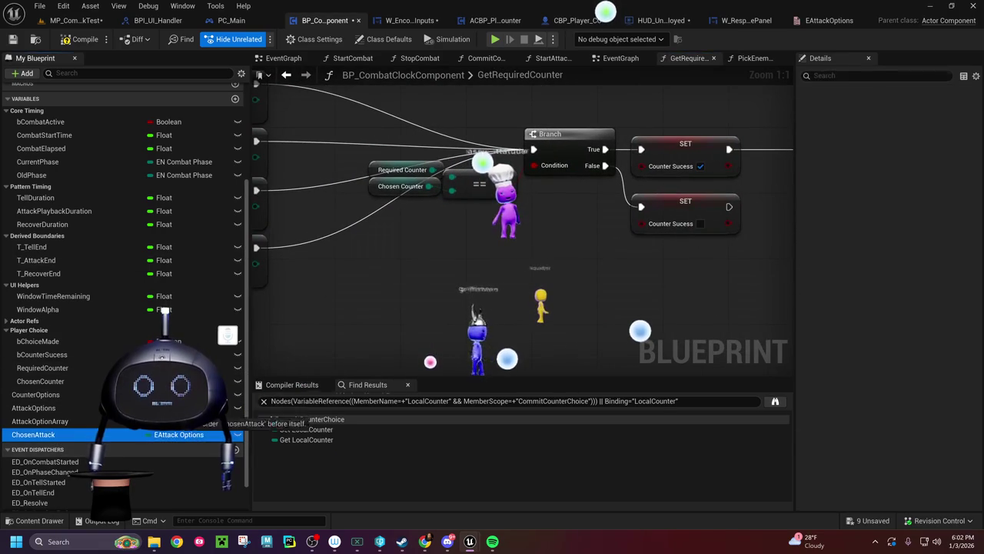
{"action": "mouse_move", "coordinate": [751, 222]}
{"action": "left_mouse_down"}
{"action": "mouse_move", "coordinate": [757, 229]}
{"action": "mouse_move", "coordinate": [659, 251]}
{"action": "mouse_move", "coordinate": [455, 259]}
{"action": "mouse_move", "coordinate": [465, 258]}
{"action": "mouse_move", "coordinate": [482, 214]}
{"action": "mouse_move", "coordinate": [507, 243]}
{"action": "mouse_move", "coordinate": [507, 232]}
{"action": "left_mouse_up"}
{"action": "left_click", "coordinate": [785, 231]}
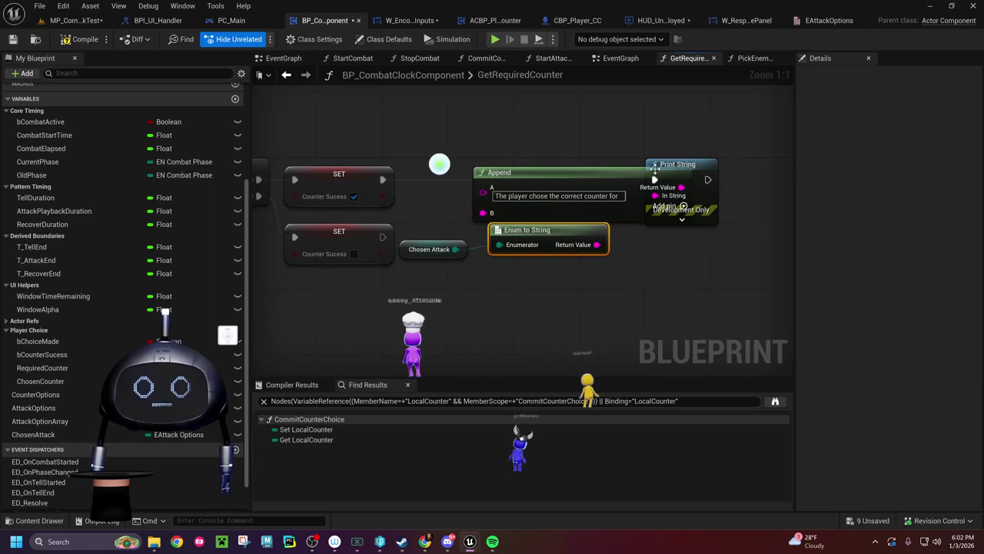
{"action": "left_click_drag", "start_coordinate": [665, 164], "coordinate": [742, 164]}
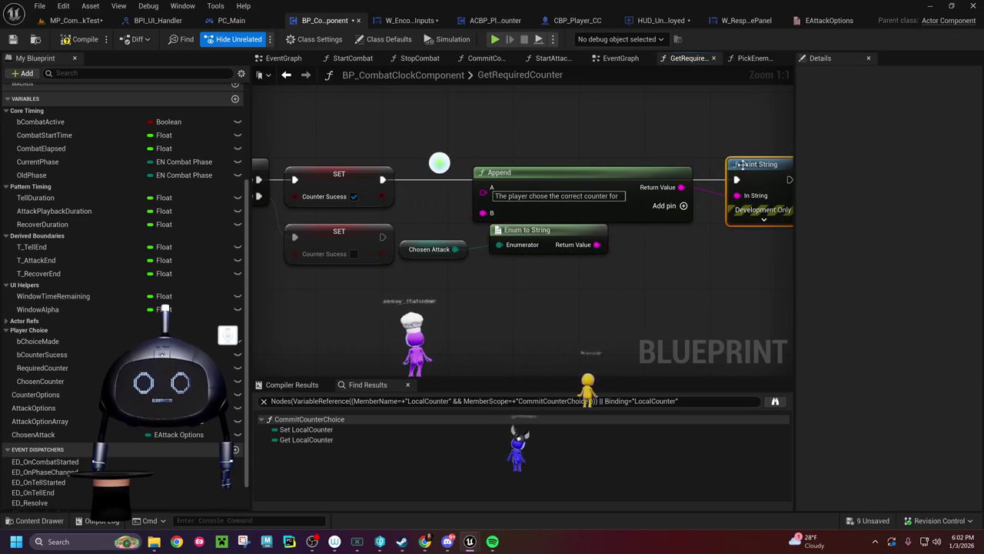
{"action": "left_click", "coordinate": [83, 39]}
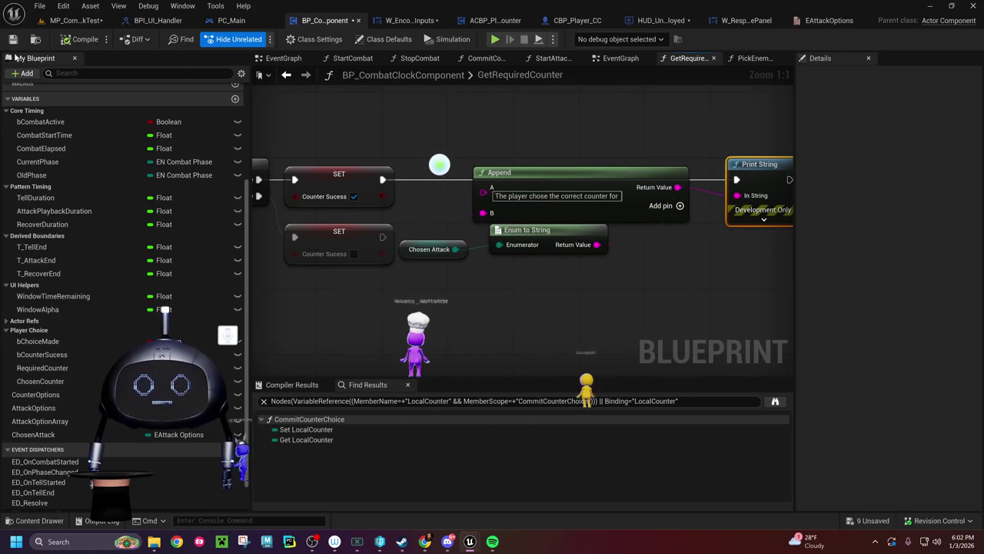
Step: Play-test MP_CombatClockTest, running the character right, then stop the session
{"action": "left_click", "coordinate": [77, 21]}
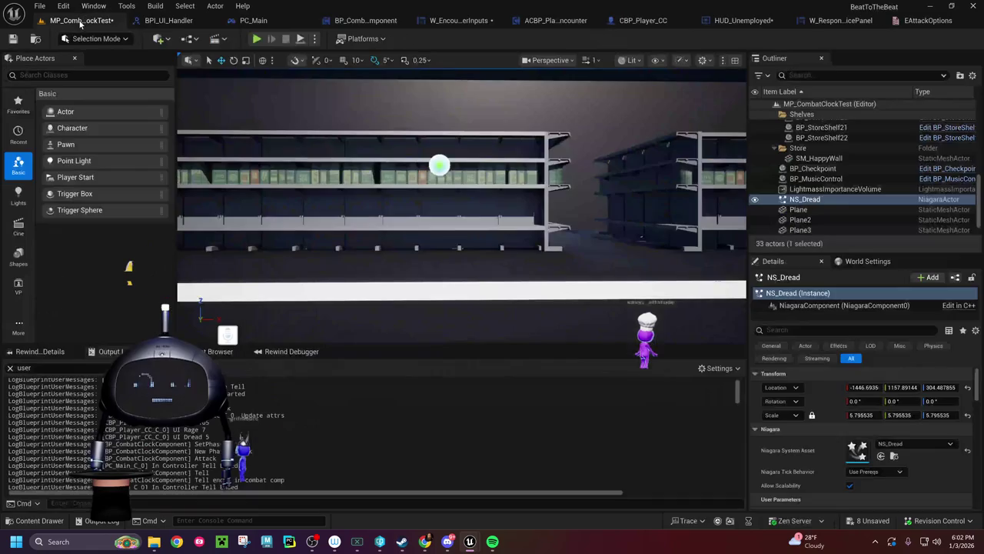
{"action": "key", "text": "alt+p"}
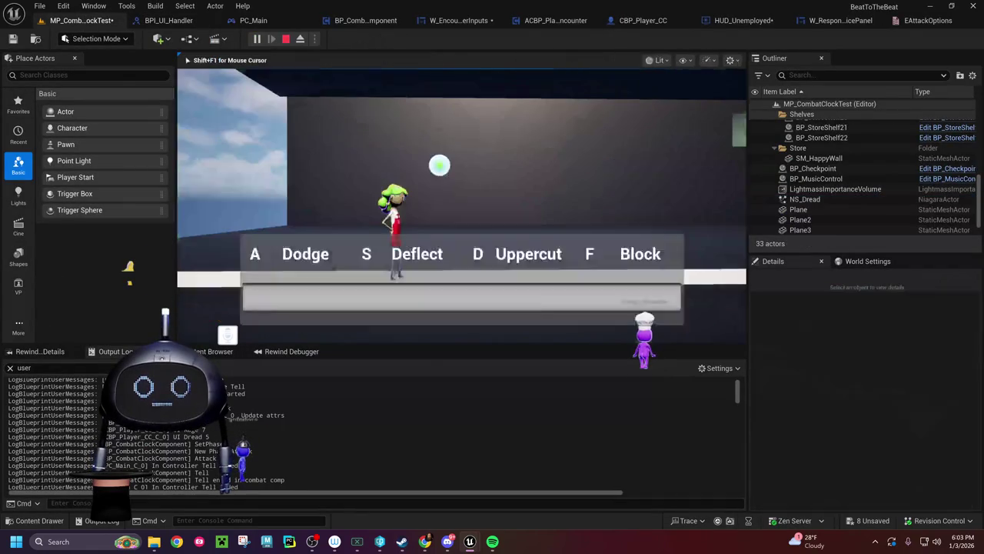
{"action": "key", "text": "d"}
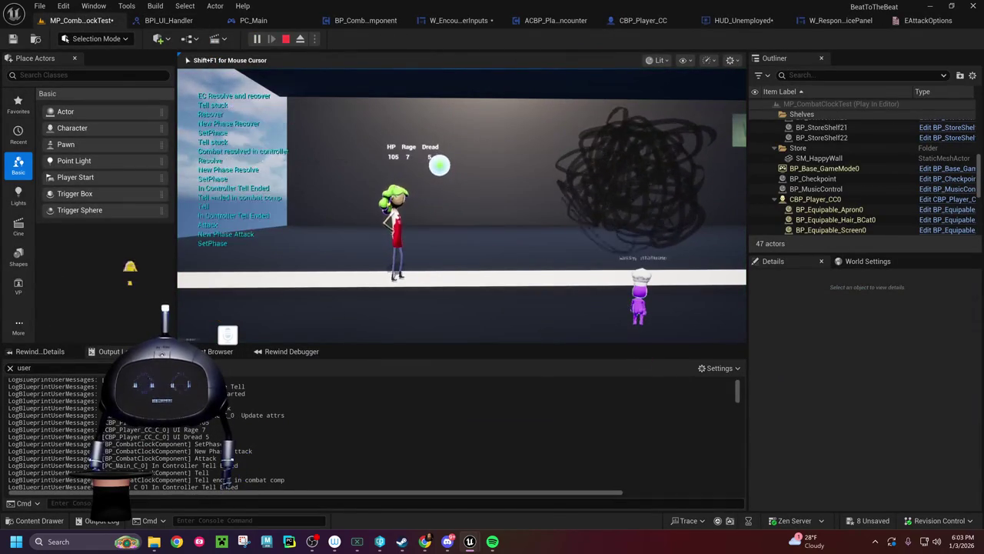
{"action": "key", "text": "d"}
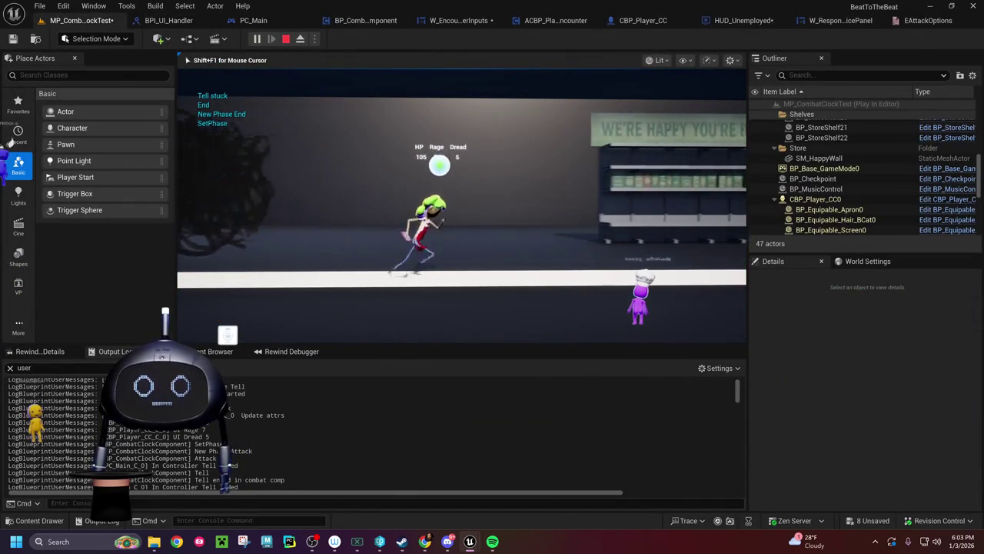
{"action": "key", "text": "Escape"}
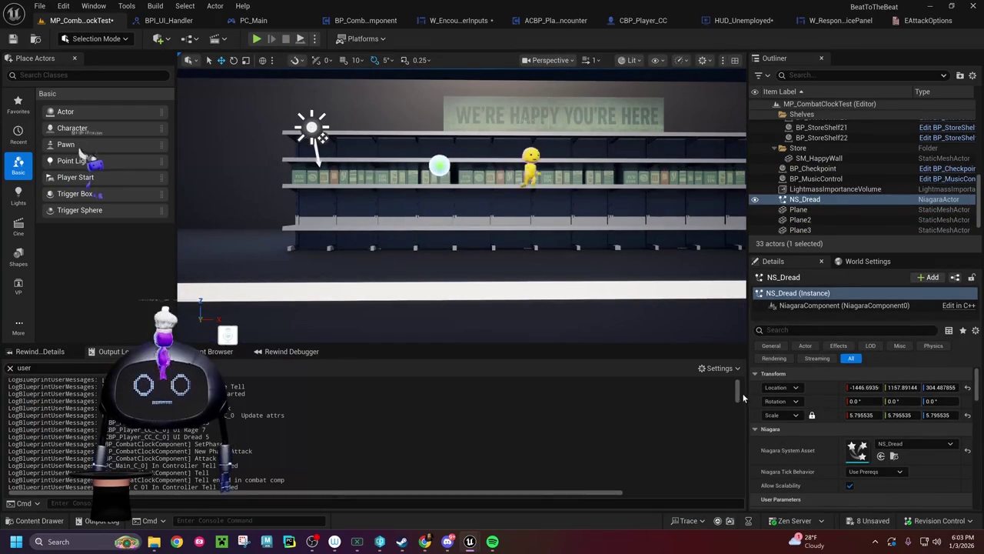
{"action": "left_click_drag", "start_coordinate": [736, 396], "coordinate": [739, 498]}
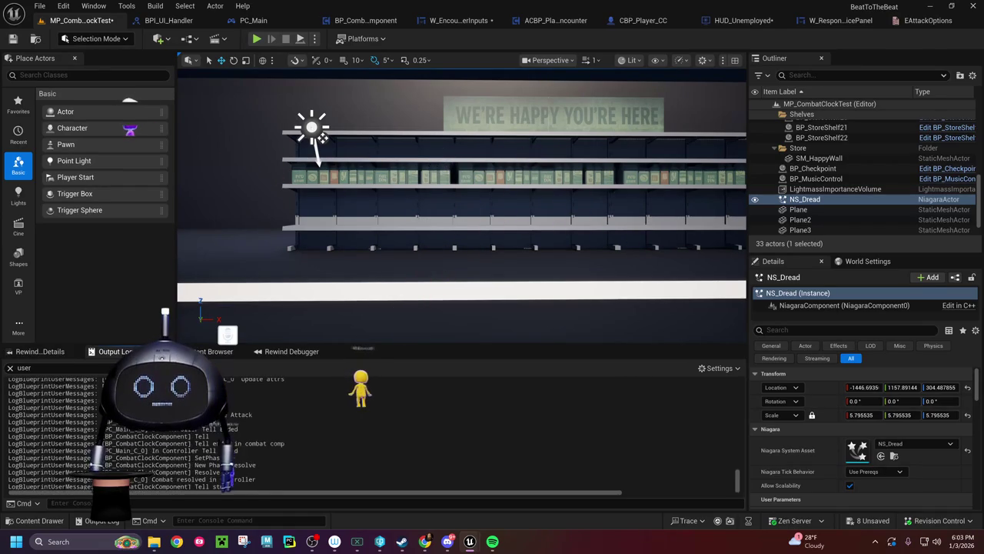
Step: Clear the output log and return to BP_CombatClockComponent
{"action": "right_click", "coordinate": [270, 325]}
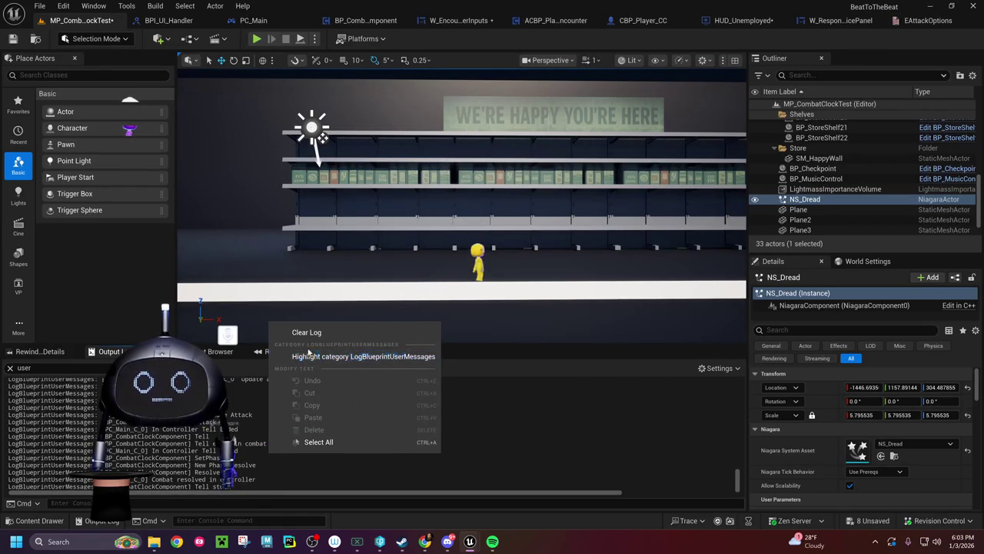
{"action": "left_click", "coordinate": [316, 333]}
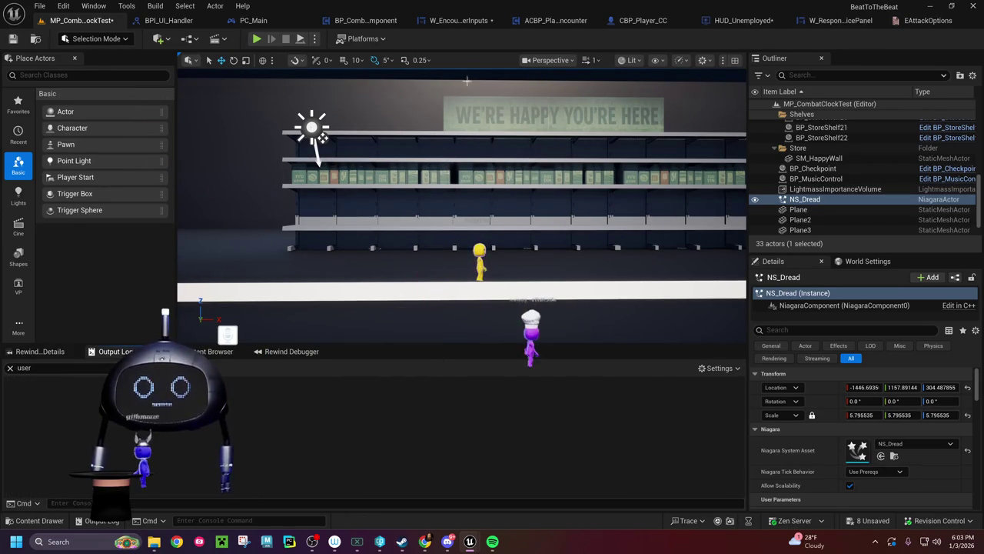
{"action": "left_click", "coordinate": [360, 17]}
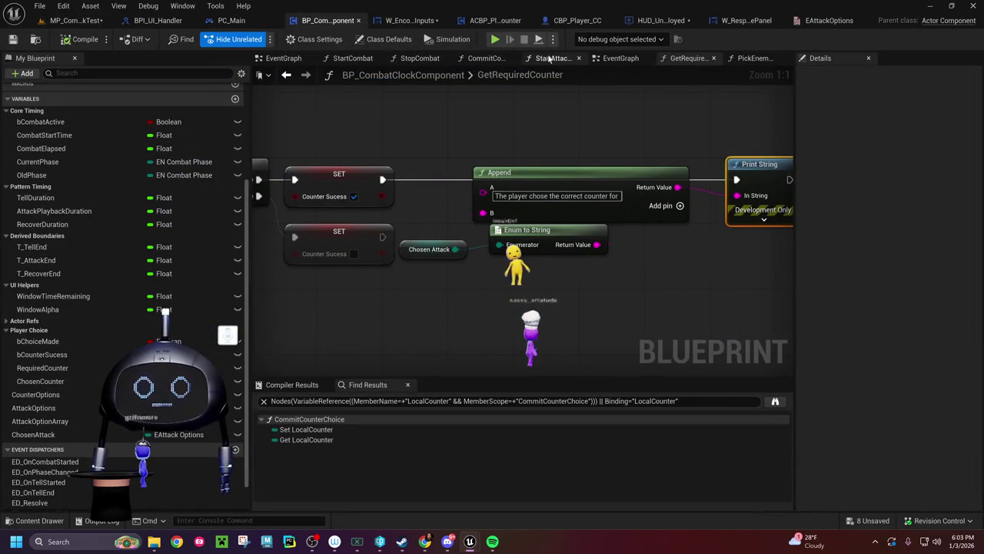
Step: Review the PickEnemyAttack and StartCombat graphs and glance at W_EncounterPlayerInputs
{"action": "left_click", "coordinate": [744, 60]}
{"action": "left_click_drag", "start_coordinate": [510, 120], "coordinate": [781, 114]}
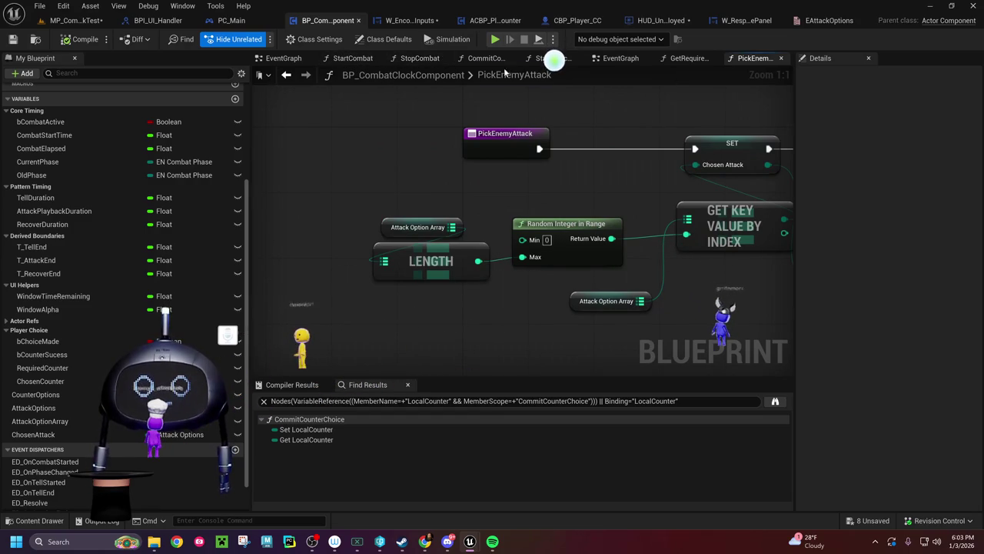
{"action": "left_click", "coordinate": [353, 58]}
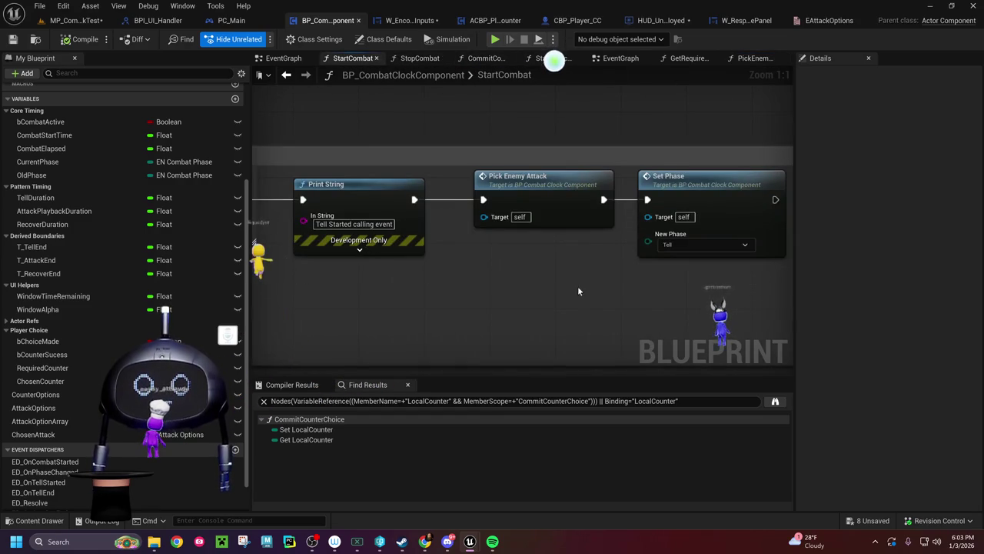
{"action": "left_click_drag", "start_coordinate": [577, 287], "coordinate": [423, 280]}
{"action": "mouse_move", "coordinate": [435, 169]}
{"action": "left_mouse_down"}
{"action": "mouse_move", "coordinate": [385, 170]}
{"action": "mouse_move", "coordinate": [408, 170]}
{"action": "left_mouse_up"}
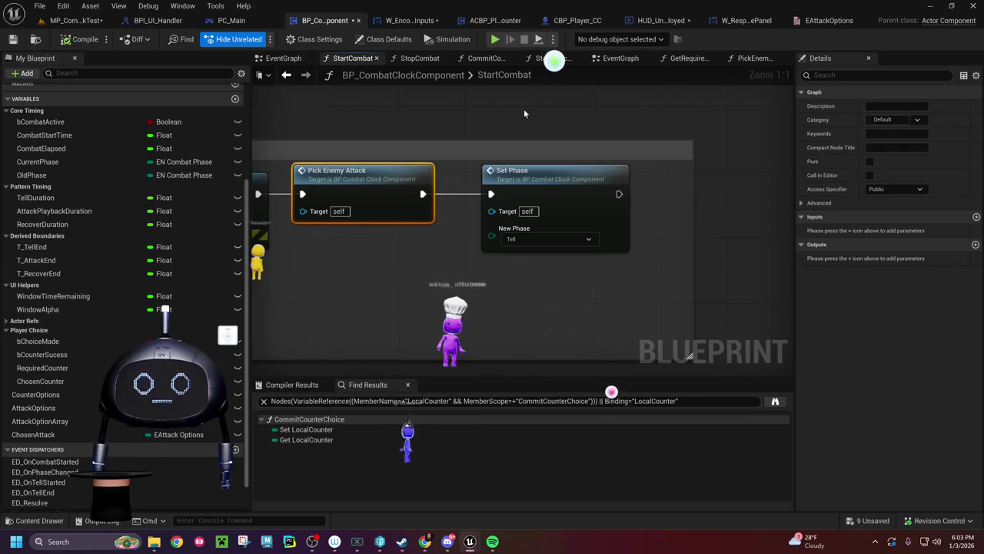
{"action": "left_click", "coordinate": [401, 22]}
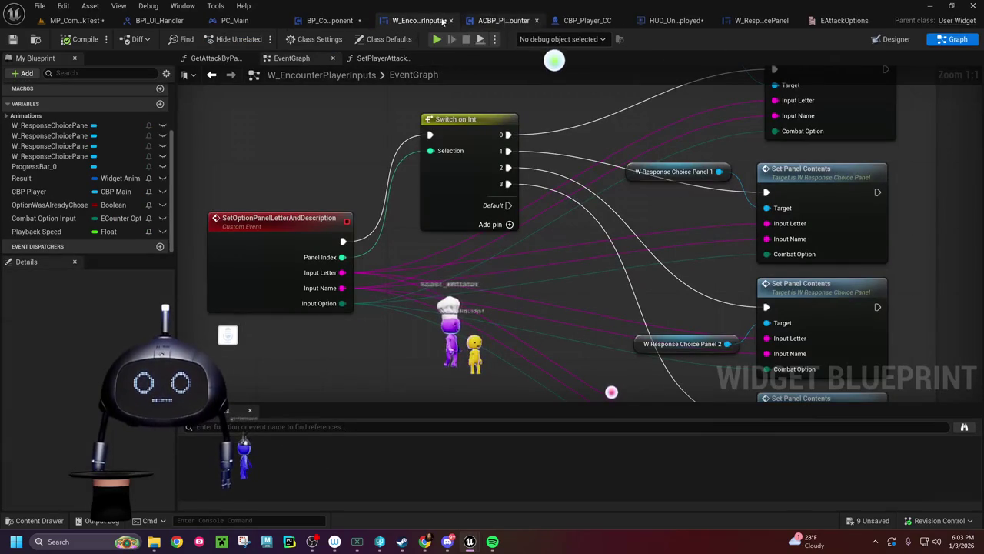
{"action": "left_click", "coordinate": [323, 19]}
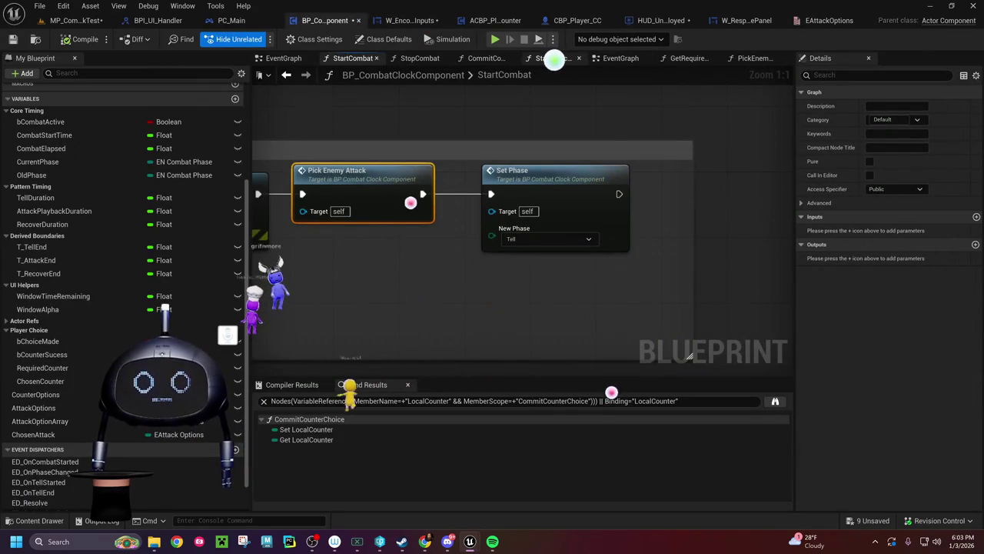
Step: Inspect StartAttackPlayback and PickEnemyAttack's Random Integer in Range logic, then show GetRequiredCounter
{"action": "left_click", "coordinate": [551, 58]}
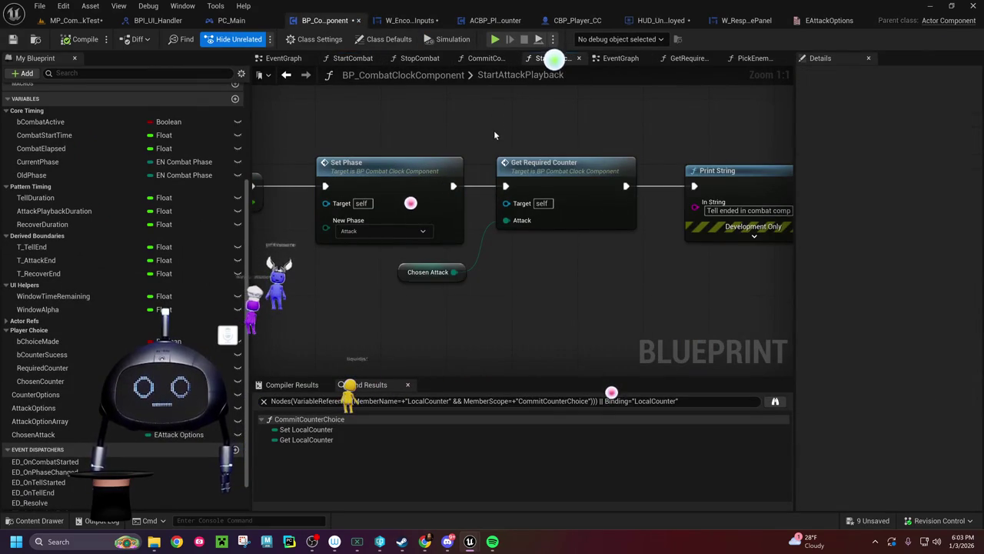
{"action": "left_click_drag", "start_coordinate": [493, 135], "coordinate": [459, 127]}
{"action": "left_click_drag", "start_coordinate": [380, 264], "coordinate": [483, 231]}
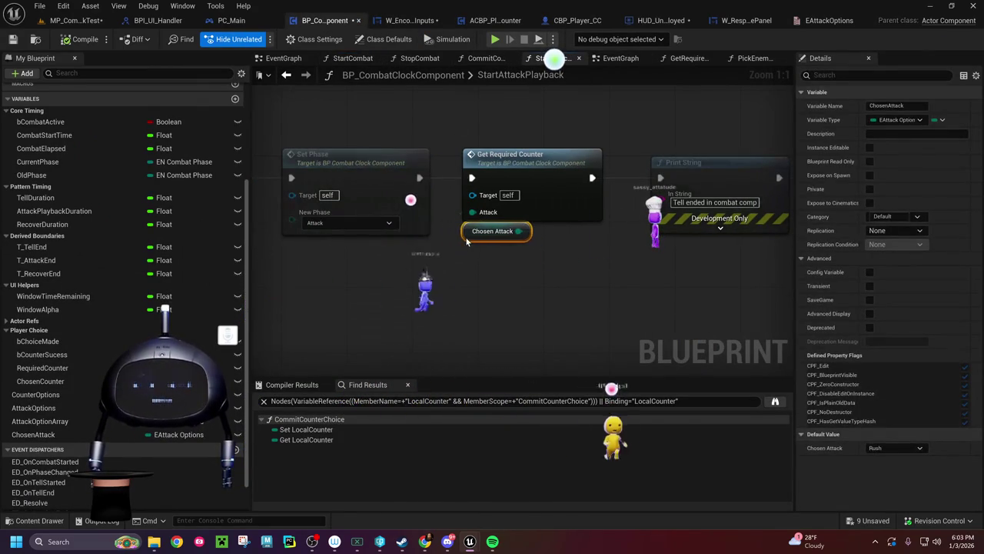
{"action": "left_click", "coordinate": [349, 60]}
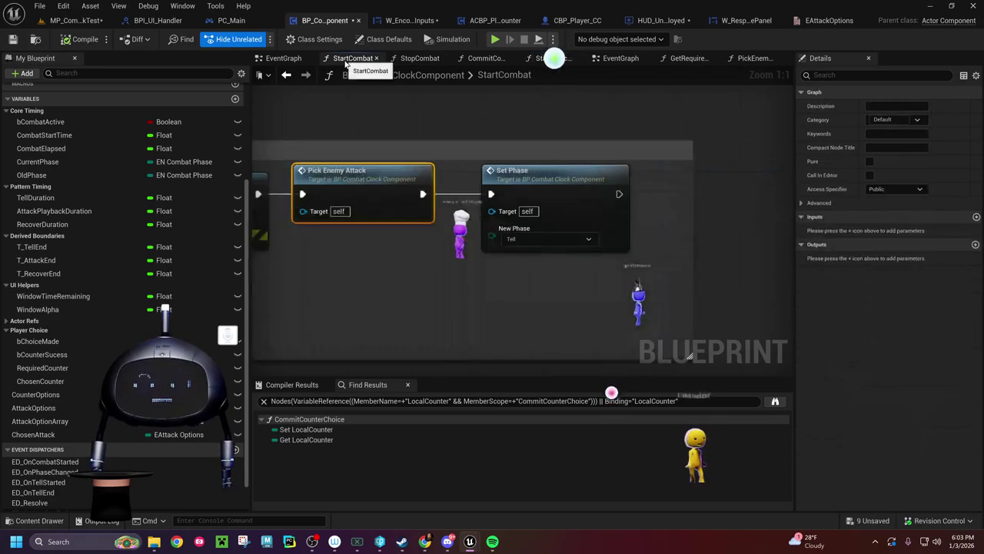
{"action": "double_click", "coordinate": [374, 170]}
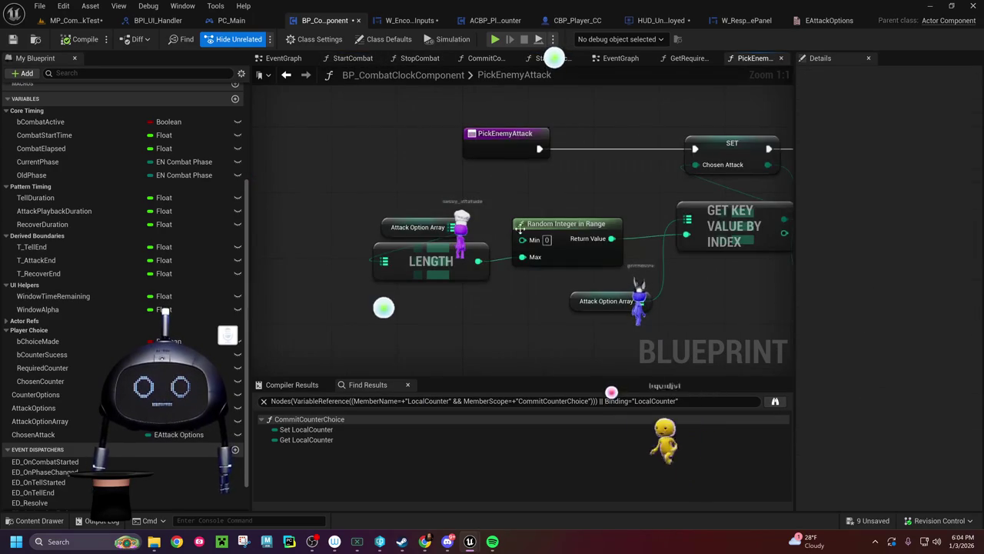
{"action": "left_click_drag", "start_coordinate": [384, 305], "coordinate": [22, 267]}
{"action": "mouse_move", "coordinate": [510, 248]}
{"action": "left_mouse_down"}
{"action": "mouse_move", "coordinate": [425, 247]}
{"action": "mouse_move", "coordinate": [536, 267]}
{"action": "mouse_move", "coordinate": [539, 314]}
{"action": "left_mouse_up"}
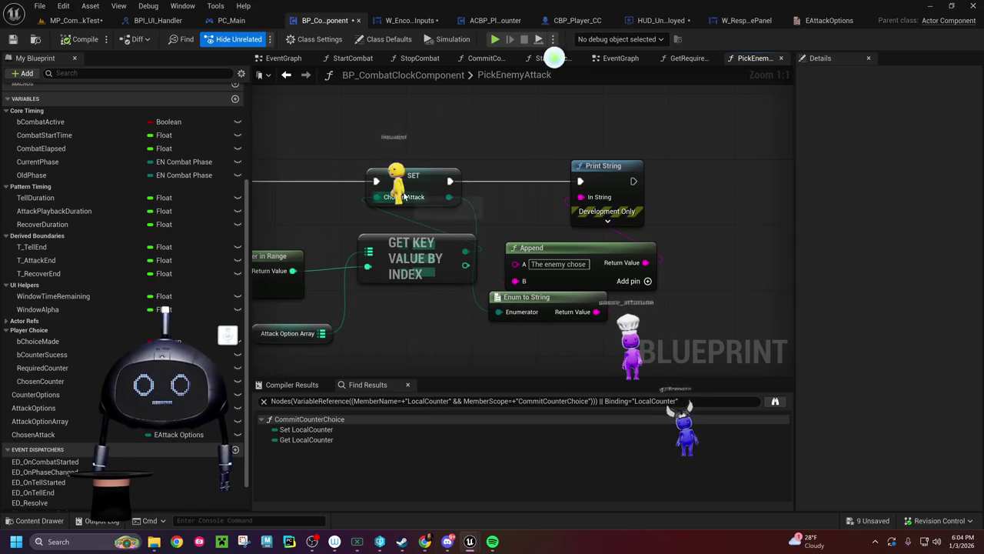
{"action": "left_click", "coordinate": [353, 59]}
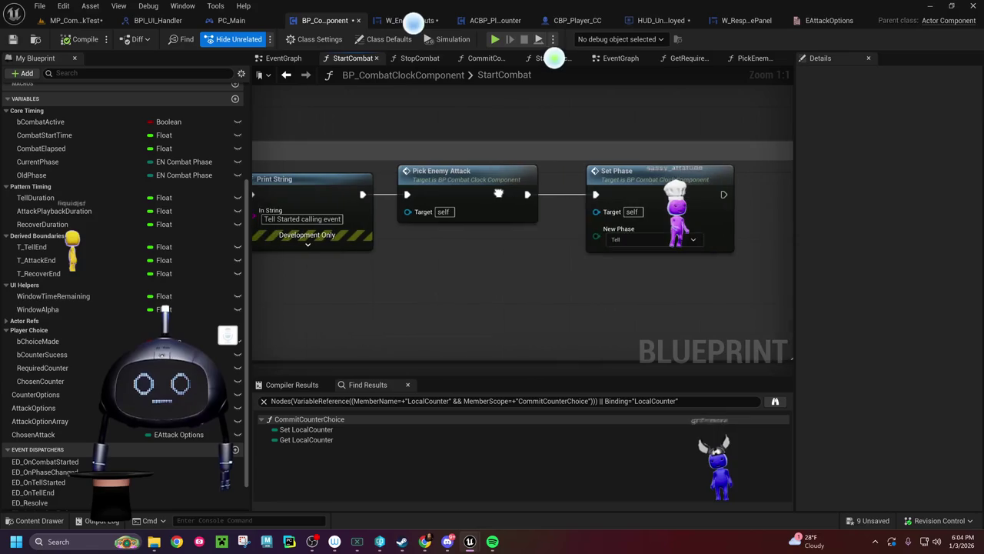
{"action": "double_click", "coordinate": [476, 185]}
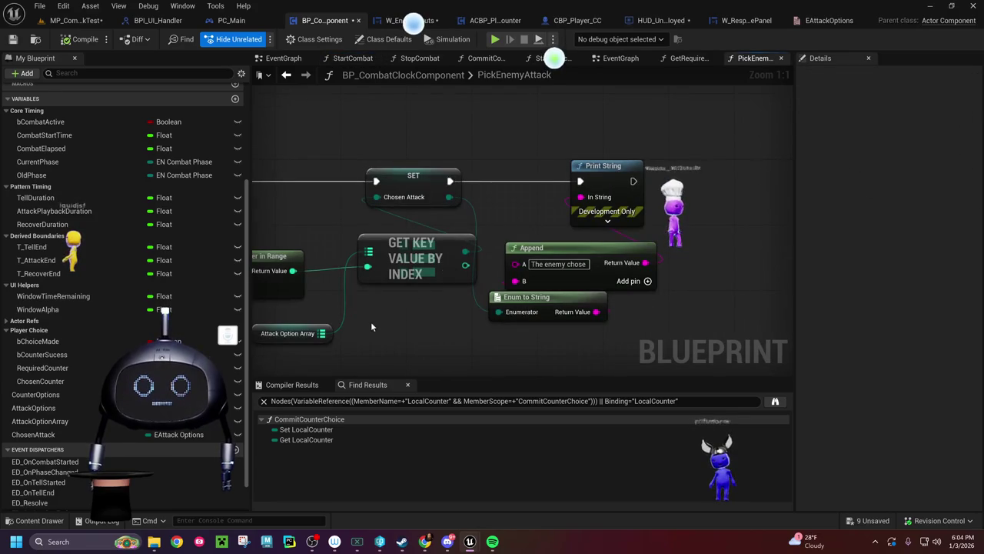
{"action": "mouse_move", "coordinate": [370, 321]}
{"action": "left_mouse_down"}
{"action": "mouse_move", "coordinate": [500, 307]}
{"action": "mouse_move", "coordinate": [501, 293]}
{"action": "mouse_move", "coordinate": [441, 298]}
{"action": "mouse_move", "coordinate": [845, 292]}
{"action": "mouse_move", "coordinate": [408, 272]}
{"action": "left_mouse_up"}
{"action": "left_click", "coordinate": [682, 60]}
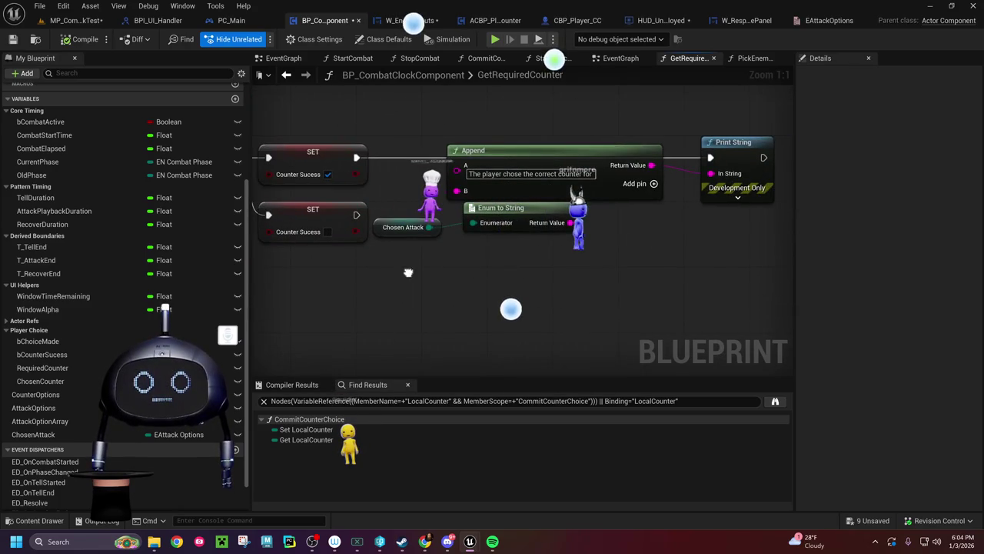
{"action": "left_click_drag", "start_coordinate": [513, 250], "coordinate": [536, 224]}
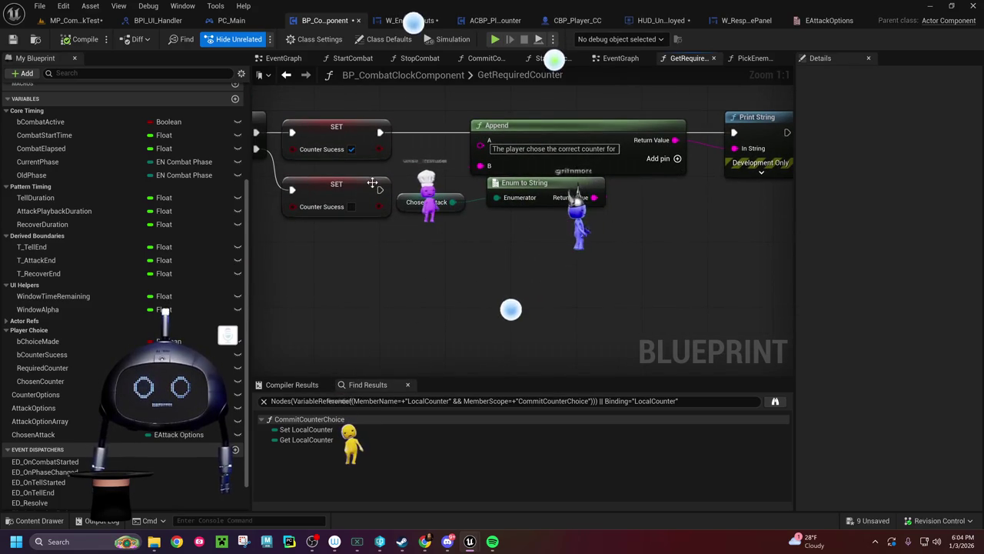
Step: Add a Print String after the false Counter Sucess setter reading 'The player failed to counte…'
{"action": "left_click_drag", "start_coordinate": [380, 189], "coordinate": [508, 292]}
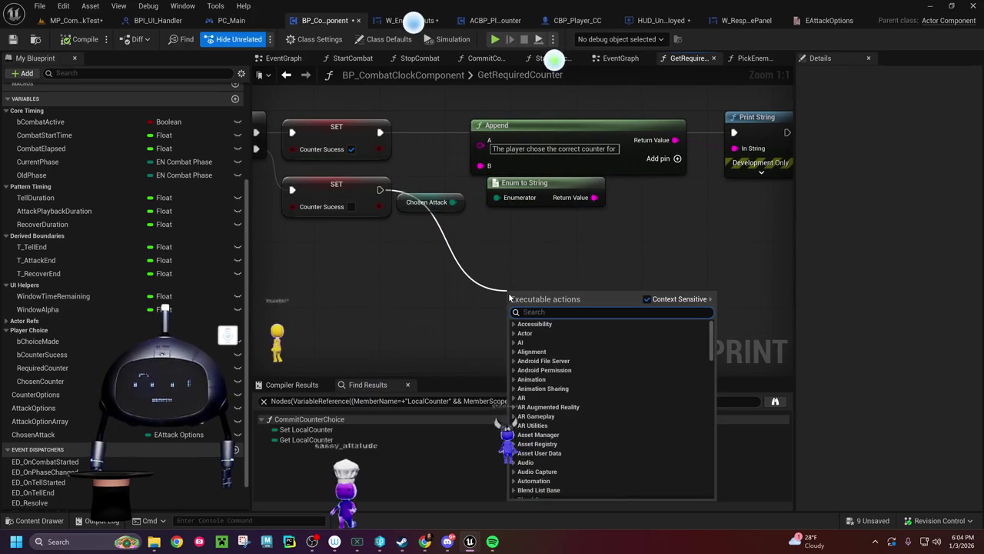
{"action": "type", "text": "print string"}
{"action": "key", "text": "Return"}
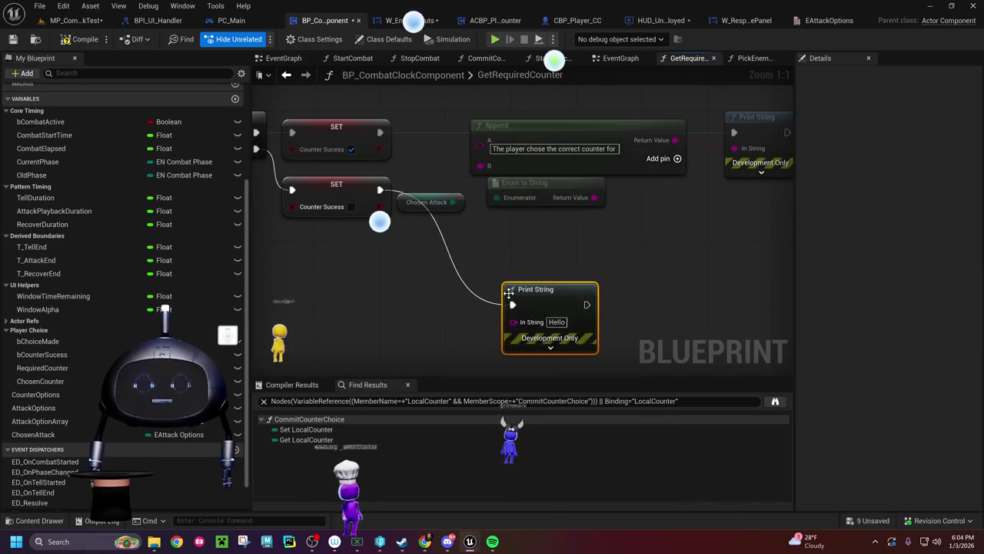
{"action": "type", "text": "1"}
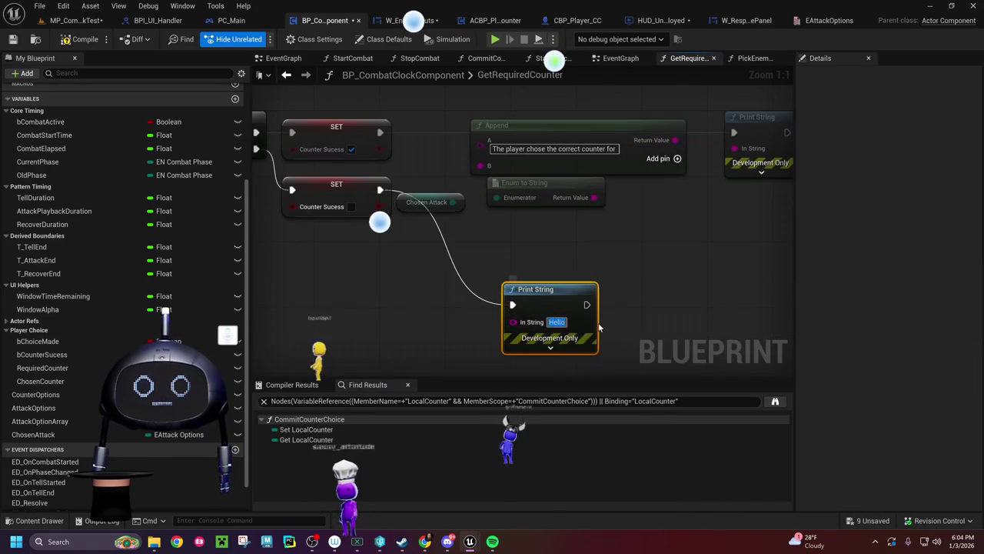
{"action": "type", "text": " pl"}
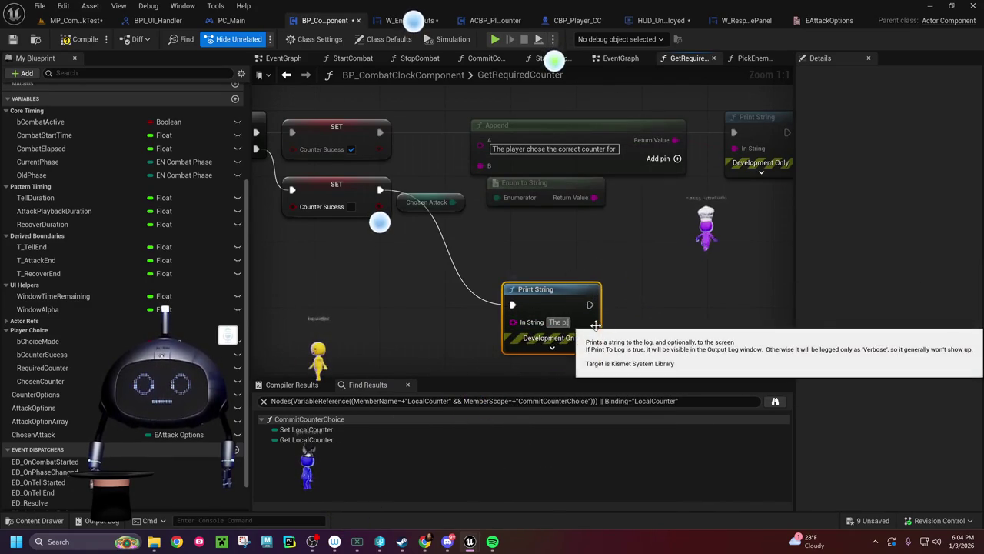
{"action": "type", "text": "ayeled"}
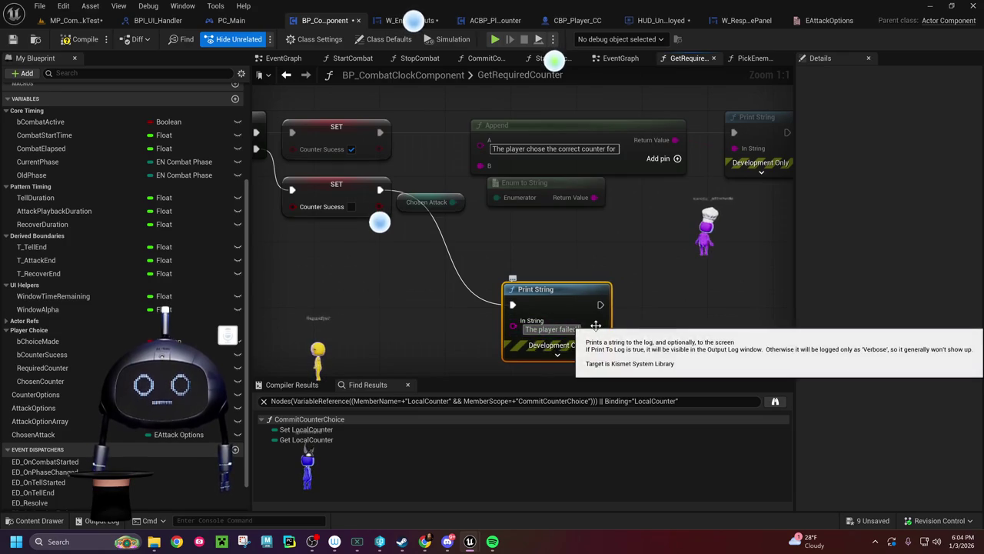
{"action": "type", "text": " to co"}
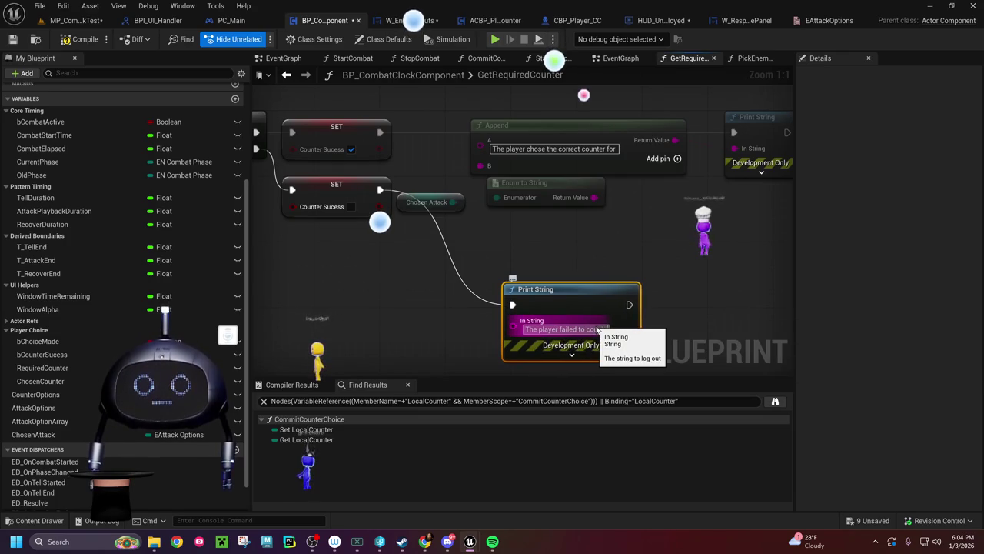
{"action": "type", "text": "unte"}
{"action": "left_click", "coordinate": [571, 220]}
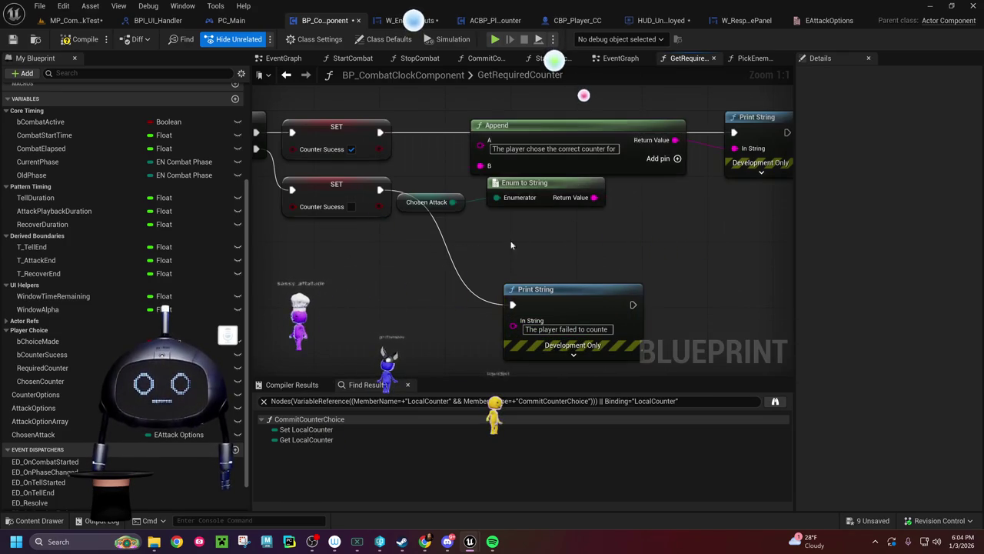
Step: Clear the output log and play-test MP_CombatClockTest
{"action": "left_click", "coordinate": [74, 22]}
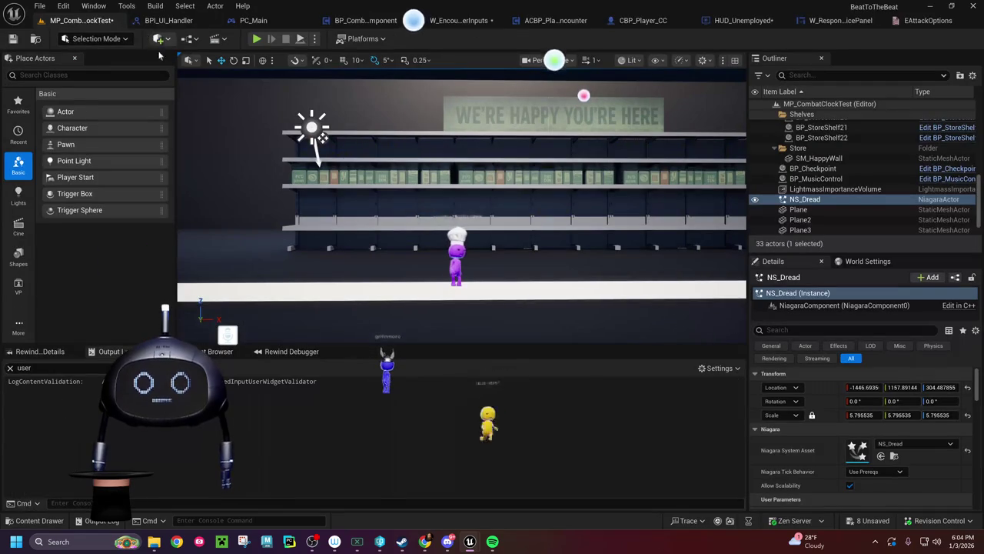
{"action": "right_click", "coordinate": [200, 424]}
{"action": "left_click", "coordinate": [231, 306]}
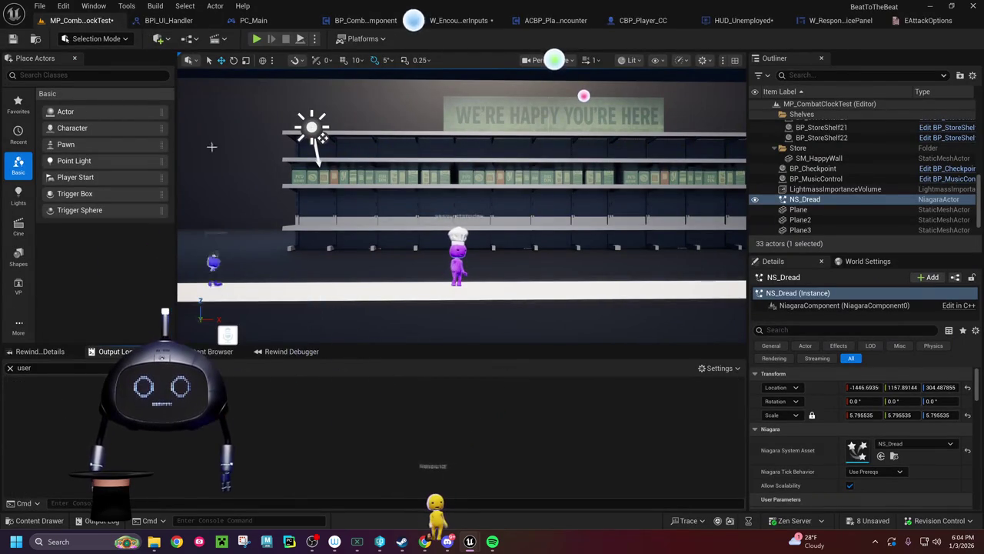
{"action": "key", "text": "alt+p"}
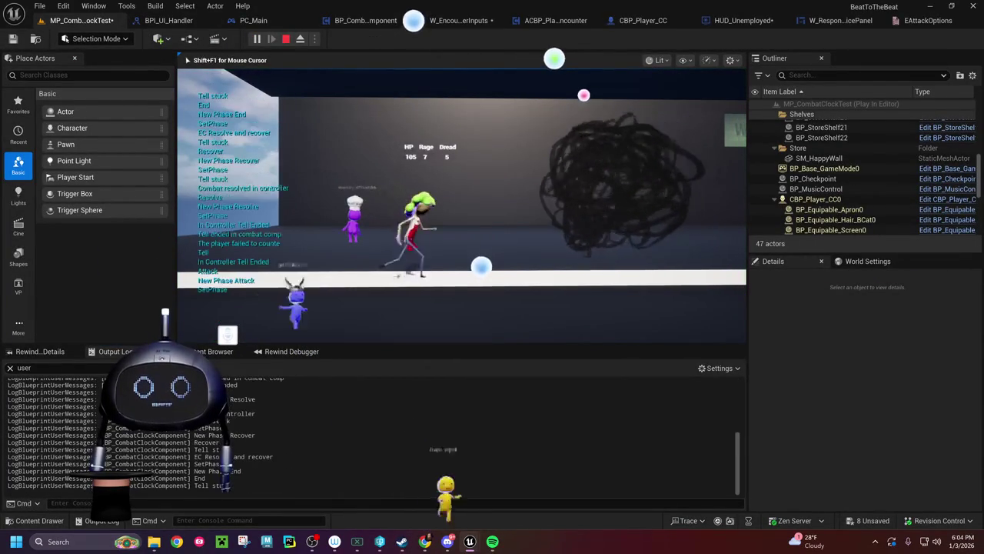
{"action": "key", "text": "Escape"}
Step: Check the log entry showing the enemy chose Strike, then return to BP_CombatClockComponent
{"action": "double_click", "coordinate": [805, 199]}
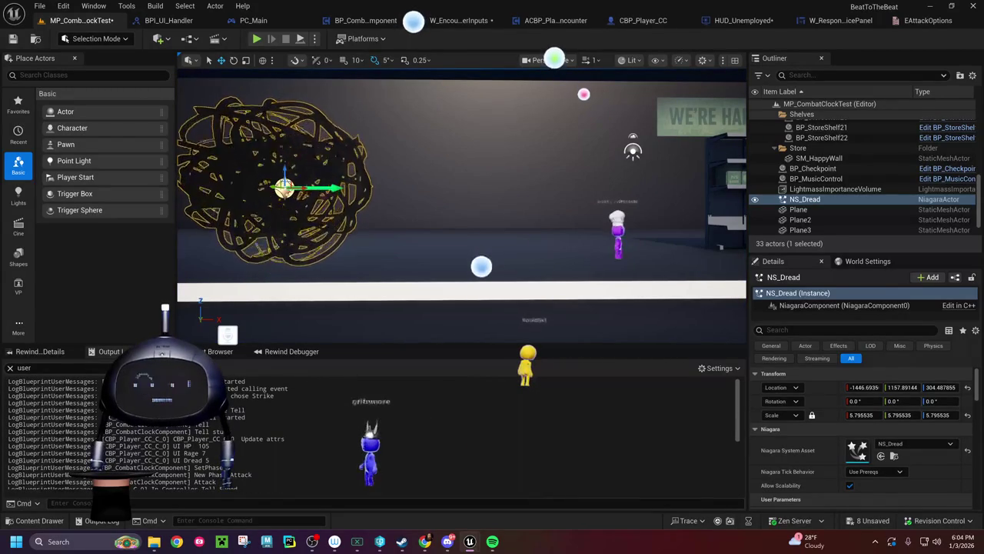
{"action": "double_click", "coordinate": [262, 396]}
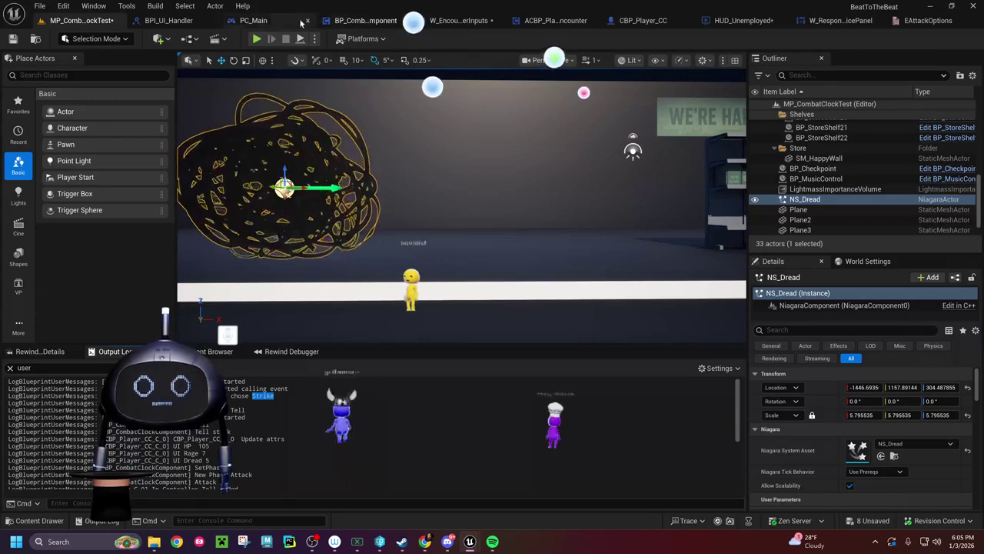
{"action": "left_click", "coordinate": [358, 20]}
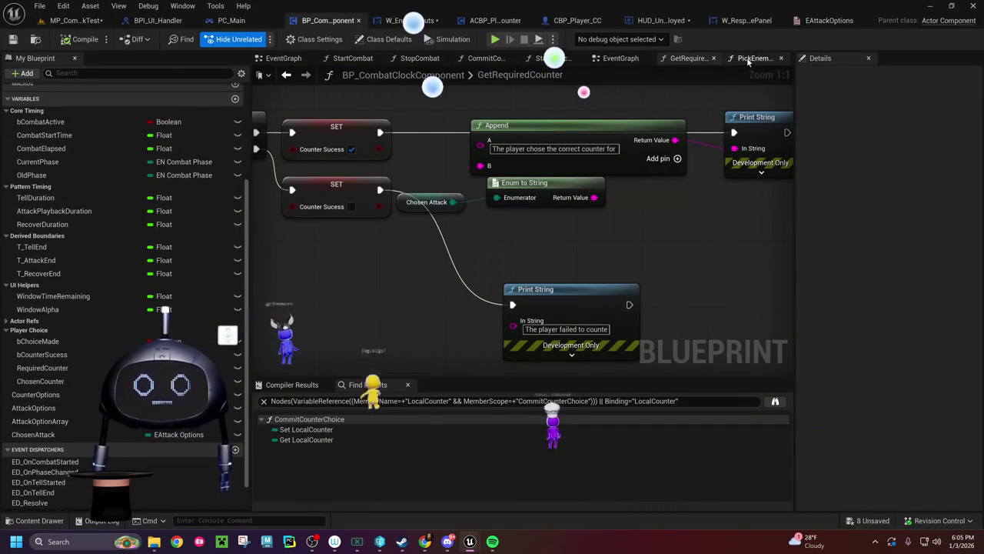
Step: Look over GetRequiredCounter's Switch, SET Required Counter and Branch nodes, then switch to MP_CombatClockTest
{"action": "left_click", "coordinate": [677, 60]}
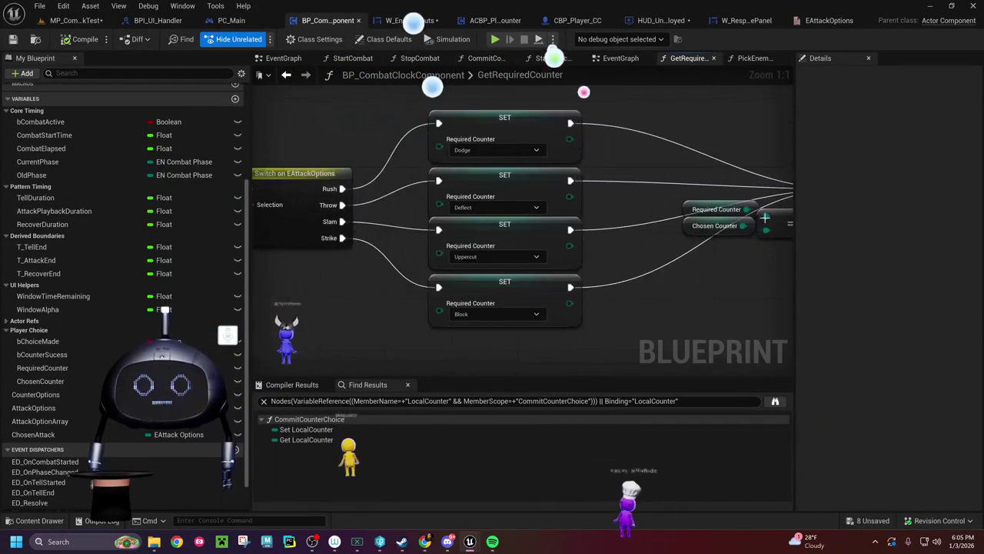
{"action": "mouse_move", "coordinate": [407, 204]}
{"action": "left_mouse_down"}
{"action": "mouse_move", "coordinate": [478, 181]}
{"action": "mouse_move", "coordinate": [493, 207]}
{"action": "left_mouse_up"}
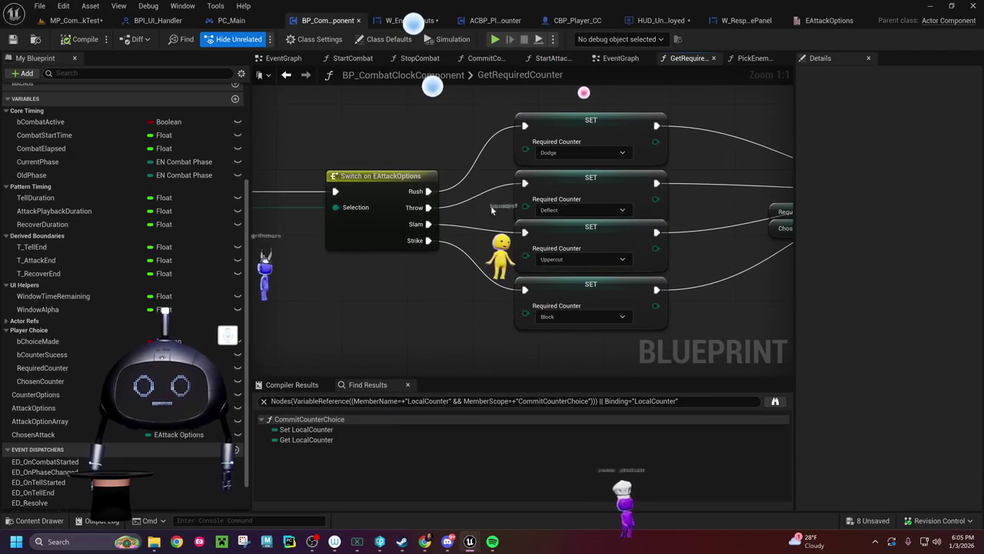
{"action": "mouse_move", "coordinate": [457, 285]}
{"action": "left_mouse_down"}
{"action": "mouse_move", "coordinate": [547, 303]}
{"action": "mouse_move", "coordinate": [455, 303]}
{"action": "left_mouse_up"}
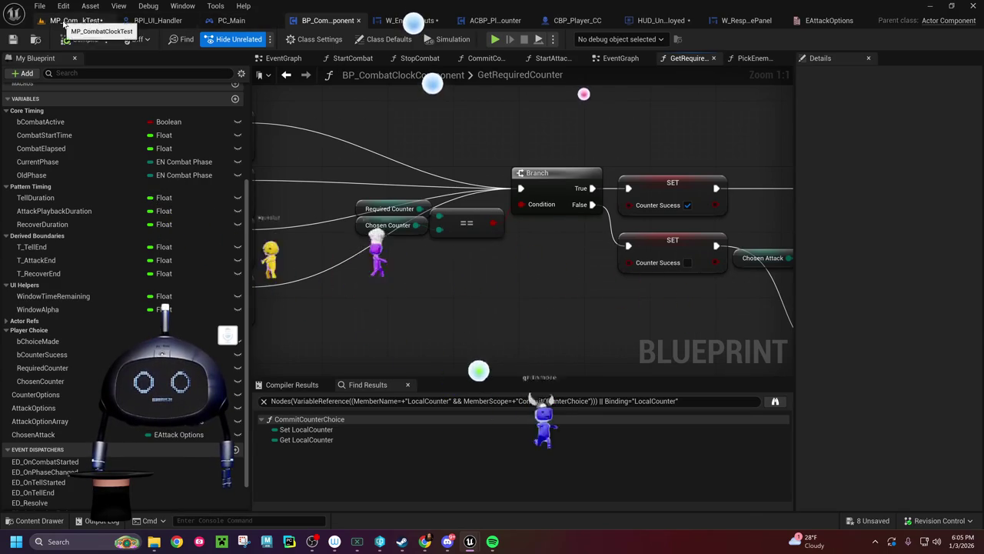
{"action": "left_click", "coordinate": [64, 23]}
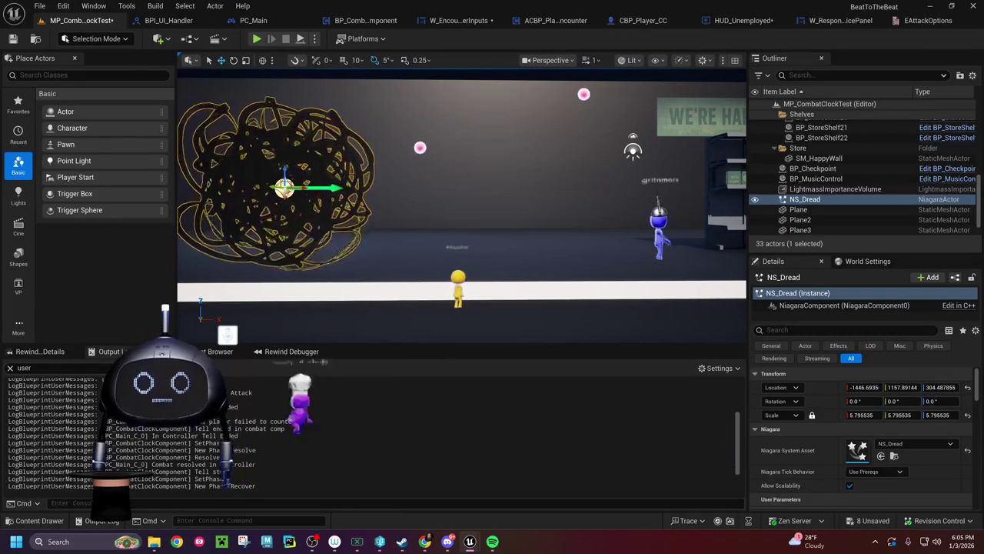
Step: Feed the failure Print String an Append whose first text is 'The player failed to counter with'
{"action": "left_click", "coordinate": [365, 20]}
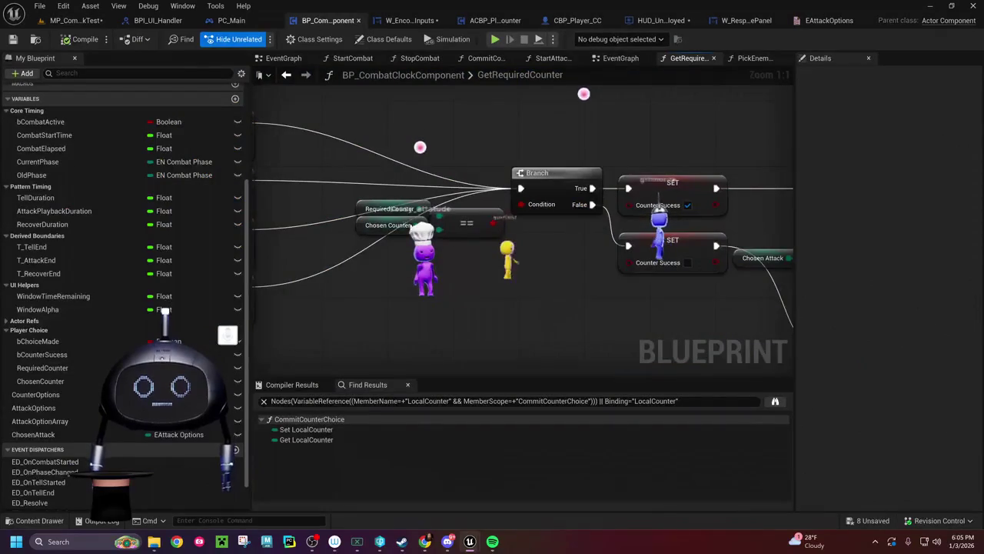
{"action": "mouse_move", "coordinate": [454, 311]}
{"action": "left_mouse_down"}
{"action": "mouse_move", "coordinate": [255, 296]}
{"action": "mouse_move", "coordinate": [192, 239]}
{"action": "left_mouse_up"}
{"action": "left_click", "coordinate": [639, 312]}
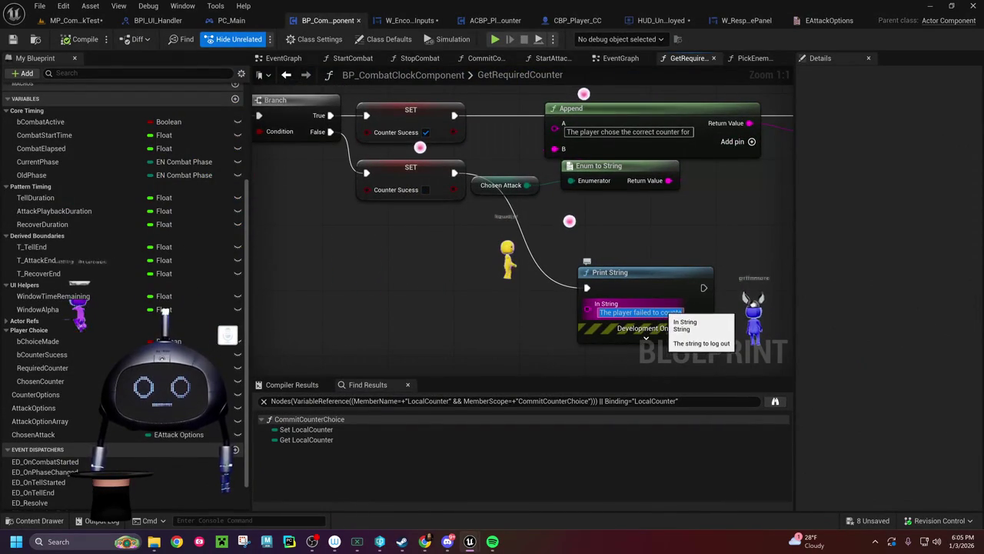
{"action": "left_click_drag", "start_coordinate": [588, 308], "coordinate": [467, 340]}
{"action": "type", "text": "append"}
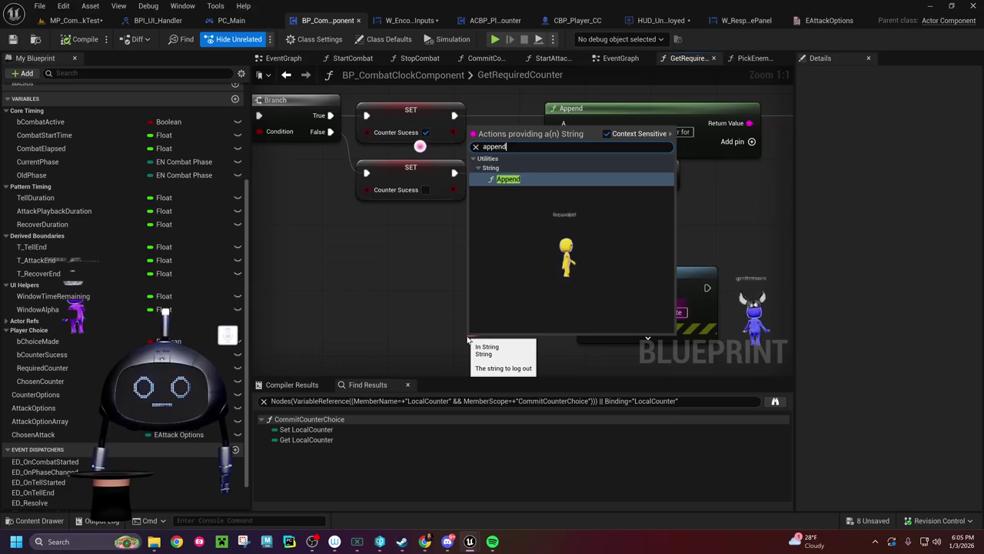
{"action": "left_click", "coordinate": [514, 183]}
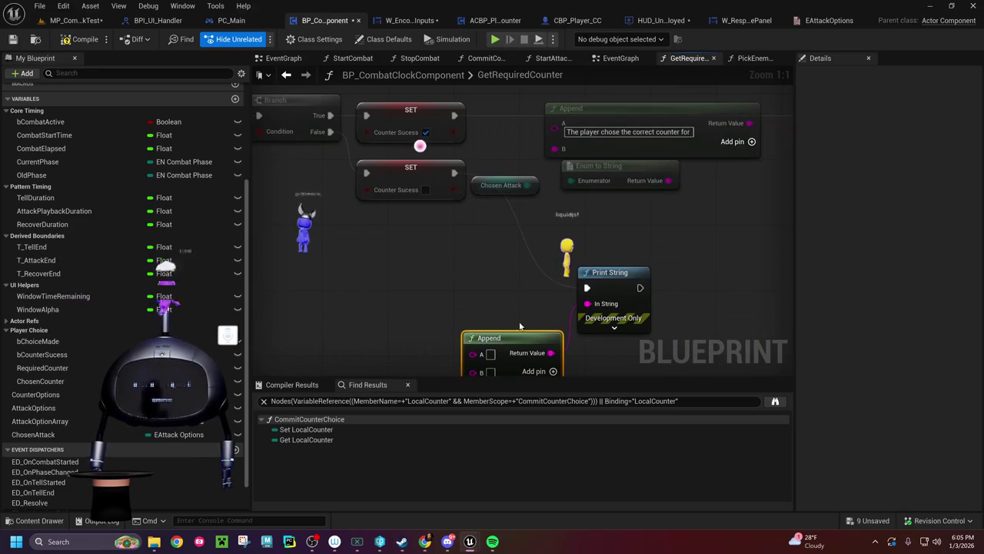
{"action": "left_click", "coordinate": [490, 353]}
{"action": "key", "text": "ctrl+v"}
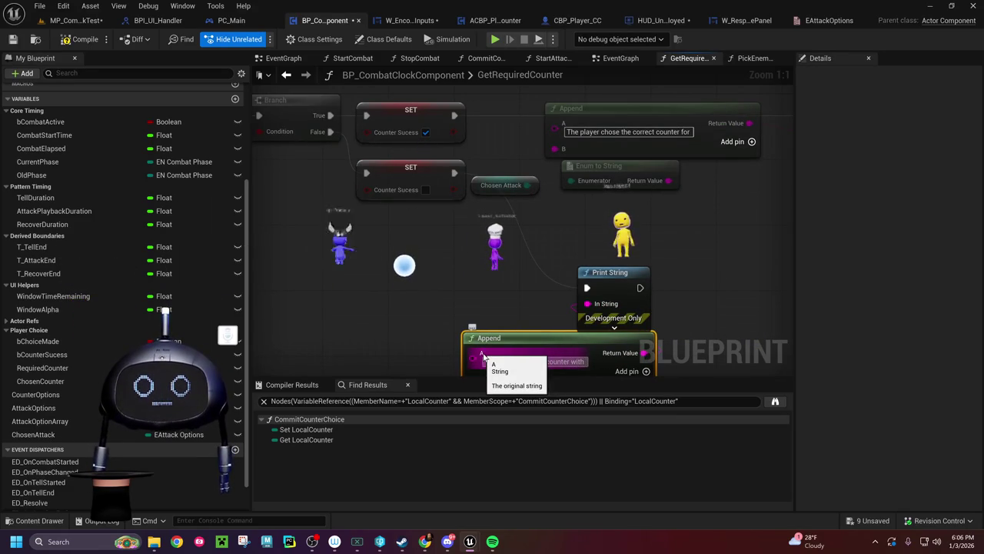
Step: Append the Chosen Counter value to the failure message and save the blueprint
{"action": "mouse_move", "coordinate": [426, 296]}
{"action": "left_mouse_down"}
{"action": "mouse_move", "coordinate": [593, 323]}
{"action": "mouse_move", "coordinate": [629, 315]}
{"action": "mouse_move", "coordinate": [605, 255]}
{"action": "left_mouse_up"}
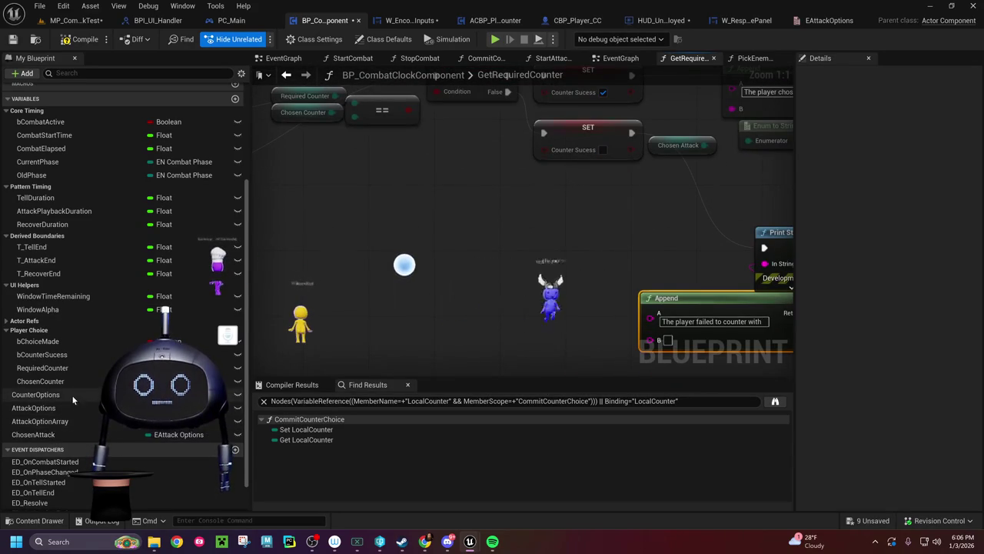
{"action": "mouse_move", "coordinate": [46, 380]}
{"action": "left_mouse_down"}
{"action": "mouse_move", "coordinate": [502, 309]}
{"action": "mouse_move", "coordinate": [573, 317]}
{"action": "mouse_move", "coordinate": [642, 349]}
{"action": "mouse_move", "coordinate": [650, 340]}
{"action": "left_mouse_up"}
{"action": "left_click", "coordinate": [550, 330]}
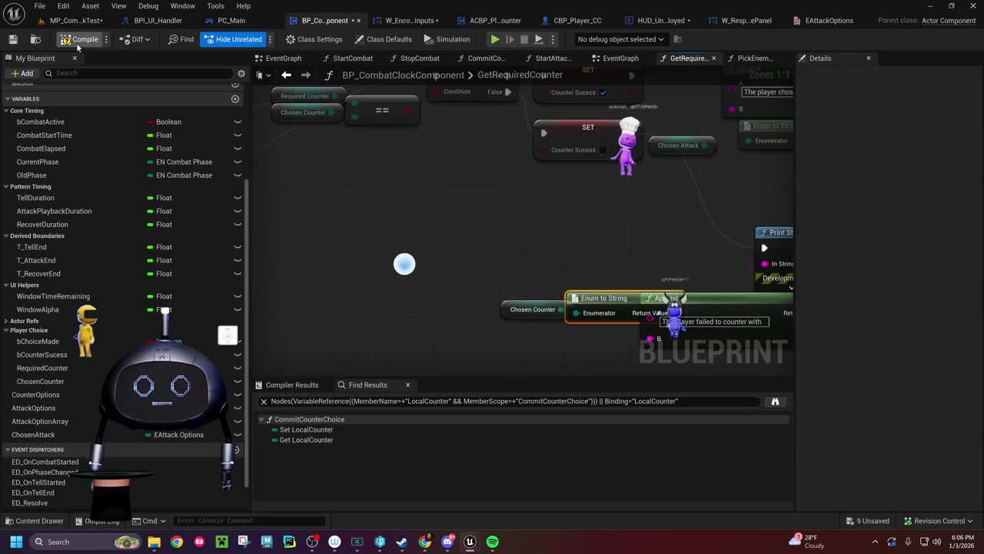
{"action": "key", "text": "ctrl+s"}
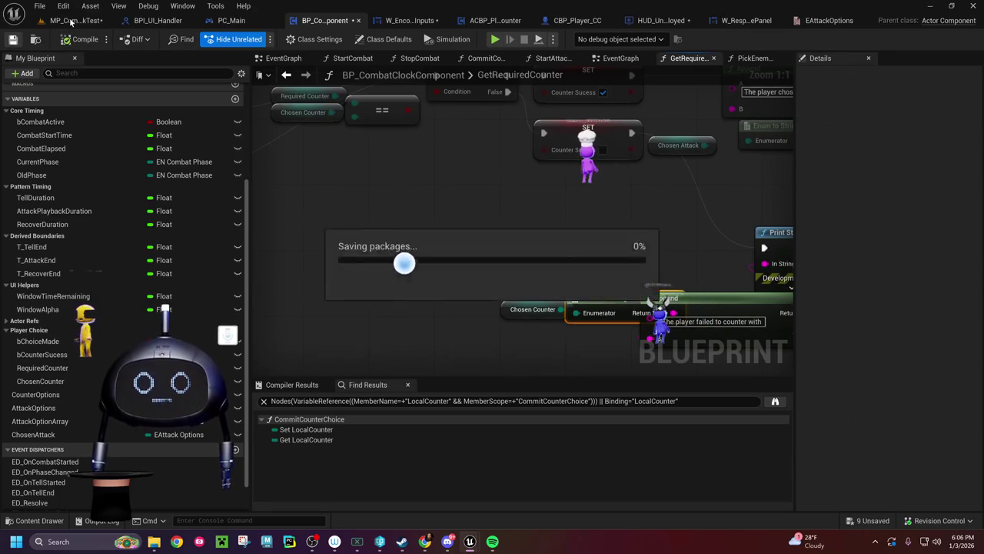
{"action": "left_click", "coordinate": [69, 21]}
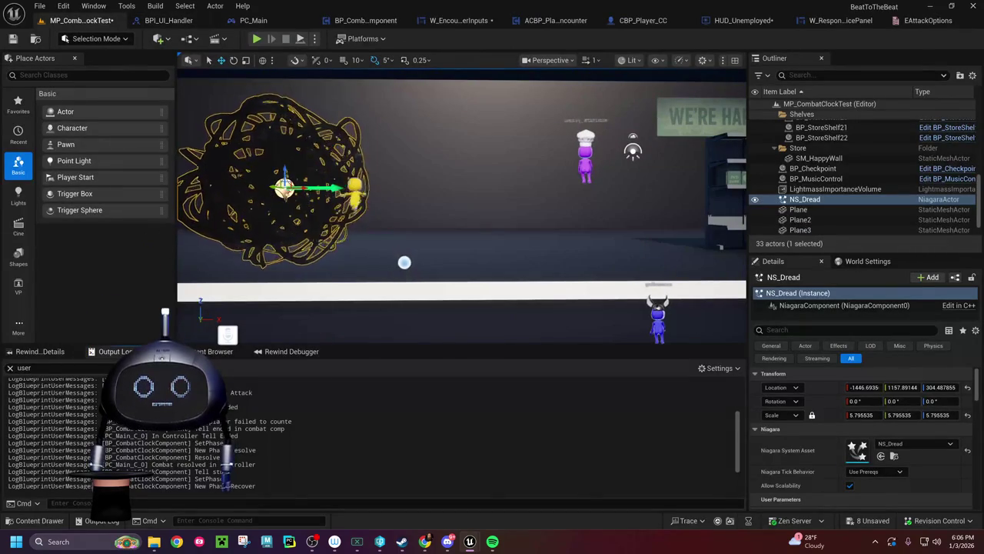
Step: Clear the log and play-test, confirming 'The player failed to counter with Dodge' appears
{"action": "right_click", "coordinate": [201, 400]}
{"action": "left_click", "coordinate": [220, 282]}
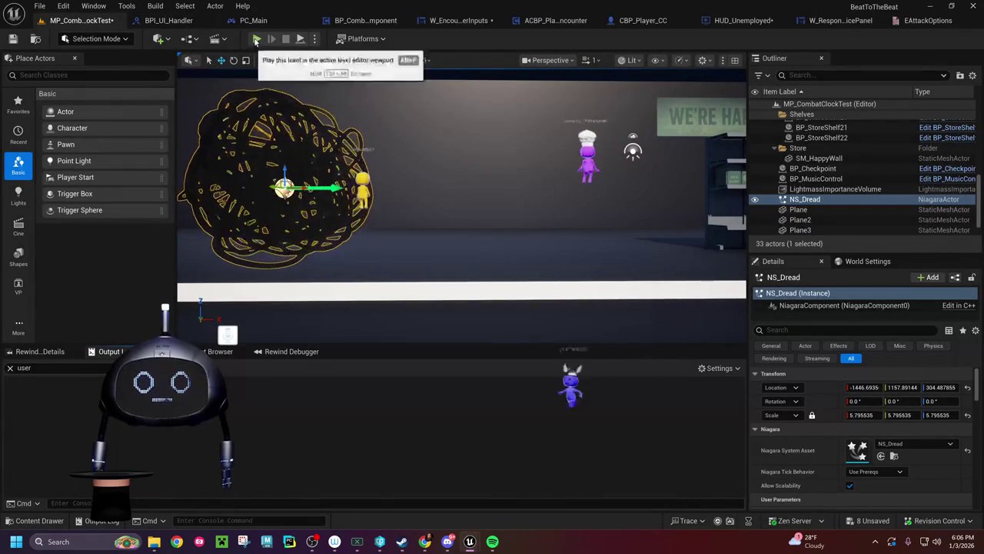
{"action": "left_click", "coordinate": [256, 38]}
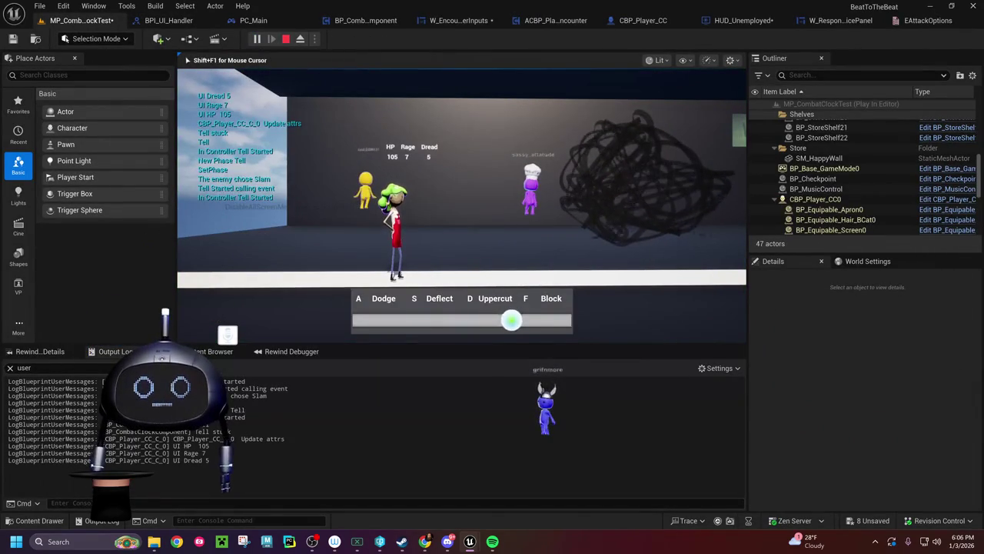
{"action": "key", "text": "Escape"}
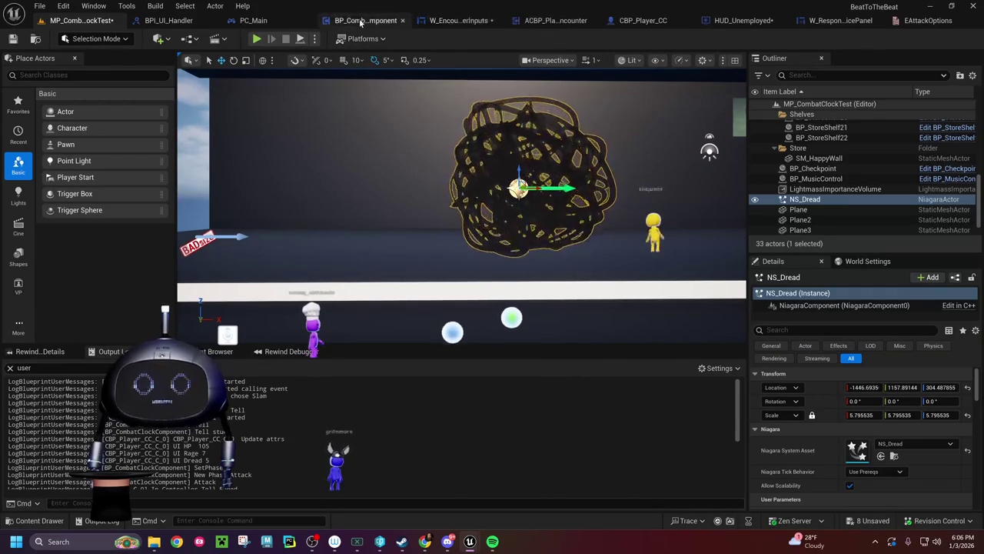
{"action": "left_click", "coordinate": [365, 21]}
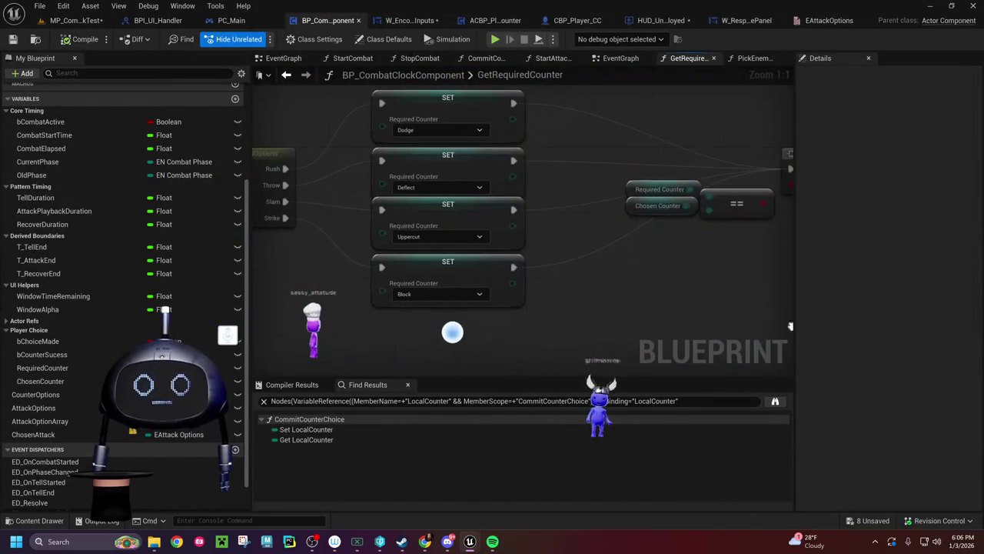
Step: Review the Uppercut required counter in the Switch on EAttackOptions SET nodes, then go to W_EncounterPlayerInputs
{"action": "left_click_drag", "start_coordinate": [310, 225], "coordinate": [437, 249]}
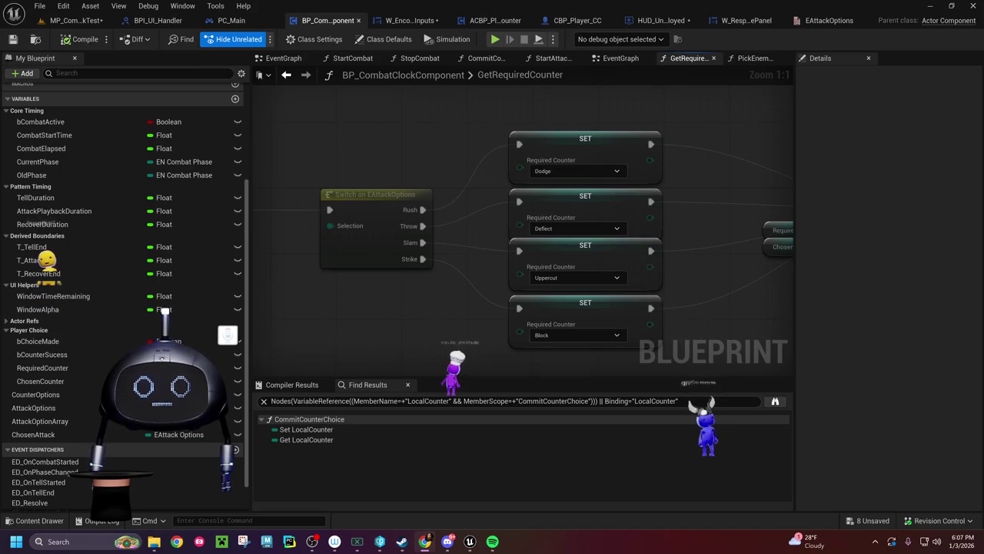
{"action": "left_click", "coordinate": [529, 271]}
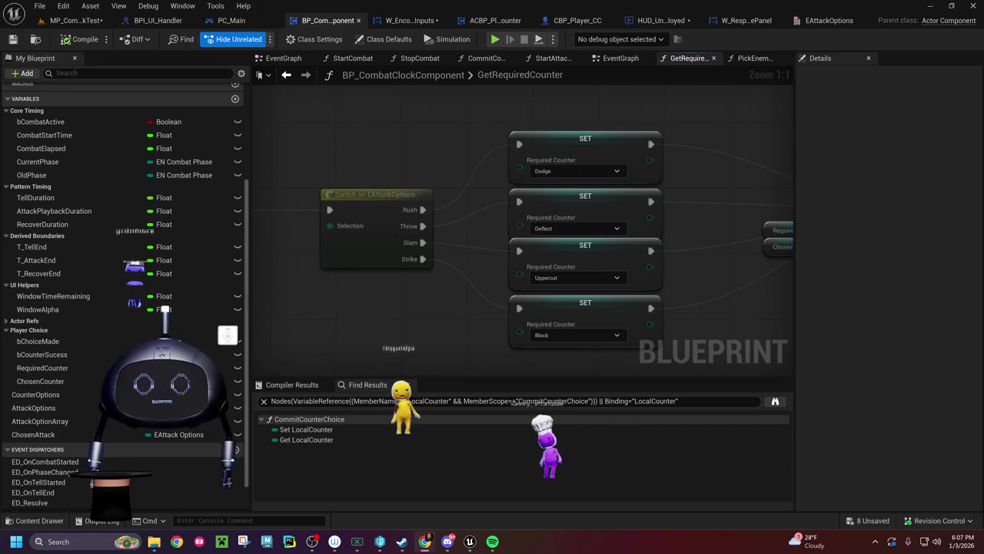
{"action": "left_click", "coordinate": [419, 22]}
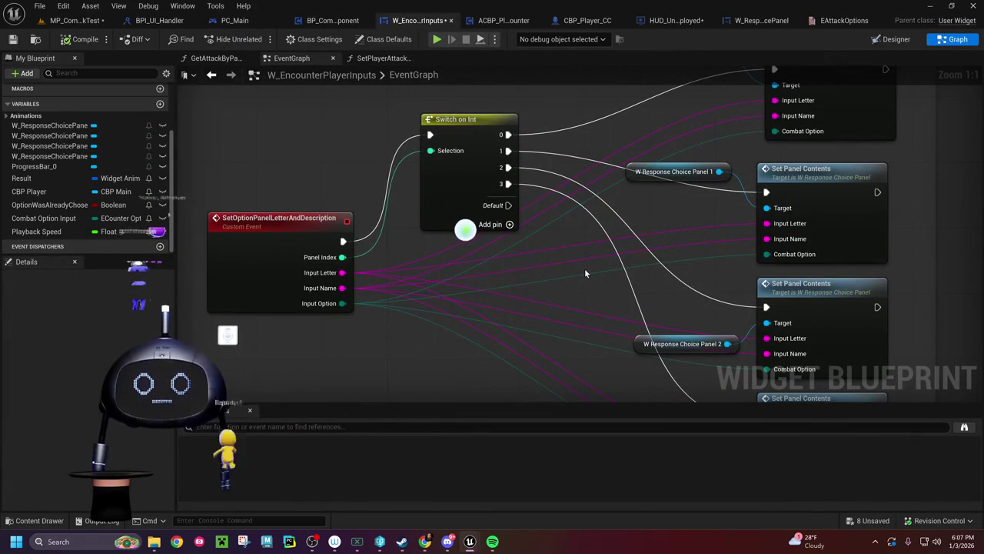
Step: Inspect the Get Component by Class, Is Valid and Branch nodes in the EventGraph
{"action": "mouse_move", "coordinate": [571, 271]}
{"action": "left_mouse_down"}
{"action": "mouse_move", "coordinate": [572, 248]}
{"action": "mouse_move", "coordinate": [374, 232]}
{"action": "left_mouse_up"}
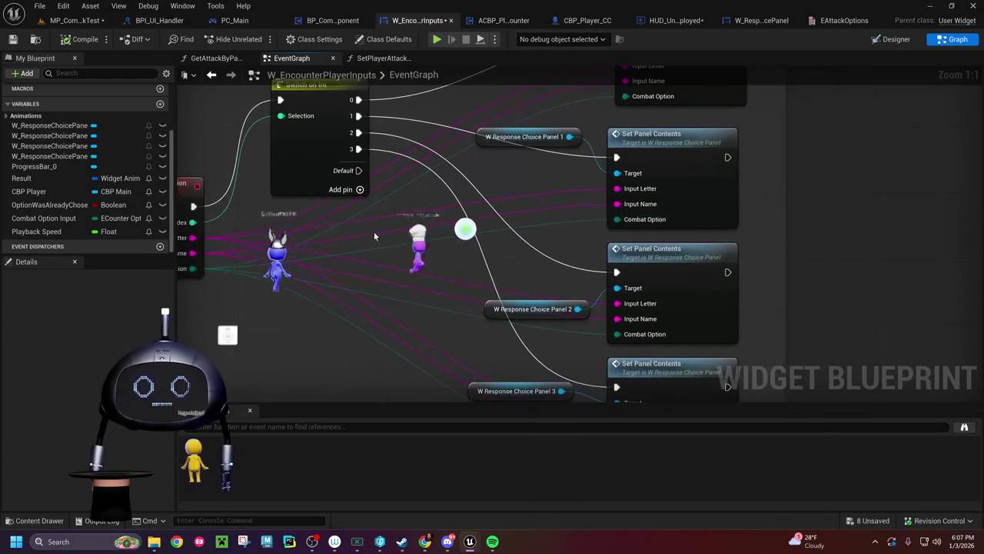
{"action": "scroll", "coordinate": [439, 257], "scroll_direction": "down", "scroll_amount": 3}
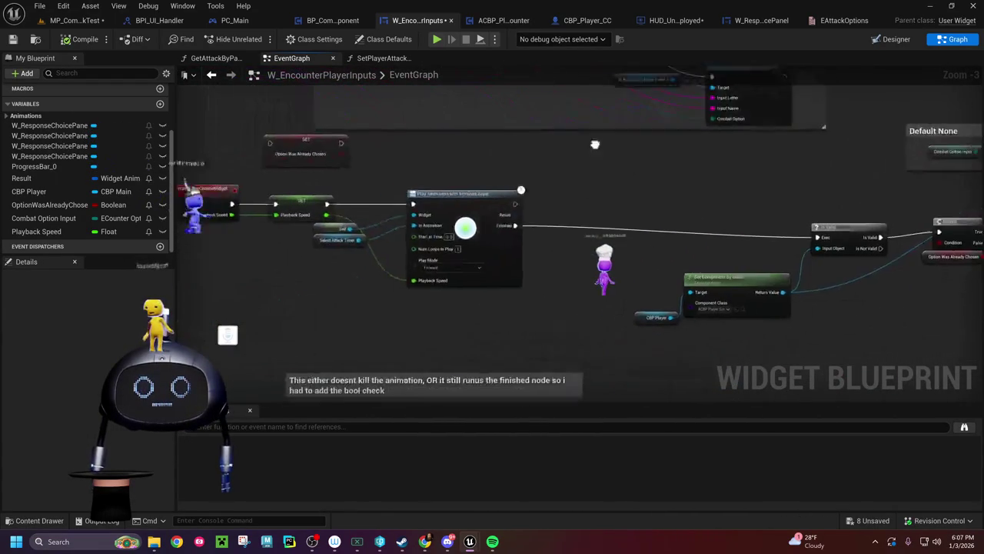
{"action": "scroll", "coordinate": [333, 222], "scroll_direction": "up", "scroll_amount": 3}
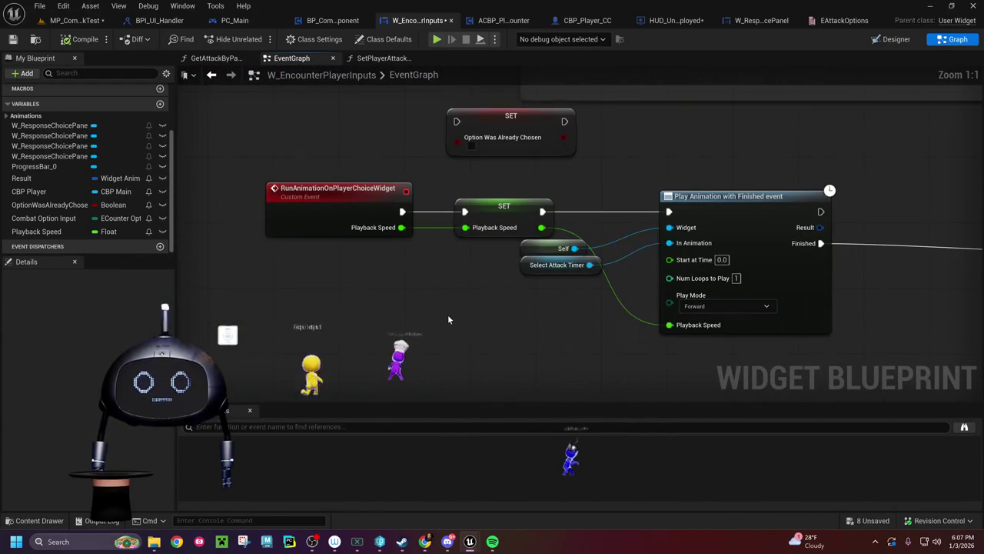
{"action": "left_click_drag", "start_coordinate": [598, 332], "coordinate": [358, 302]}
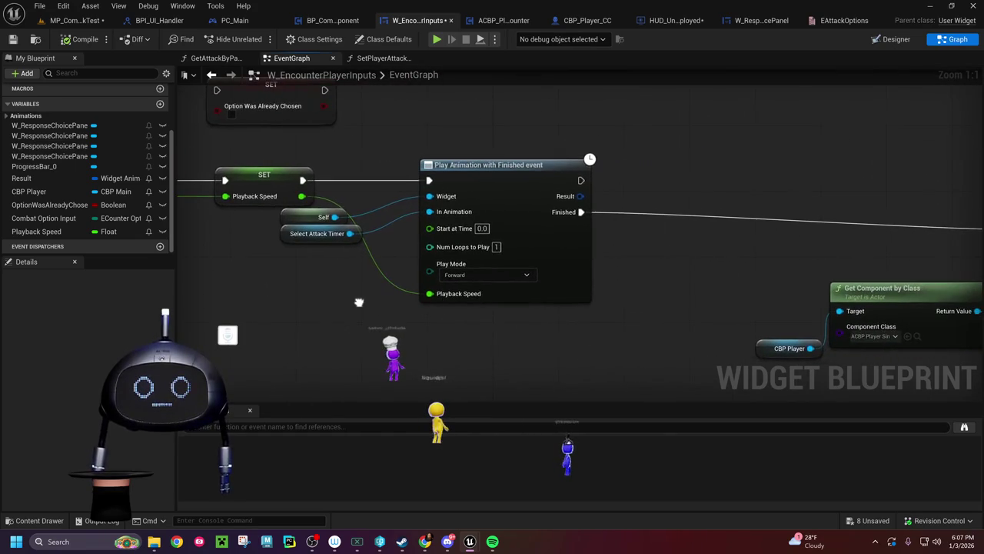
{"action": "left_click_drag", "start_coordinate": [623, 333], "coordinate": [351, 290]}
{"action": "mouse_move", "coordinate": [857, 256]}
{"action": "left_mouse_down"}
{"action": "mouse_move", "coordinate": [619, 261]}
{"action": "mouse_move", "coordinate": [578, 326]}
{"action": "mouse_move", "coordinate": [576, 177]}
{"action": "mouse_move", "coordinate": [497, 281]}
{"action": "mouse_move", "coordinate": [649, 266]}
{"action": "left_mouse_up"}
{"action": "scroll", "coordinate": [461, 266], "scroll_direction": "down", "scroll_amount": 10}
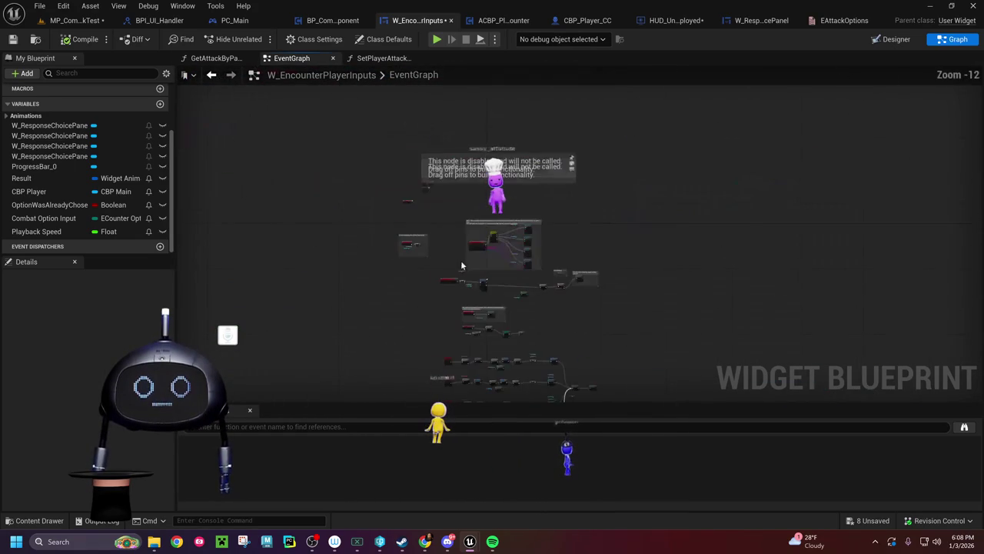
{"action": "scroll", "coordinate": [462, 265], "scroll_direction": "up", "scroll_amount": 11}
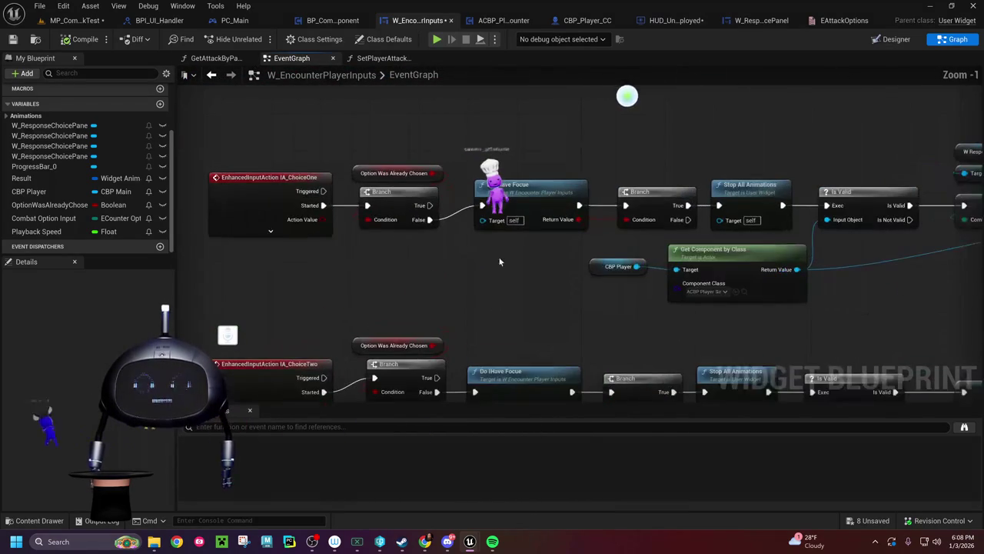
Step: Follow the Is Valid, SET, Initialize and Start Combat nodes down to the Get Remaining Time chain
{"action": "mouse_move", "coordinate": [587, 296]}
{"action": "left_mouse_down"}
{"action": "mouse_move", "coordinate": [593, 261]}
{"action": "mouse_move", "coordinate": [722, 256]}
{"action": "mouse_move", "coordinate": [572, 270]}
{"action": "left_mouse_up"}
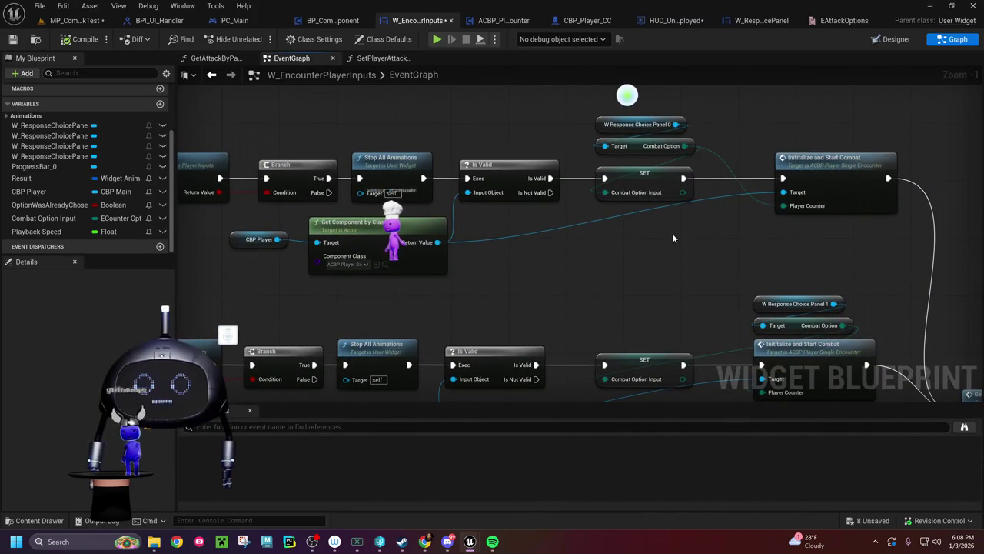
{"action": "mouse_move", "coordinate": [673, 233]}
{"action": "left_mouse_down"}
{"action": "mouse_move", "coordinate": [556, 220]}
{"action": "mouse_move", "coordinate": [644, 211]}
{"action": "left_mouse_up"}
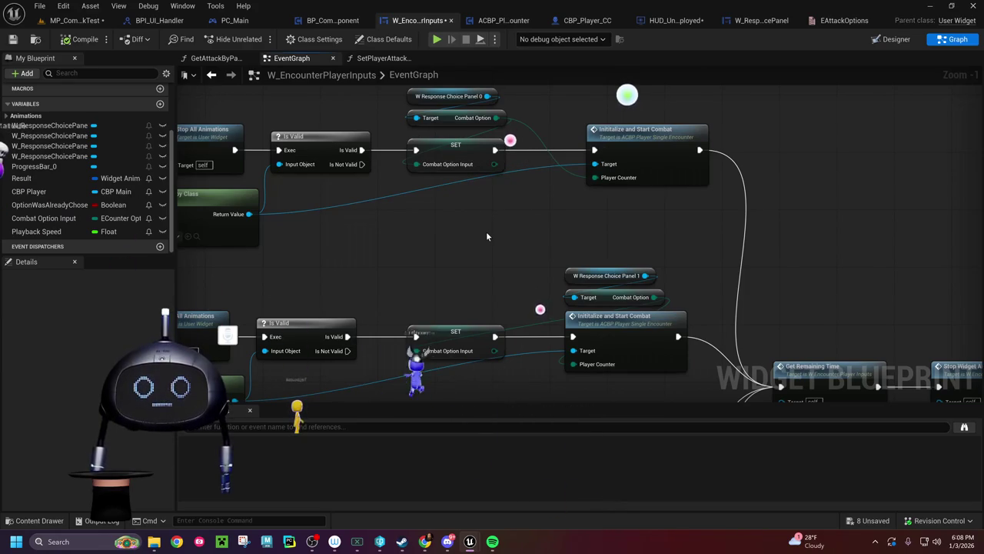
{"action": "left_click_drag", "start_coordinate": [486, 236], "coordinate": [391, 164]}
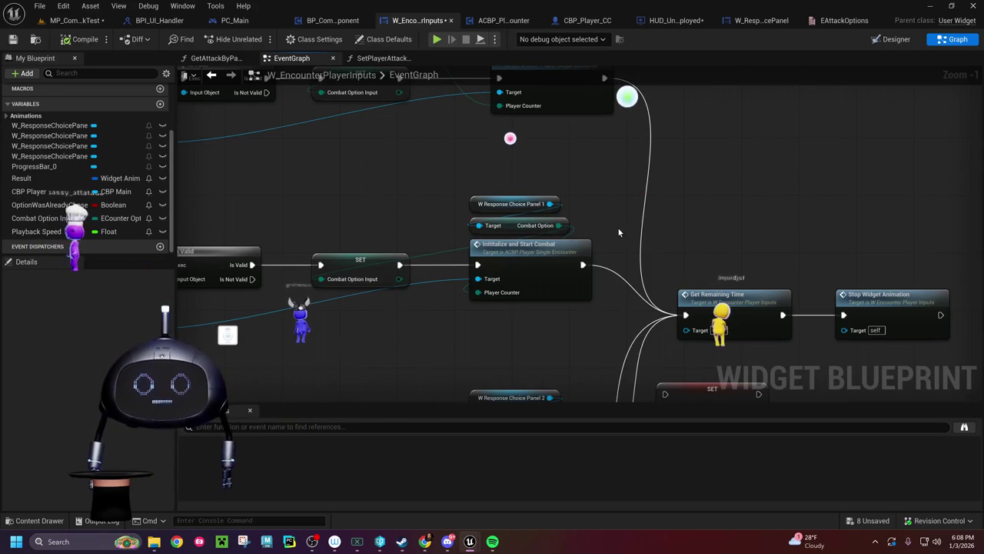
{"action": "left_click_drag", "start_coordinate": [558, 267], "coordinate": [560, 308]}
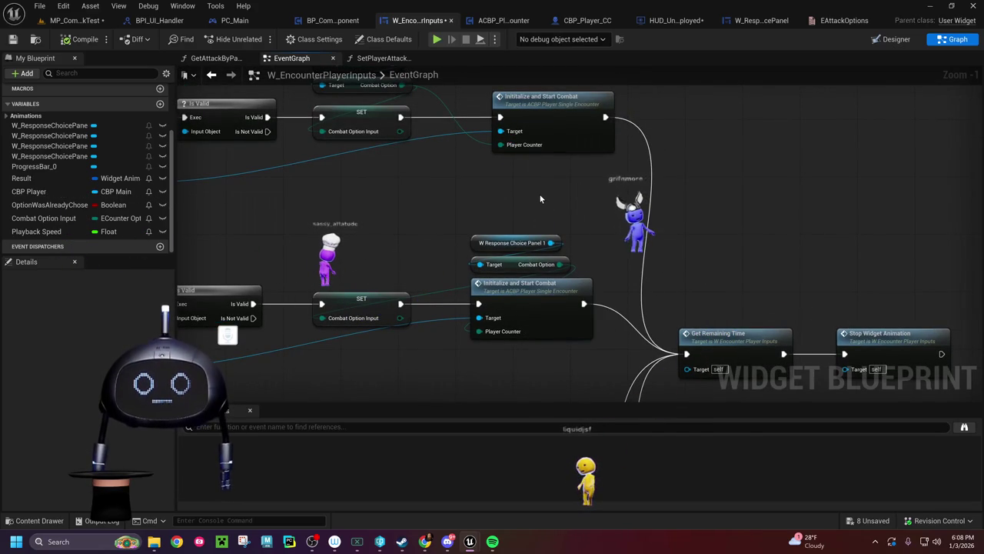
{"action": "mouse_move", "coordinate": [639, 206]}
{"action": "left_mouse_down"}
{"action": "mouse_move", "coordinate": [503, 133]}
{"action": "mouse_move", "coordinate": [569, 157]}
{"action": "mouse_move", "coordinate": [769, 318]}
{"action": "left_mouse_up"}
Step: Move Get Remaining Time, Stop Widget Animation and the Option Was Already Chosen SET further right
{"action": "left_click_drag", "start_coordinate": [614, 233], "coordinate": [918, 229]}
{"action": "left_click_drag", "start_coordinate": [706, 202], "coordinate": [514, 211]}
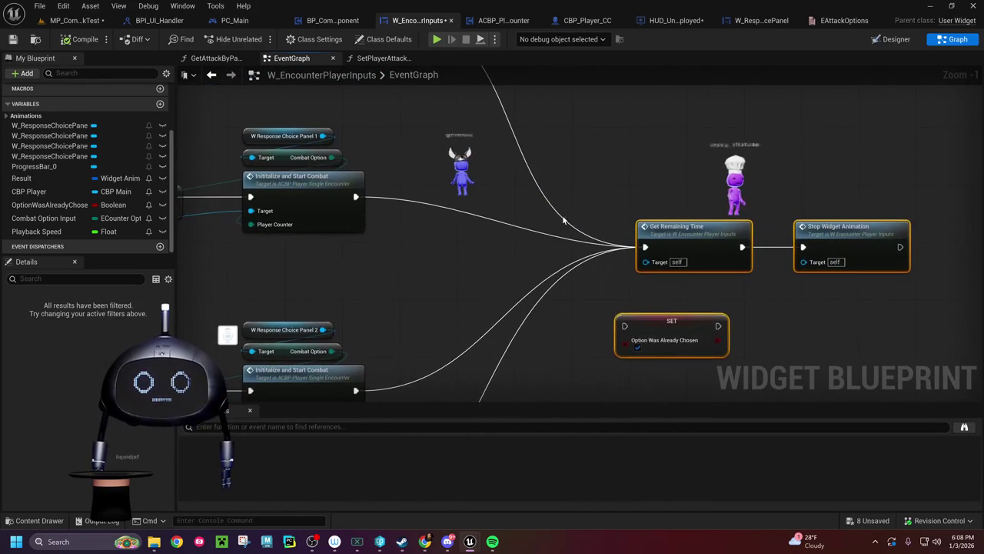
{"action": "left_click_drag", "start_coordinate": [677, 235], "coordinate": [720, 235]}
{"action": "left_click_drag", "start_coordinate": [481, 260], "coordinate": [521, 311]}
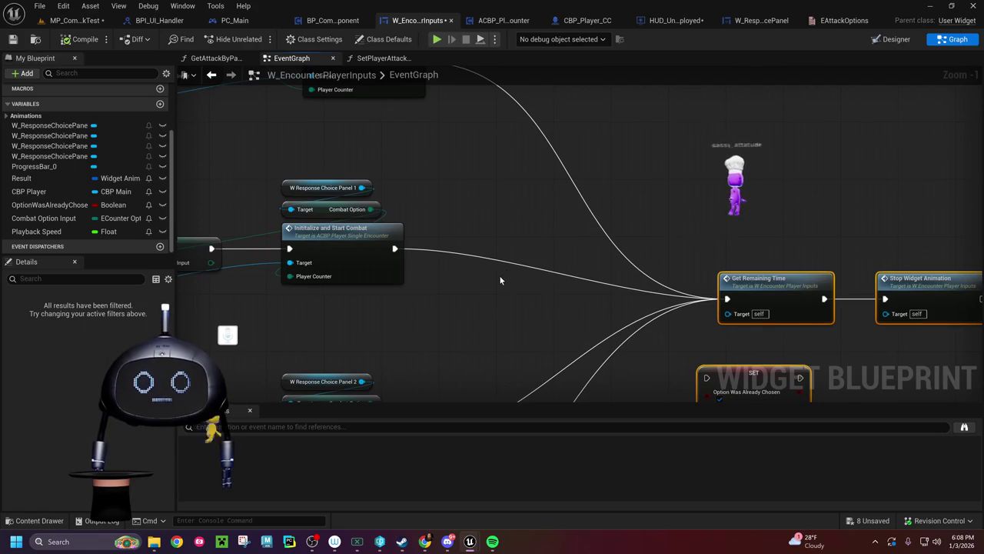
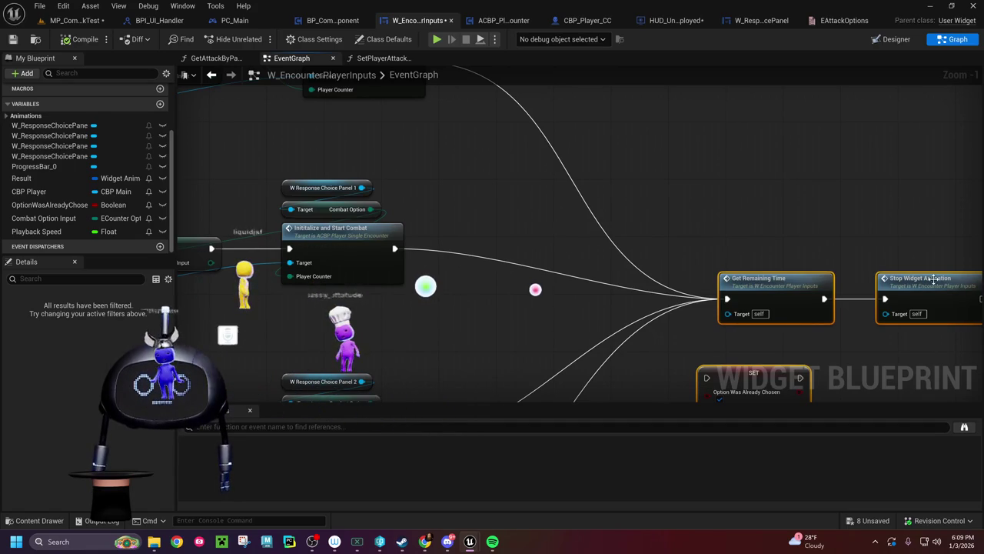
Step: Create a new function named CommitPlayerCOunter in BP_CombatClockComponent
{"action": "left_click", "coordinate": [332, 20]}
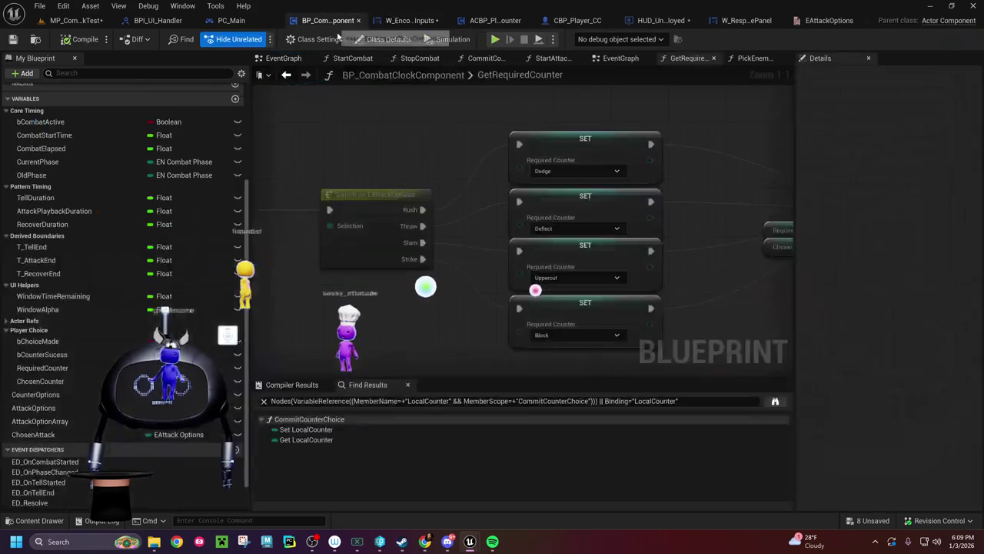
{"action": "scroll", "coordinate": [87, 189], "scroll_direction": "up", "scroll_amount": 5}
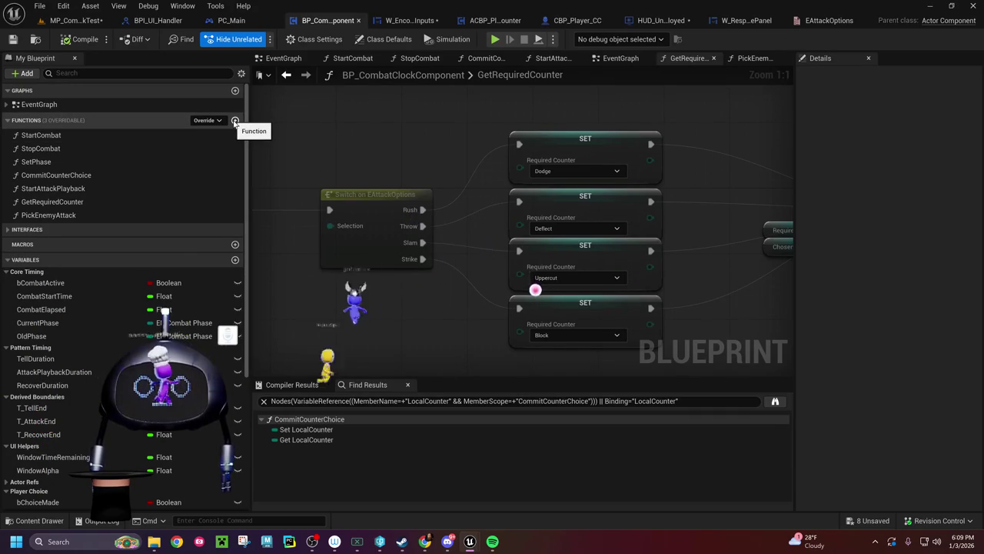
{"action": "left_click", "coordinate": [236, 122]}
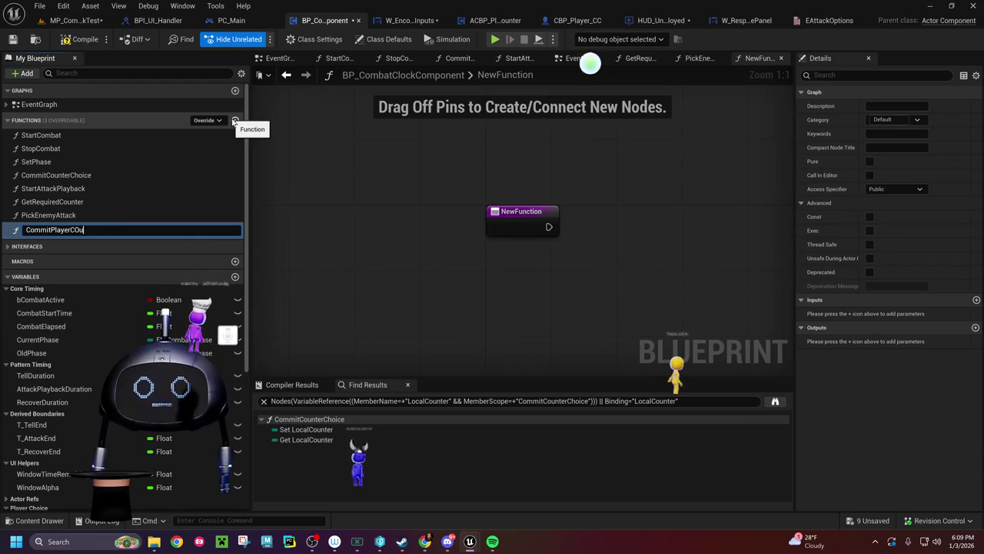
{"action": "type", "text": "nter"}
{"action": "key", "text": "Return"}
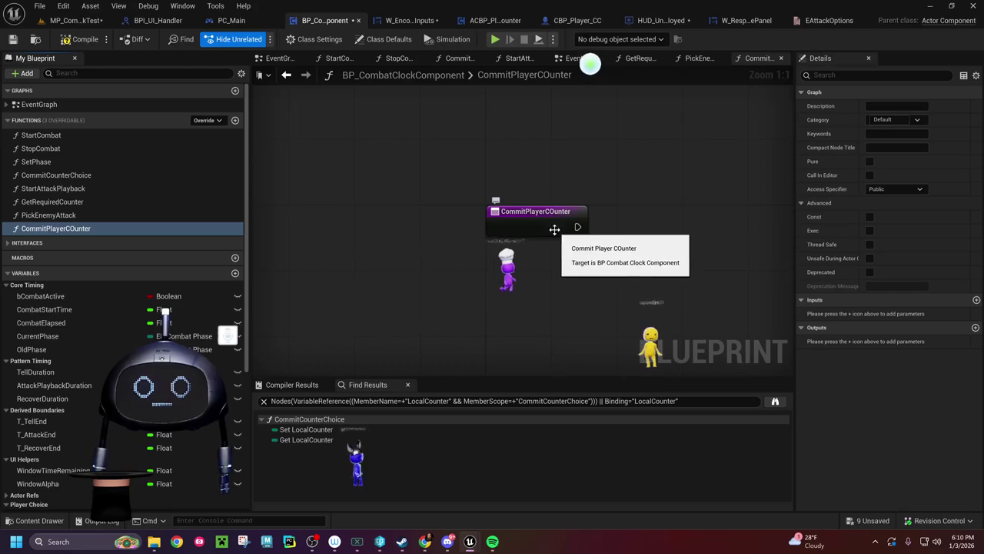
{"action": "left_click_drag", "start_coordinate": [529, 219], "coordinate": [400, 223]}
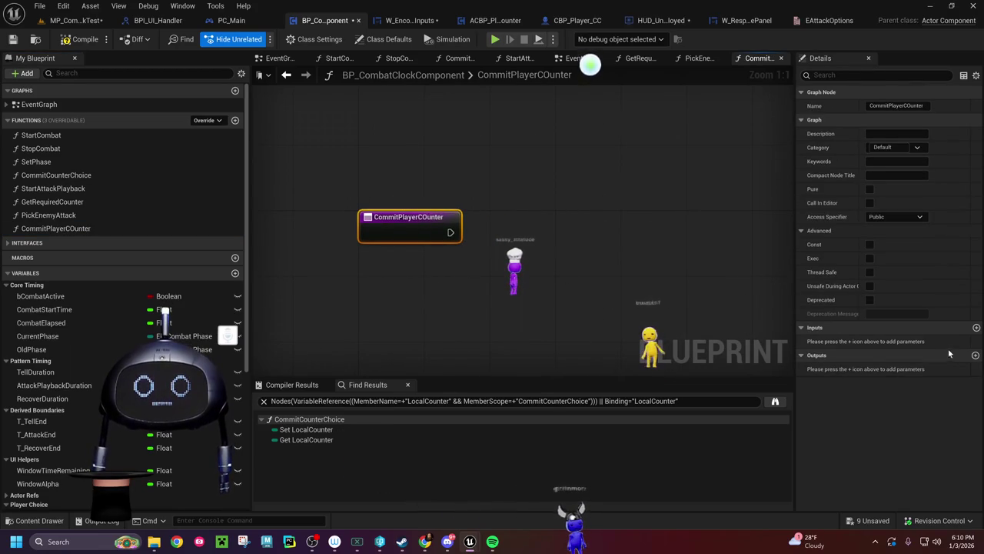
Step: Add a Counter input parameter of type ECounter Options to the function
{"action": "left_click", "coordinate": [977, 328]}
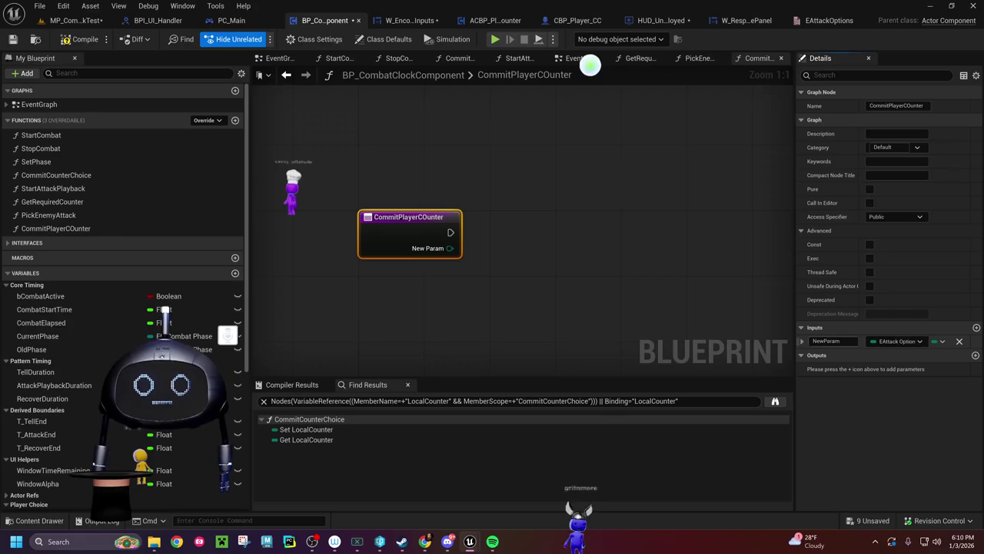
{"action": "left_click", "coordinate": [830, 342]}
{"action": "type", "text": "Counter"}
{"action": "key", "text": "Return"}
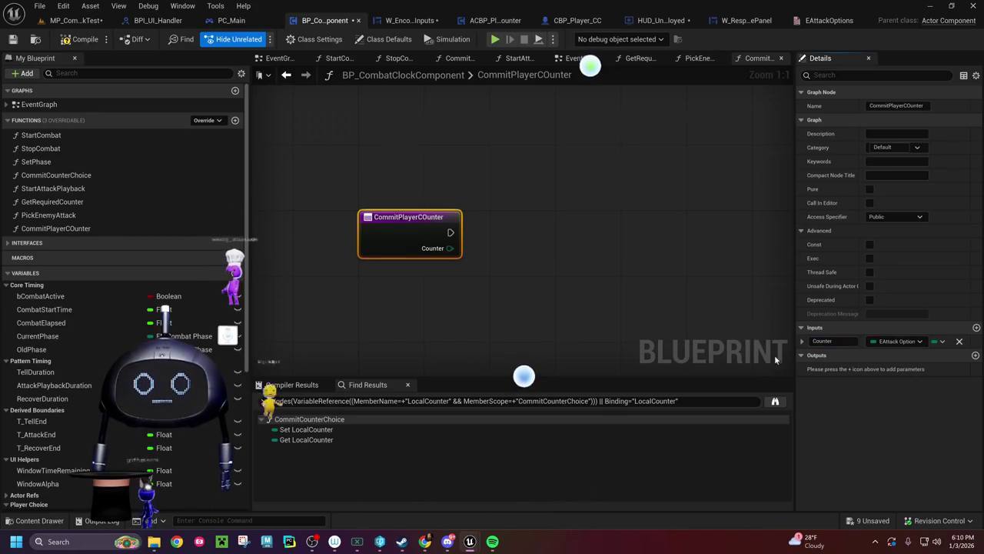
{"action": "left_click", "coordinate": [908, 344]}
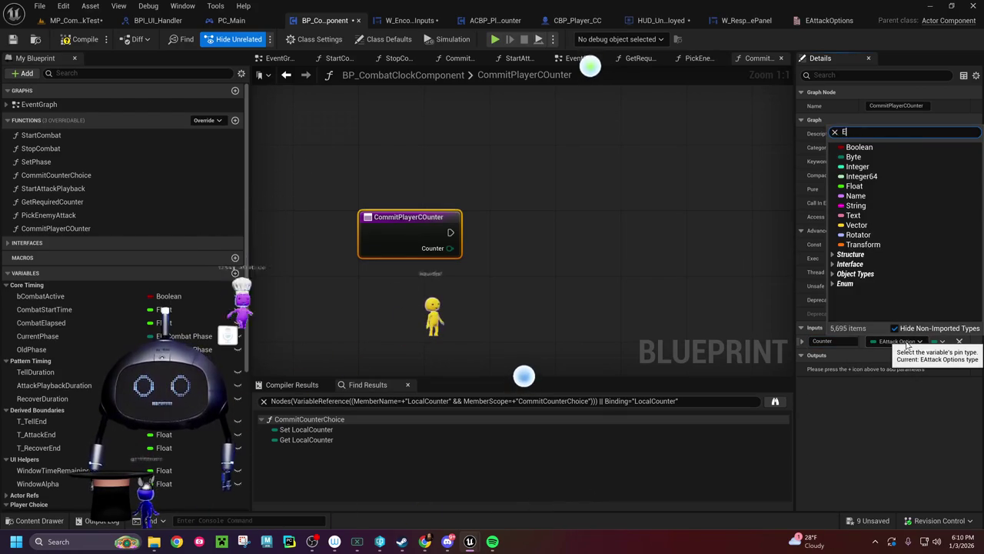
{"action": "type", "text": "E"}
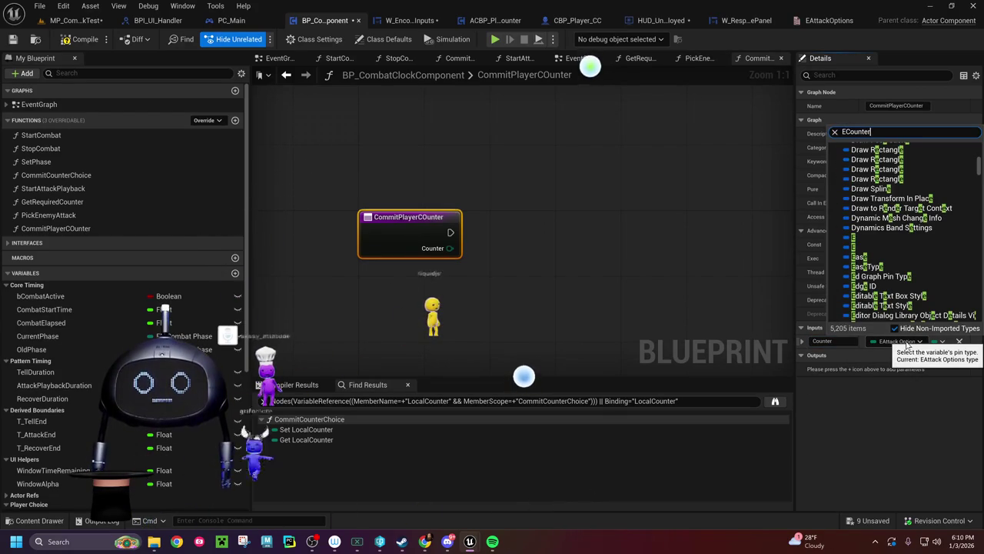
{"action": "left_click", "coordinate": [882, 156]}
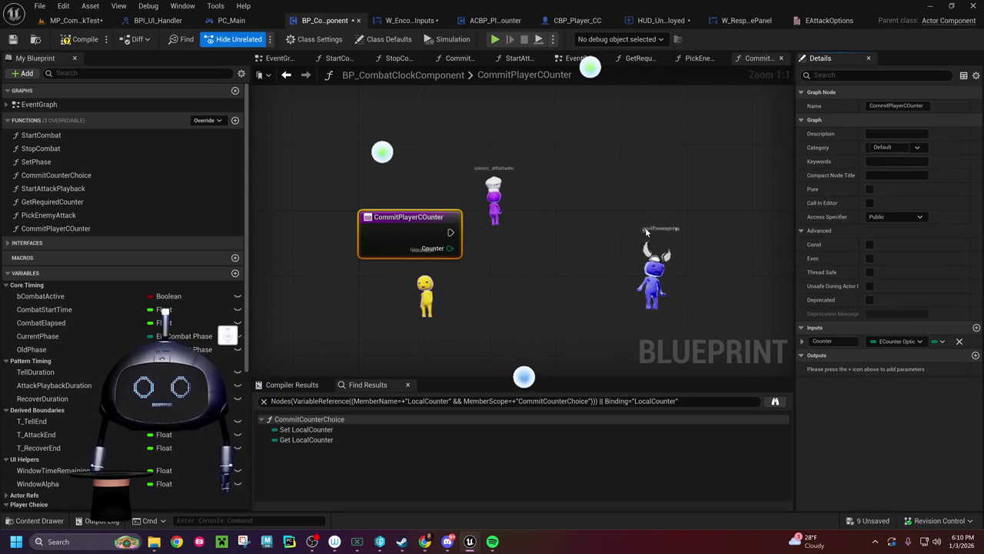
{"action": "left_click_drag", "start_coordinate": [416, 227], "coordinate": [403, 192]}
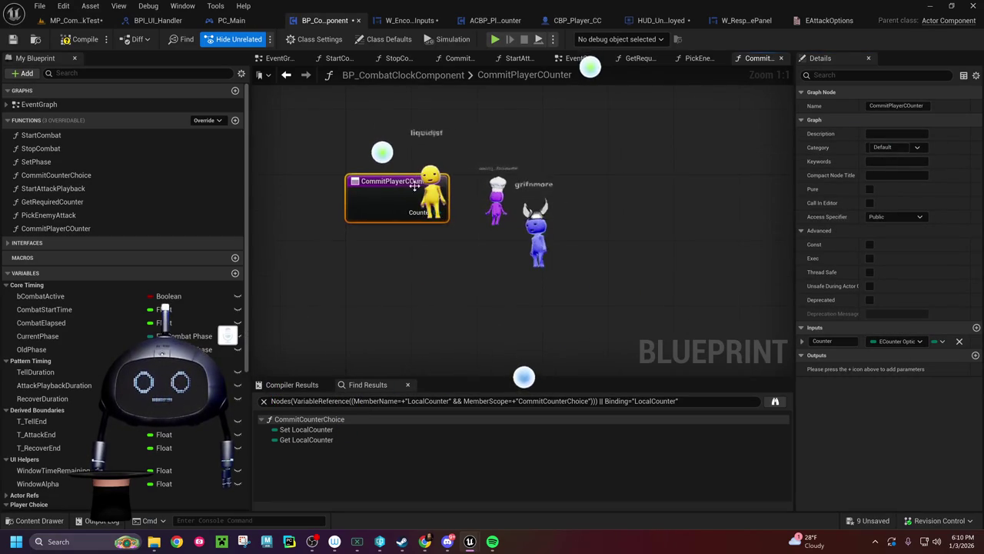
Step: Compare a Current Phase getter against Tell with a Not Equal (Enum) node
{"action": "mouse_move", "coordinate": [51, 336]}
{"action": "left_mouse_down"}
{"action": "mouse_move", "coordinate": [401, 307]}
{"action": "mouse_move", "coordinate": [361, 276]}
{"action": "mouse_move", "coordinate": [471, 287]}
{"action": "left_mouse_up"}
{"action": "left_click", "coordinate": [392, 286]}
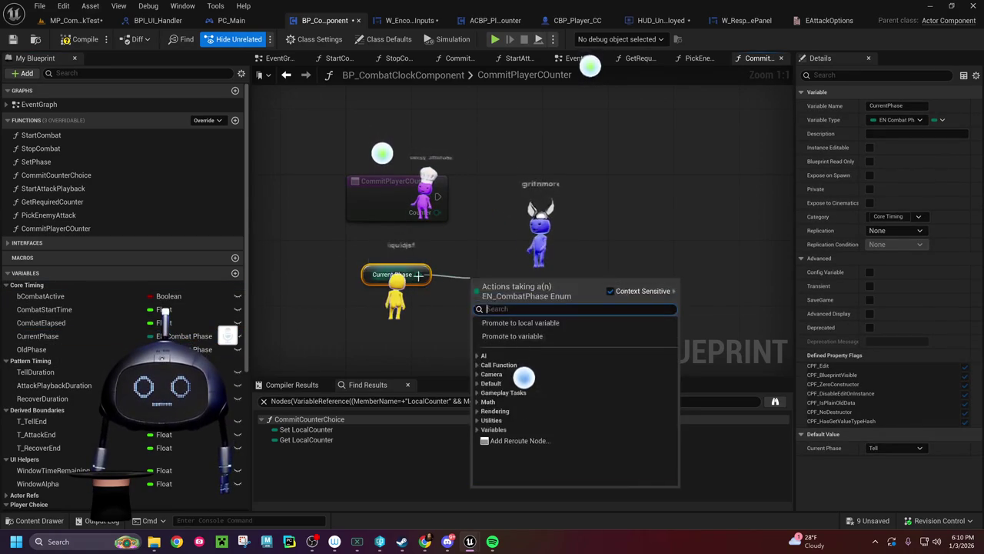
{"action": "type", "text": "!="}
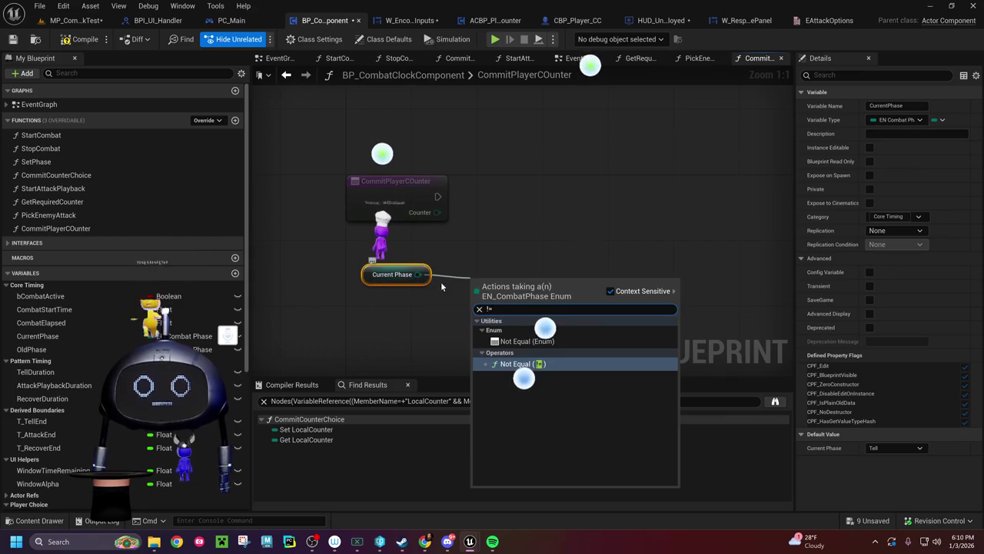
{"action": "left_click", "coordinate": [504, 341]}
{"action": "left_click", "coordinate": [505, 304]}
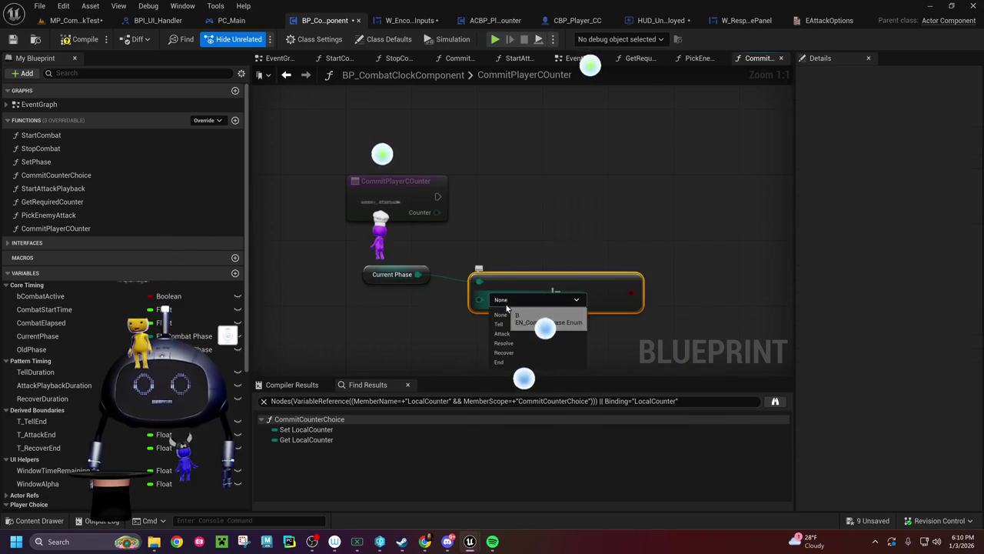
{"action": "left_click", "coordinate": [510, 320]}
{"action": "left_click_drag", "start_coordinate": [521, 289], "coordinate": [407, 304]}
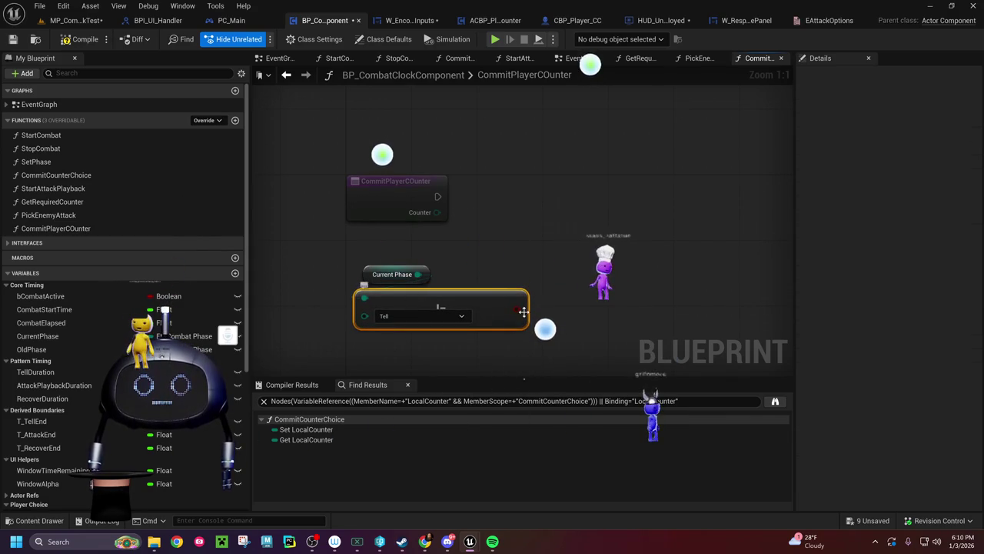
Step: Drive a new Branch from the comparison and connect the function entry to it
{"action": "left_click_drag", "start_coordinate": [517, 310], "coordinate": [574, 202]}
{"action": "type", "text": "branch"}
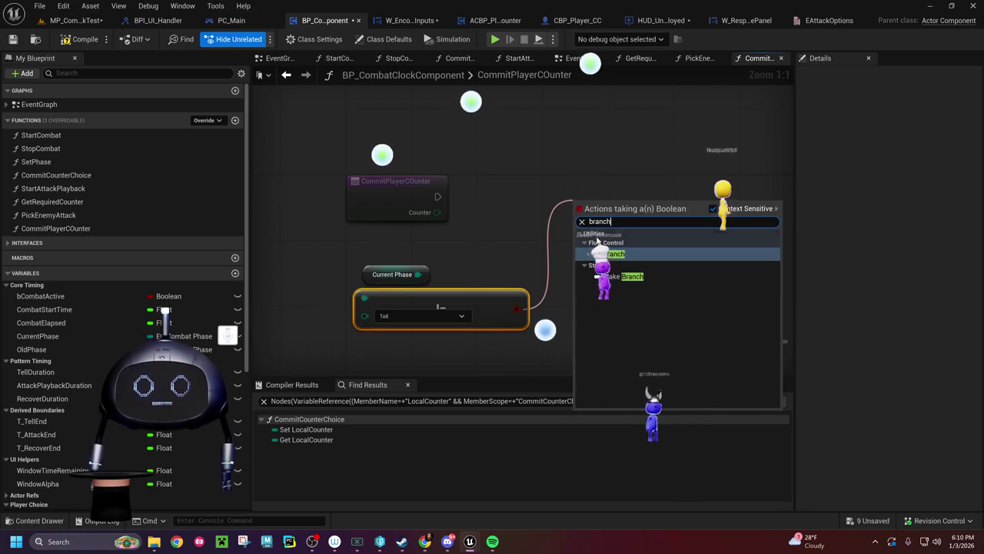
{"action": "key", "text": "Return"}
{"action": "left_click_drag", "start_coordinate": [592, 182], "coordinate": [524, 182]}
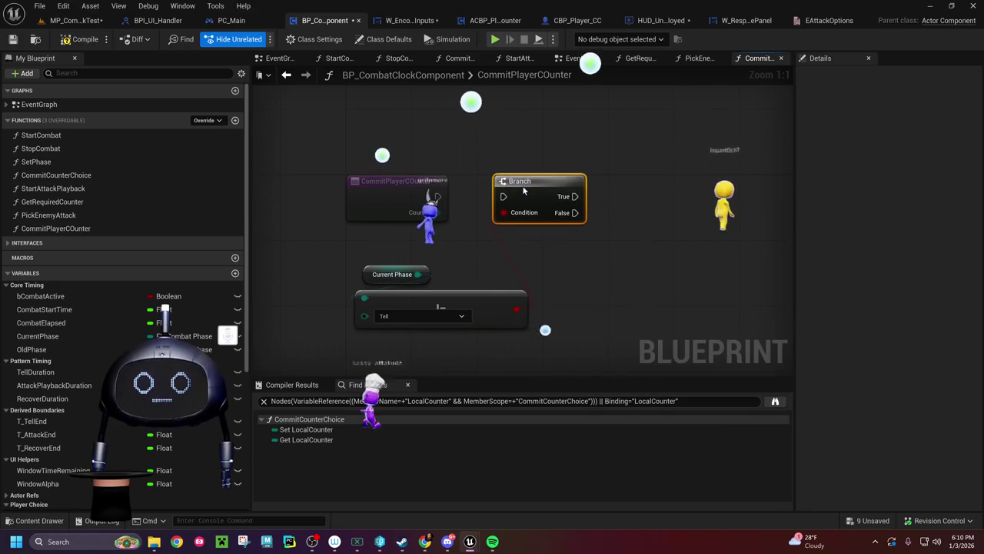
{"action": "mouse_move", "coordinate": [438, 198]}
{"action": "left_mouse_down"}
{"action": "mouse_move", "coordinate": [515, 202]}
{"action": "mouse_move", "coordinate": [506, 197]}
{"action": "mouse_move", "coordinate": [593, 186]}
{"action": "left_mouse_up"}
{"action": "mouse_move", "coordinate": [344, 250]}
{"action": "left_mouse_down"}
{"action": "mouse_move", "coordinate": [389, 284]}
{"action": "mouse_move", "coordinate": [364, 266]}
{"action": "mouse_move", "coordinate": [533, 267]}
{"action": "left_mouse_up"}
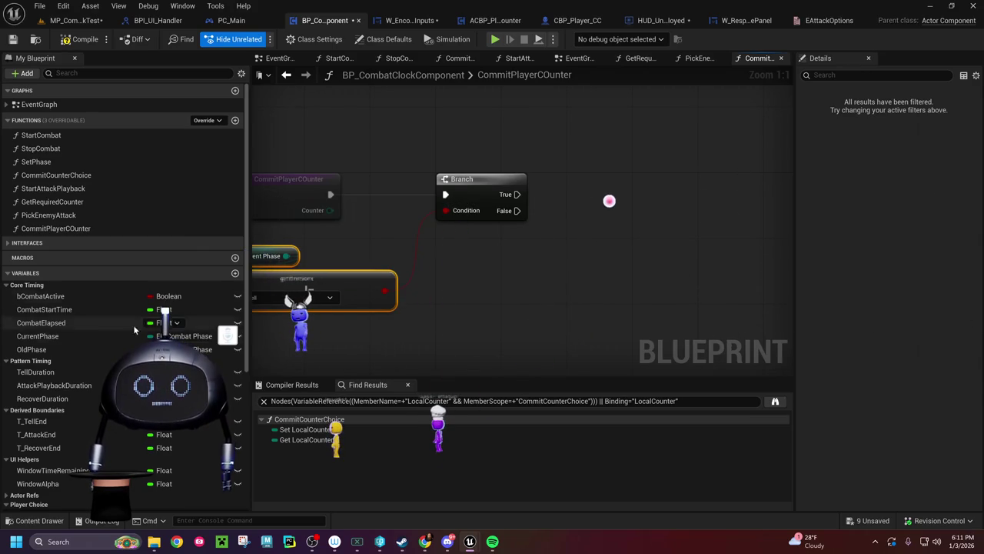
{"action": "scroll", "coordinate": [63, 368], "scroll_direction": "down", "scroll_amount": 5}
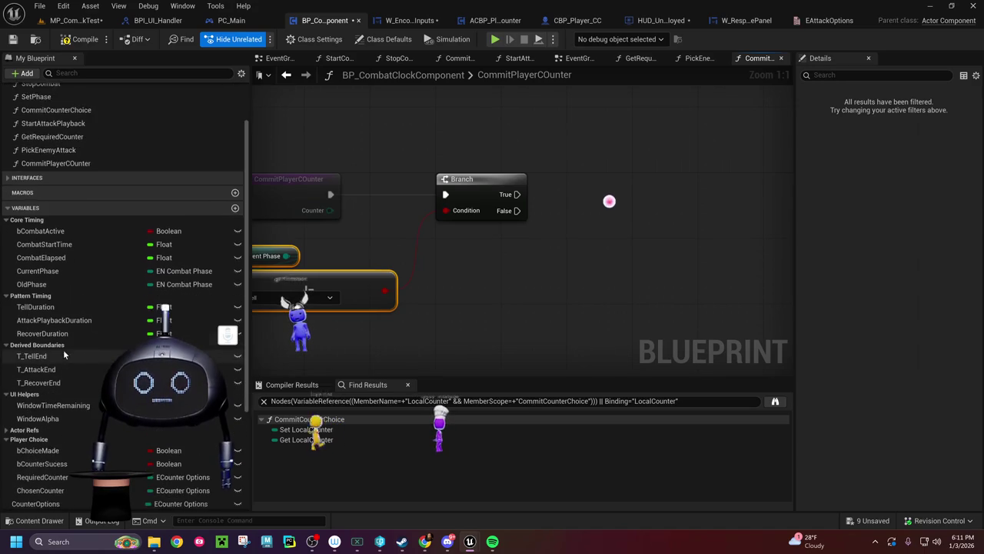
Step: Add a Branch on a Choice Made getter, executed from the first Branch's True output
{"action": "mouse_move", "coordinate": [53, 400]}
{"action": "left_mouse_down"}
{"action": "mouse_move", "coordinate": [454, 280]}
{"action": "mouse_move", "coordinate": [538, 292]}
{"action": "mouse_move", "coordinate": [580, 267]}
{"action": "left_mouse_up"}
{"action": "left_click", "coordinate": [484, 300]}
{"action": "type", "text": "branch"}
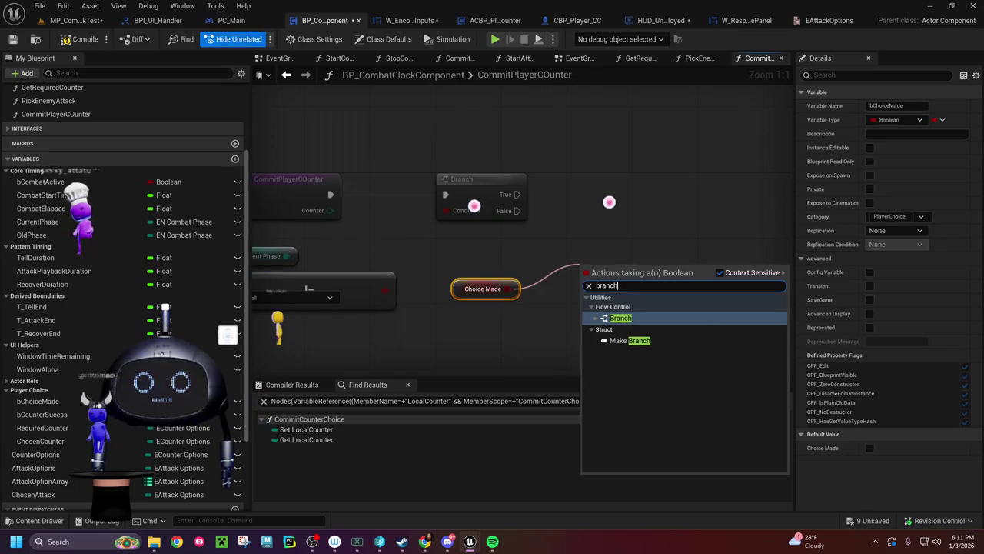
{"action": "key", "text": "Return"}
{"action": "mouse_move", "coordinate": [614, 266]}
{"action": "left_mouse_down"}
{"action": "mouse_move", "coordinate": [631, 168]}
{"action": "mouse_move", "coordinate": [626, 179]}
{"action": "left_mouse_up"}
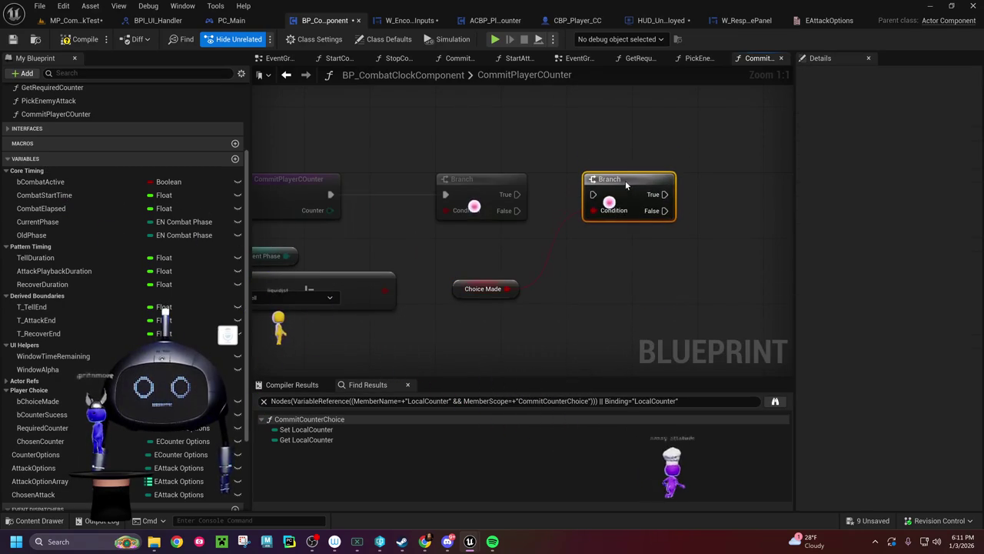
{"action": "left_click_drag", "start_coordinate": [516, 194], "coordinate": [593, 194]}
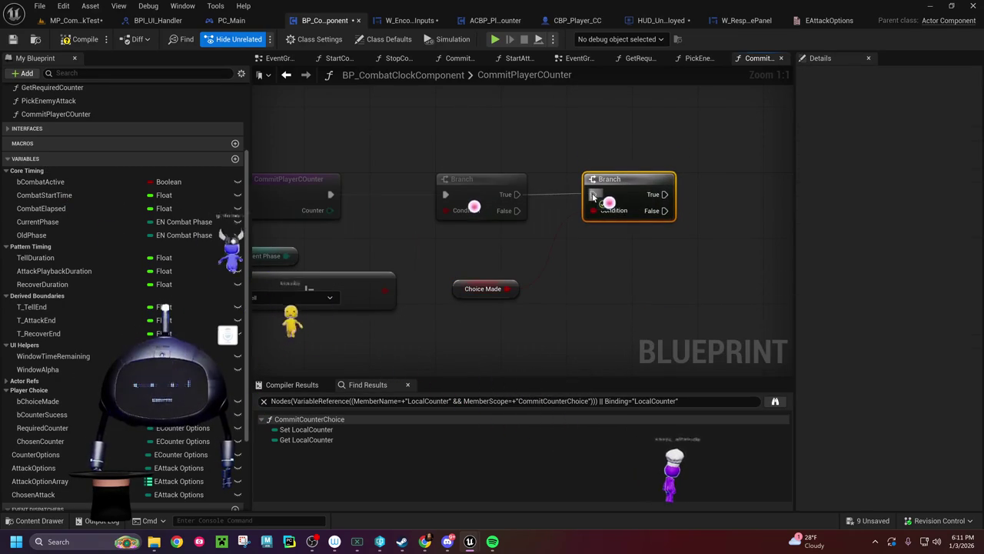
{"action": "left_click_drag", "start_coordinate": [642, 249], "coordinate": [477, 249]}
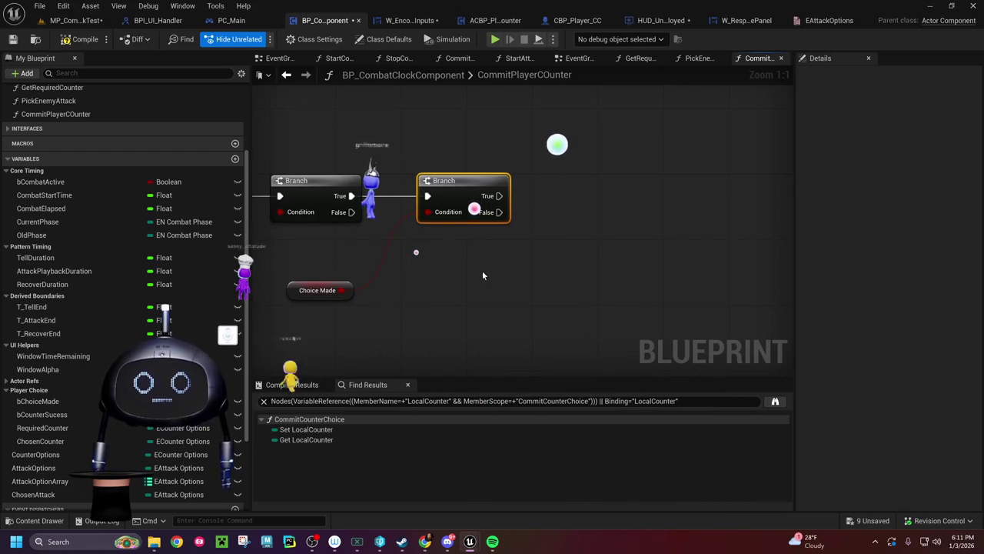
Step: On the second Branch's False path, set Chosen Counter from the Counter input
{"action": "mouse_move", "coordinate": [64, 441]}
{"action": "left_mouse_down"}
{"action": "mouse_move", "coordinate": [597, 209]}
{"action": "mouse_move", "coordinate": [582, 205]}
{"action": "left_mouse_up"}
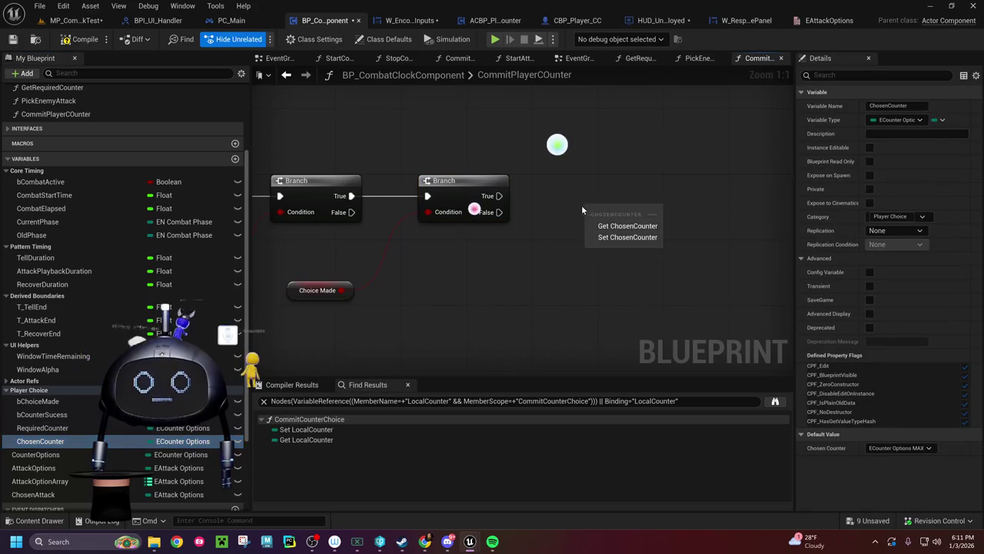
{"action": "left_click", "coordinate": [599, 226]}
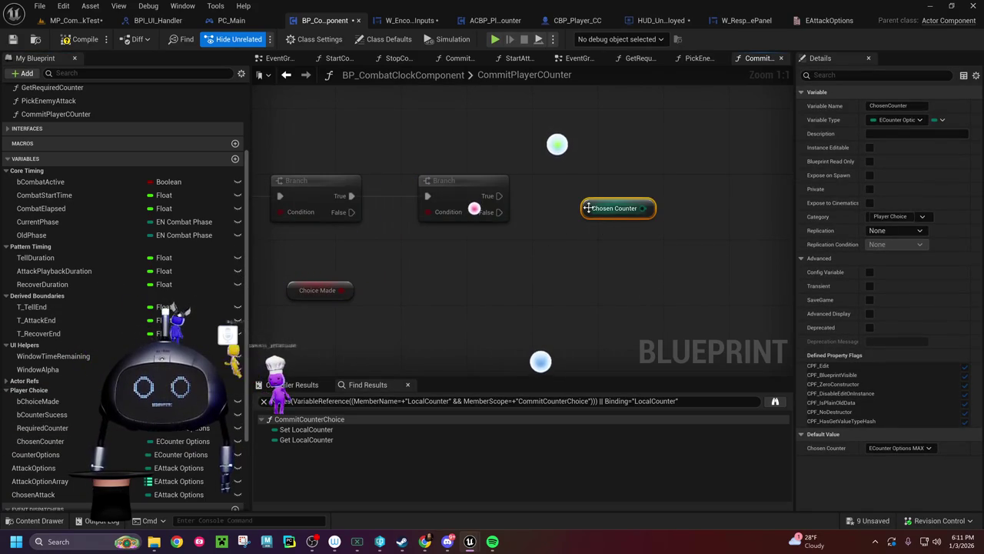
{"action": "key", "text": "Delete"}
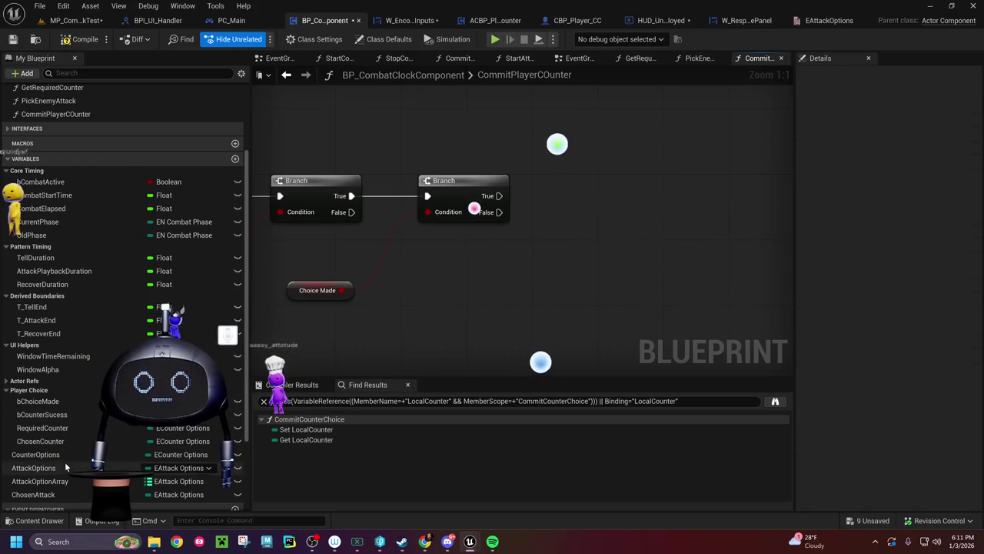
{"action": "left_click_drag", "start_coordinate": [65, 441], "coordinate": [582, 203]}
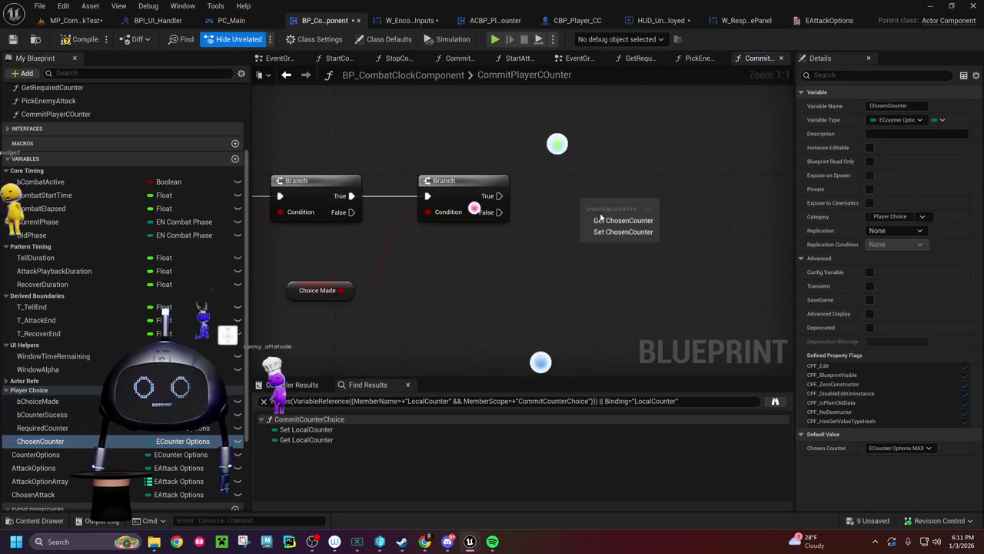
{"action": "left_click", "coordinate": [623, 231]}
{"action": "mouse_move", "coordinate": [497, 215]}
{"action": "left_mouse_down"}
{"action": "mouse_move", "coordinate": [584, 205]}
{"action": "mouse_move", "coordinate": [598, 218]}
{"action": "left_mouse_up"}
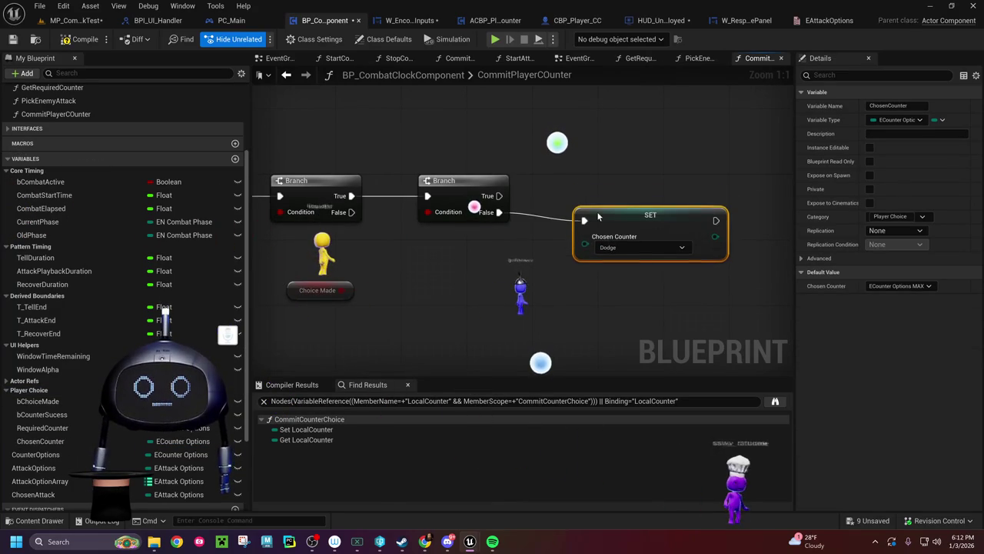
{"action": "left_click_drag", "start_coordinate": [513, 247], "coordinate": [673, 238]}
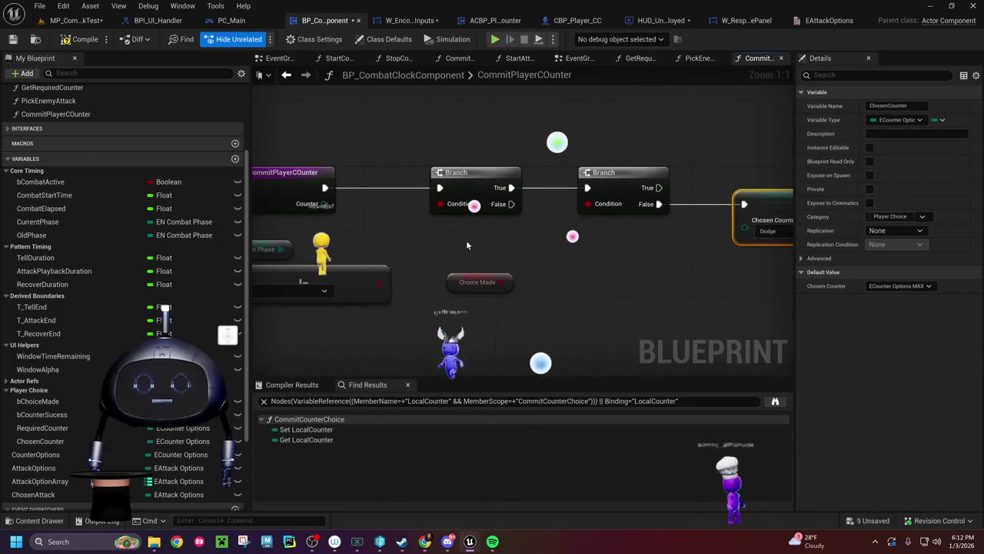
{"action": "mouse_move", "coordinate": [324, 205]}
{"action": "left_mouse_down"}
{"action": "mouse_move", "coordinate": [606, 237]}
{"action": "mouse_move", "coordinate": [743, 227]}
{"action": "mouse_move", "coordinate": [596, 263]}
{"action": "mouse_move", "coordinate": [457, 275]}
{"action": "left_mouse_up"}
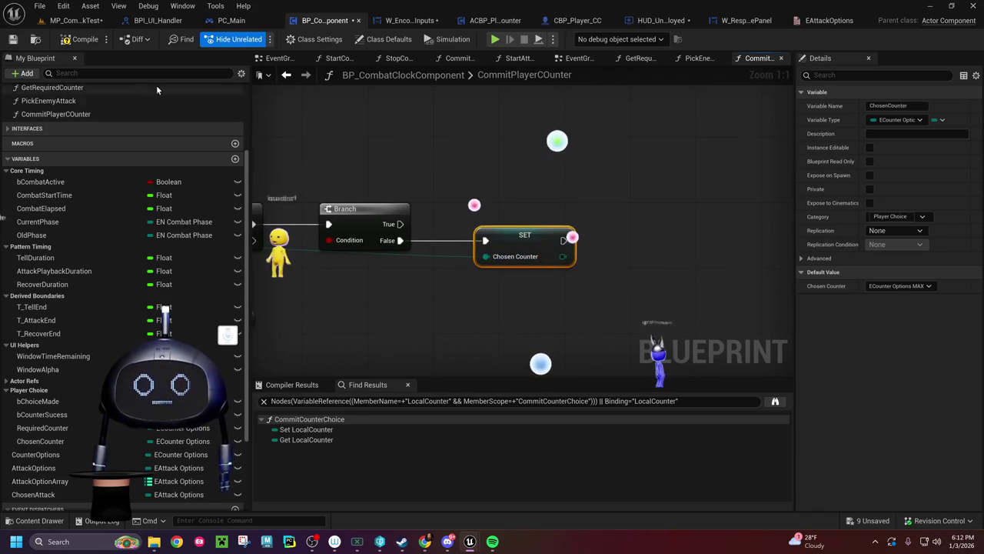
Step: Chain a Choice Made setter after Chosen Counter, save and compile, then go to W_EncounterPlayerInputs
{"action": "left_click", "coordinate": [13, 40]}
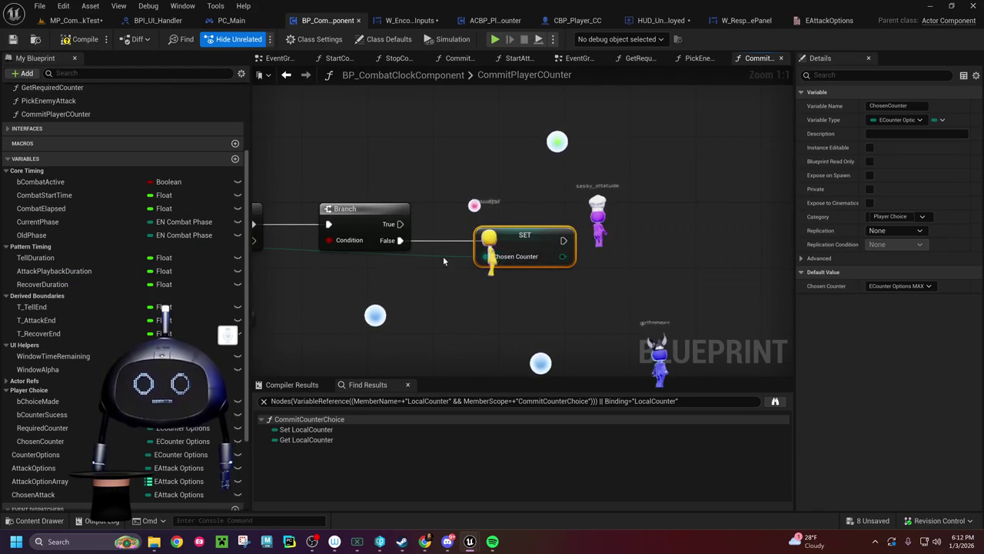
{"action": "key", "text": "ctrl+z"}
{"action": "key", "text": "ctrl+y"}
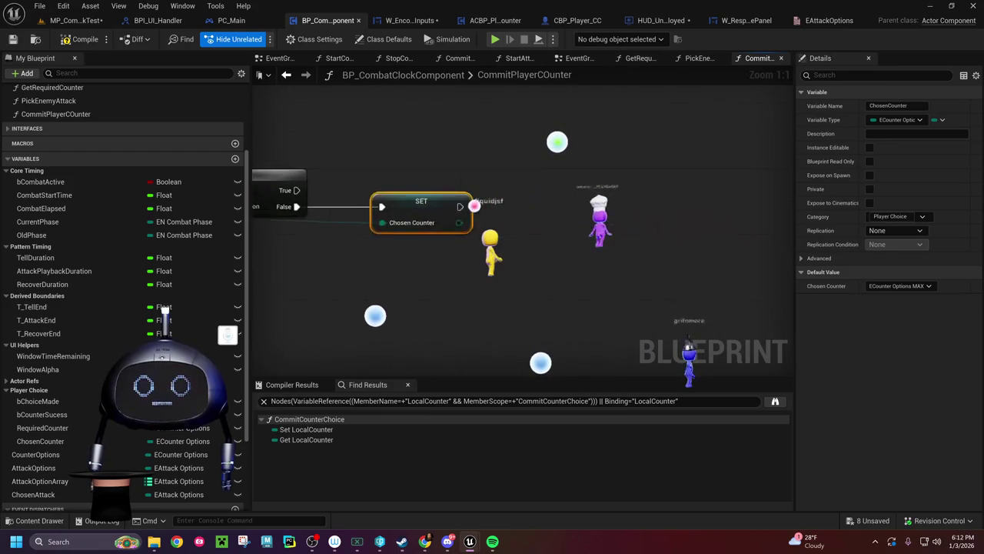
{"action": "mouse_move", "coordinate": [34, 400]}
{"action": "left_mouse_down"}
{"action": "mouse_move", "coordinate": [505, 227]}
{"action": "mouse_move", "coordinate": [541, 233]}
{"action": "mouse_move", "coordinate": [561, 198]}
{"action": "left_mouse_up"}
{"action": "left_click", "coordinate": [560, 251]}
{"action": "left_click_drag", "start_coordinate": [451, 207], "coordinate": [529, 210]}
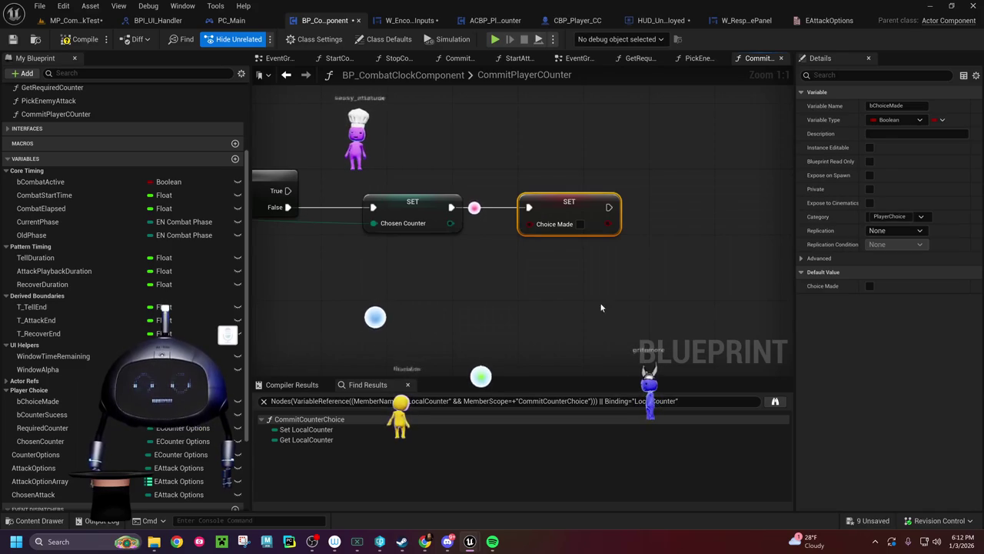
{"action": "left_click_drag", "start_coordinate": [581, 208], "coordinate": [566, 212]}
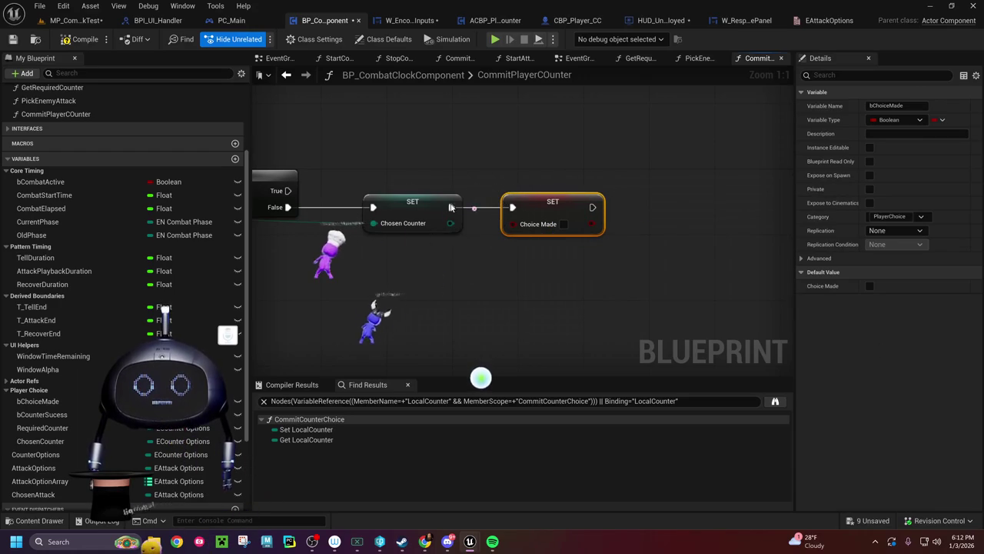
{"action": "left_click", "coordinate": [74, 41]}
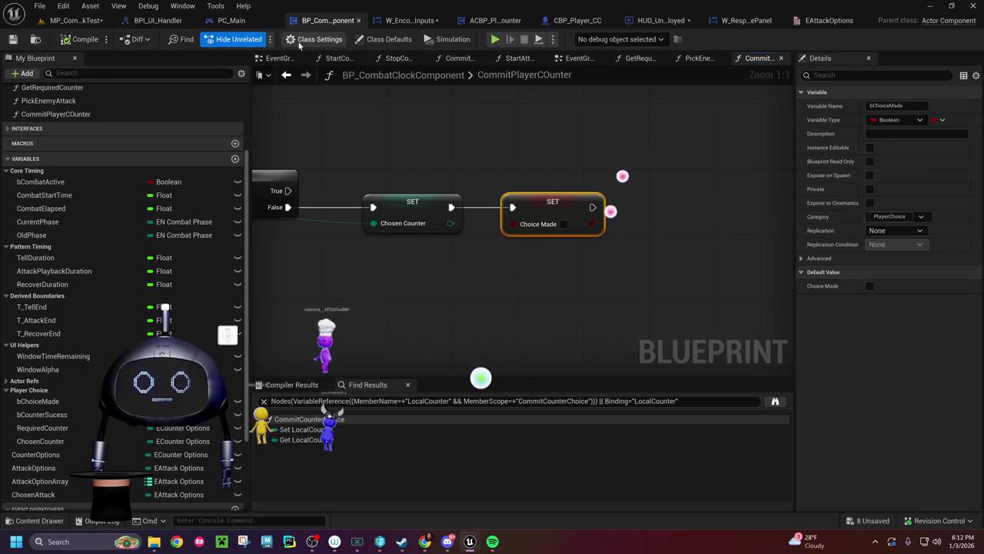
{"action": "left_click", "coordinate": [409, 21]}
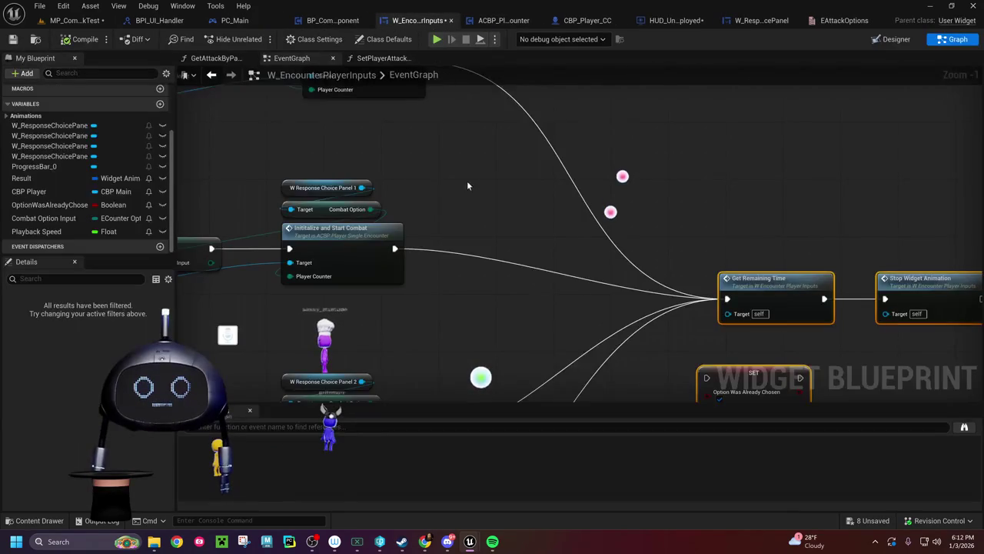
Step: Place the Event Construct node in open space above the UGLY comment
{"action": "scroll", "coordinate": [484, 203], "scroll_direction": "down", "scroll_amount": 11}
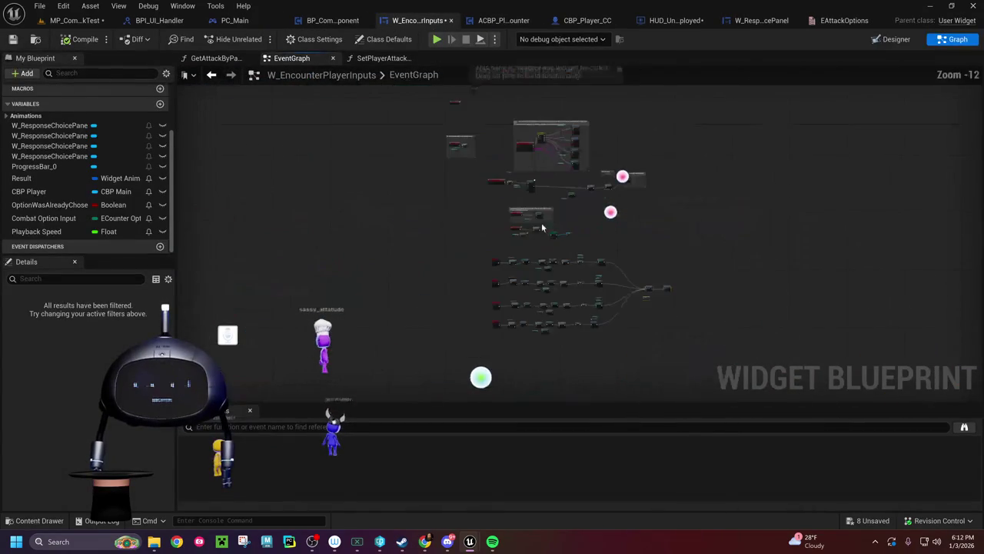
{"action": "scroll", "coordinate": [537, 219], "scroll_direction": "up", "scroll_amount": 12}
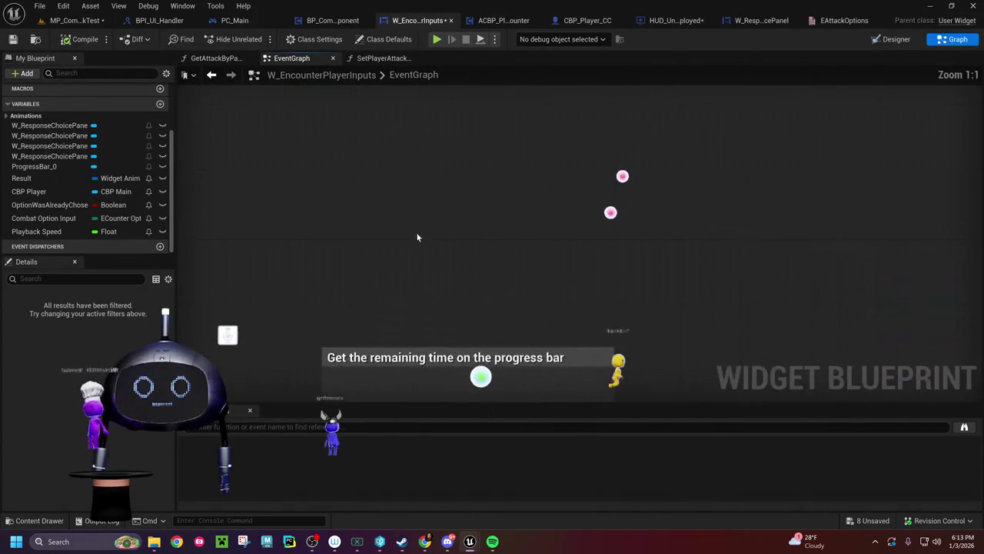
{"action": "left_click_drag", "start_coordinate": [570, 358], "coordinate": [554, 318]}
{"action": "scroll", "coordinate": [603, 338], "scroll_direction": "down", "scroll_amount": 5}
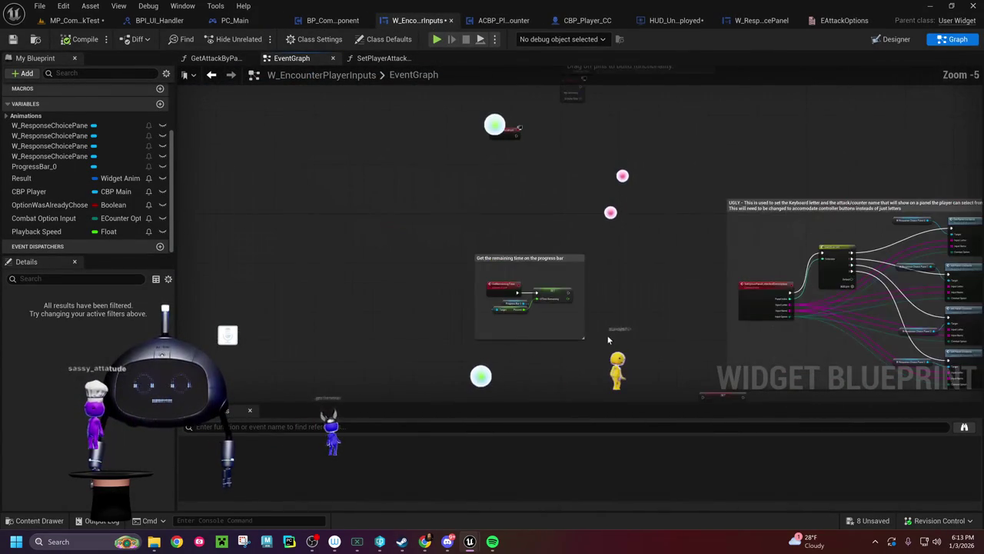
{"action": "left_click_drag", "start_coordinate": [628, 340], "coordinate": [547, 242]}
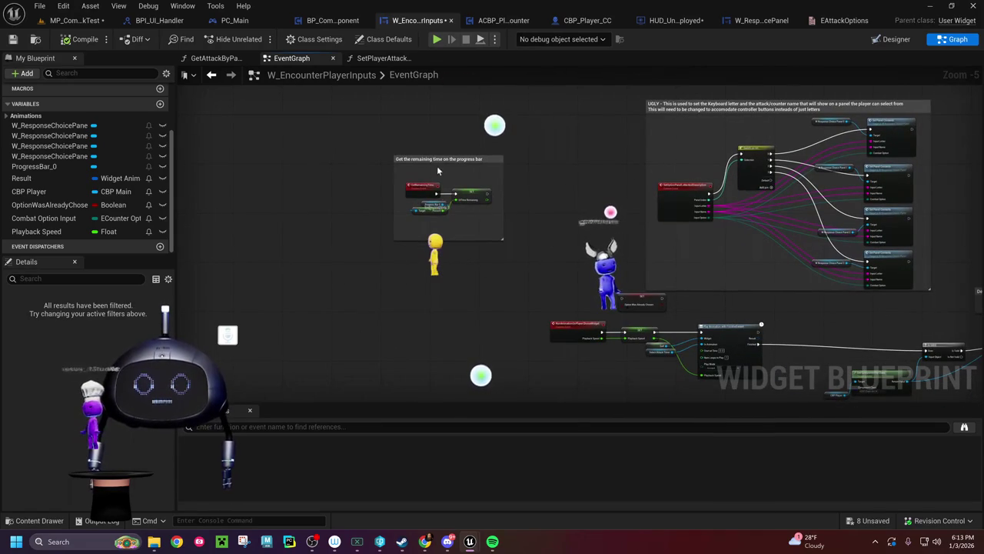
{"action": "scroll", "coordinate": [473, 194], "scroll_direction": "up", "scroll_amount": 5}
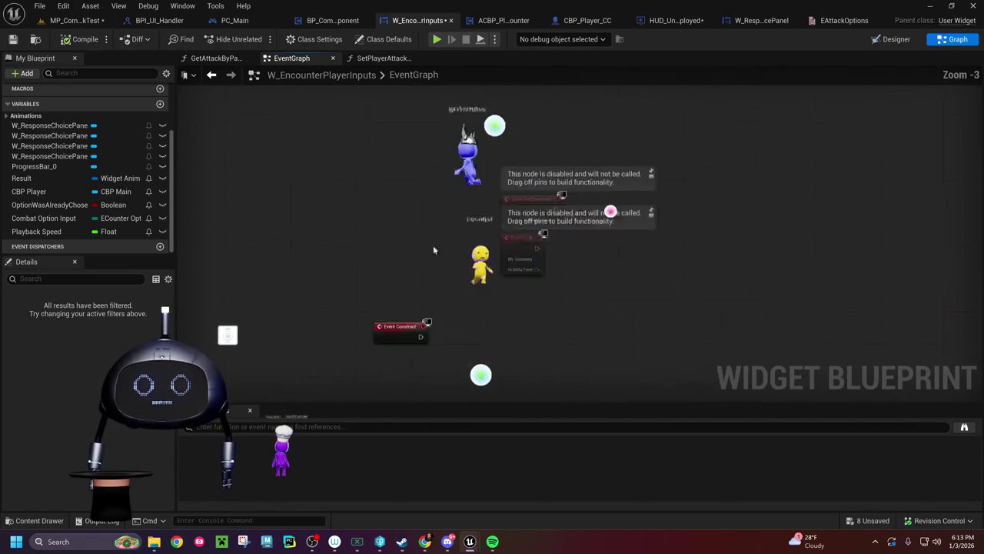
{"action": "mouse_move", "coordinate": [635, 311]}
{"action": "left_mouse_down"}
{"action": "mouse_move", "coordinate": [607, 308]}
{"action": "mouse_move", "coordinate": [584, 137]}
{"action": "left_mouse_up"}
{"action": "left_click_drag", "start_coordinate": [467, 216], "coordinate": [600, 176]}
{"action": "mouse_move", "coordinate": [416, 163]}
{"action": "left_mouse_down"}
{"action": "mouse_move", "coordinate": [698, 259]}
{"action": "mouse_move", "coordinate": [748, 264]}
{"action": "mouse_move", "coordinate": [530, 259]}
{"action": "mouse_move", "coordinate": [518, 275]}
{"action": "left_mouse_up"}
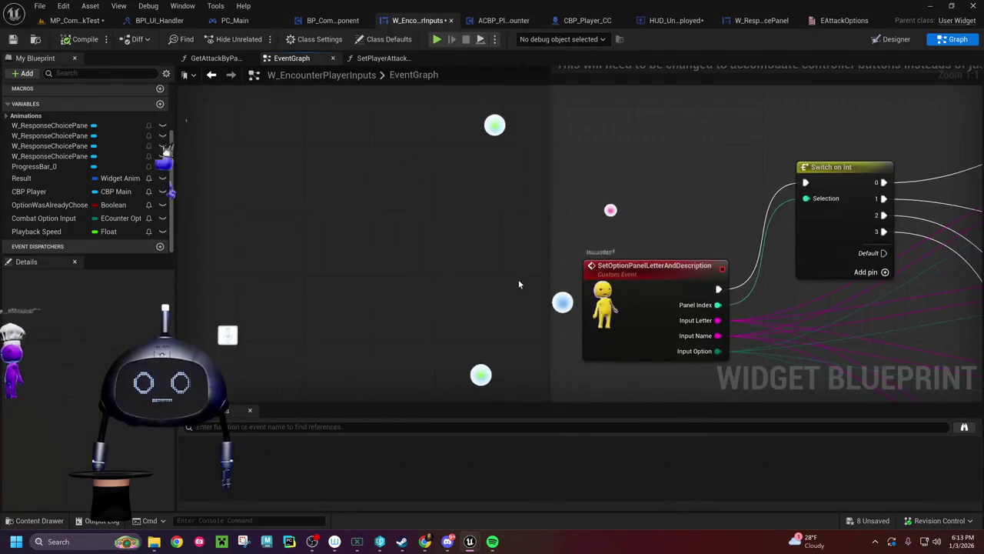
{"action": "scroll", "coordinate": [518, 275], "scroll_direction": "down", "scroll_amount": 4}
{"action": "scroll", "coordinate": [467, 326], "scroll_direction": "up", "scroll_amount": 4}
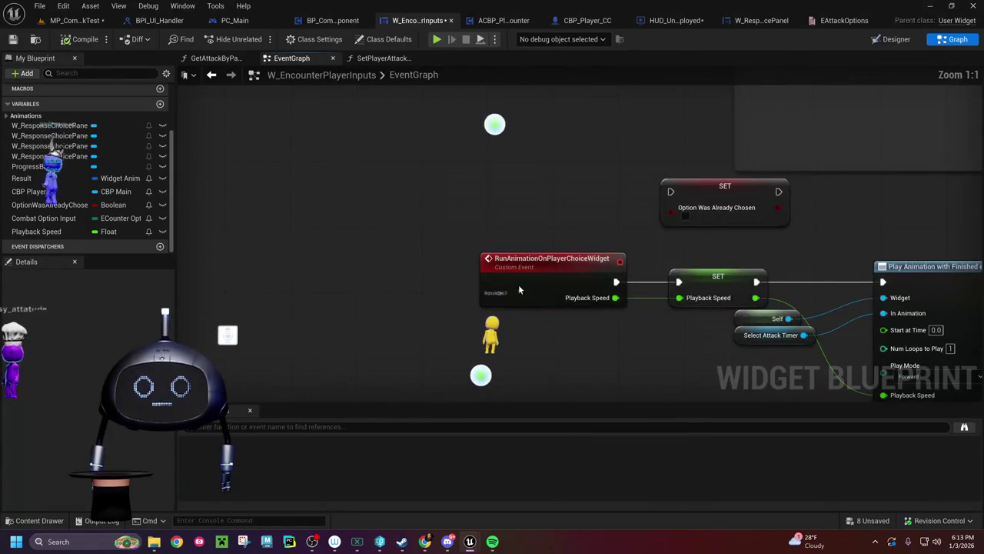
{"action": "scroll", "coordinate": [470, 230], "scroll_direction": "down", "scroll_amount": 3}
{"action": "scroll", "coordinate": [325, 156], "scroll_direction": "up", "scroll_amount": 3}
{"action": "mouse_move", "coordinate": [461, 400]}
{"action": "left_mouse_down"}
{"action": "mouse_move", "coordinate": [462, 209]}
{"action": "mouse_move", "coordinate": [385, 161]}
{"action": "mouse_move", "coordinate": [473, 106]}
{"action": "mouse_move", "coordinate": [483, 285]}
{"action": "mouse_move", "coordinate": [460, 325]}
{"action": "left_mouse_up"}
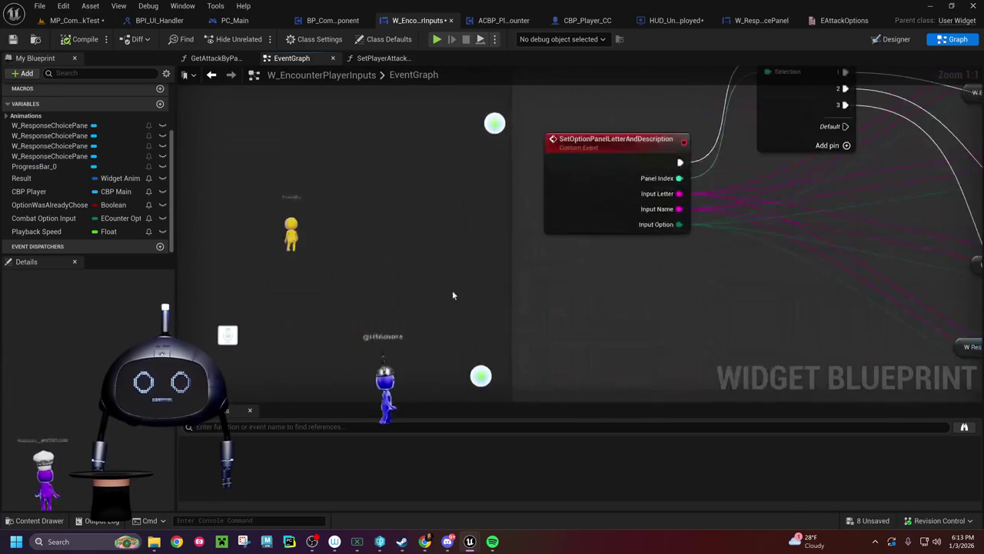
{"action": "left_click_drag", "start_coordinate": [281, 255], "coordinate": [545, 174]}
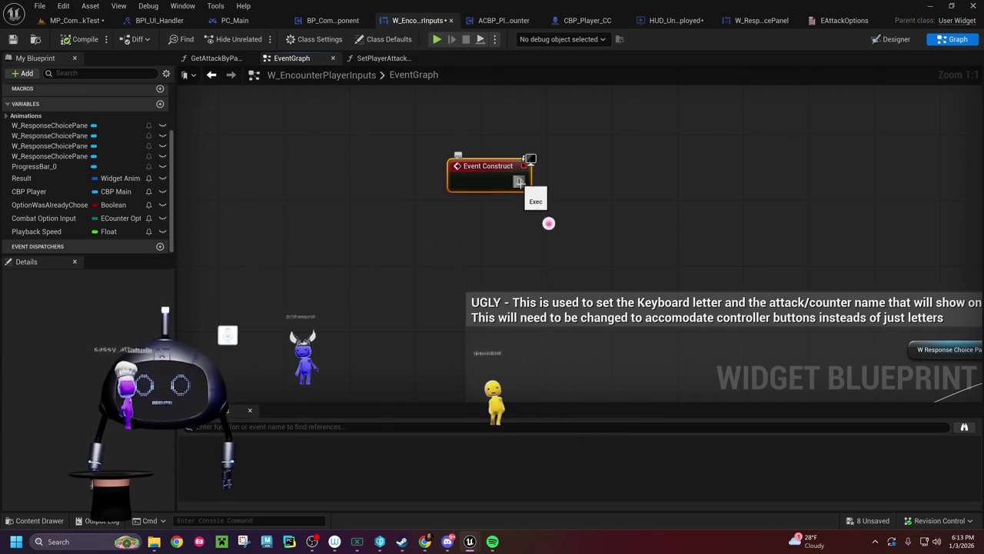
Step: Add Get Player Pawn and cast its return value to CBP_Player_CC on Event Construct
{"action": "right_click", "coordinate": [501, 219]}
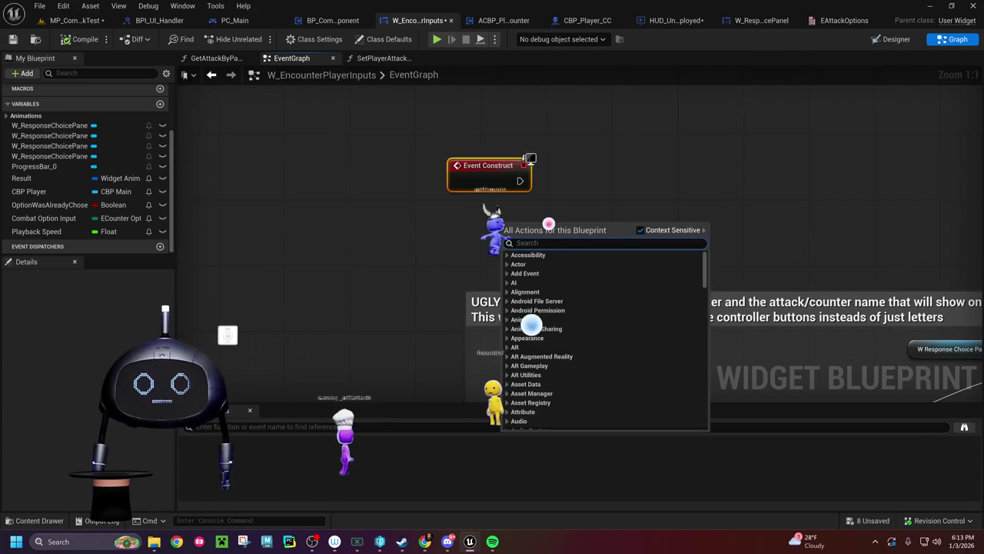
{"action": "type", "text": "get"}
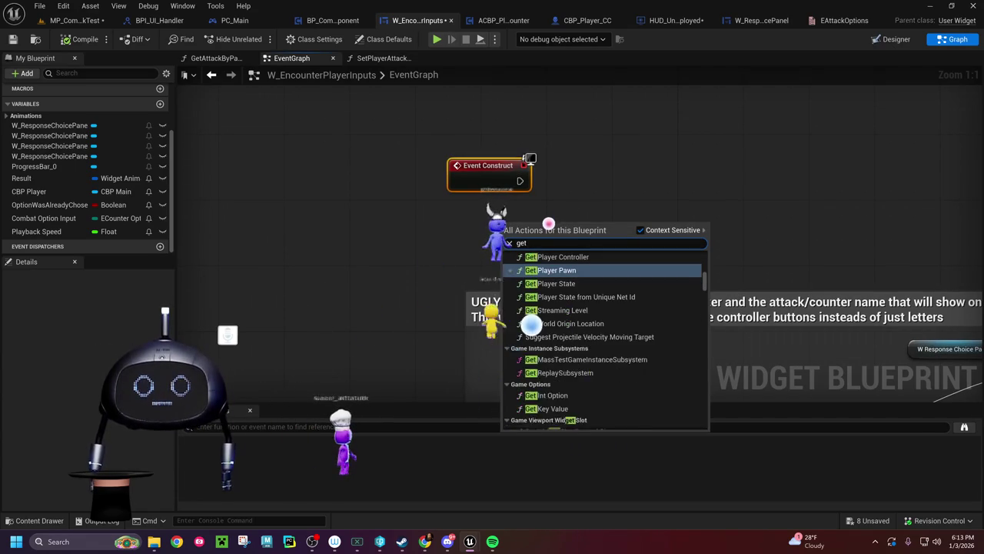
{"action": "type", "text": " player"}
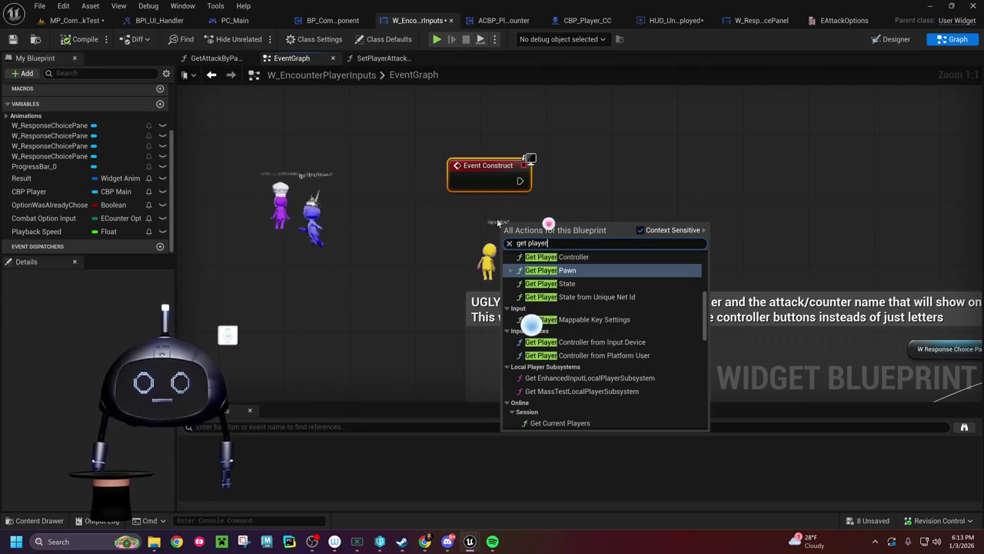
{"action": "left_click", "coordinate": [543, 270]}
{"action": "left_click_drag", "start_coordinate": [532, 217], "coordinate": [455, 212]}
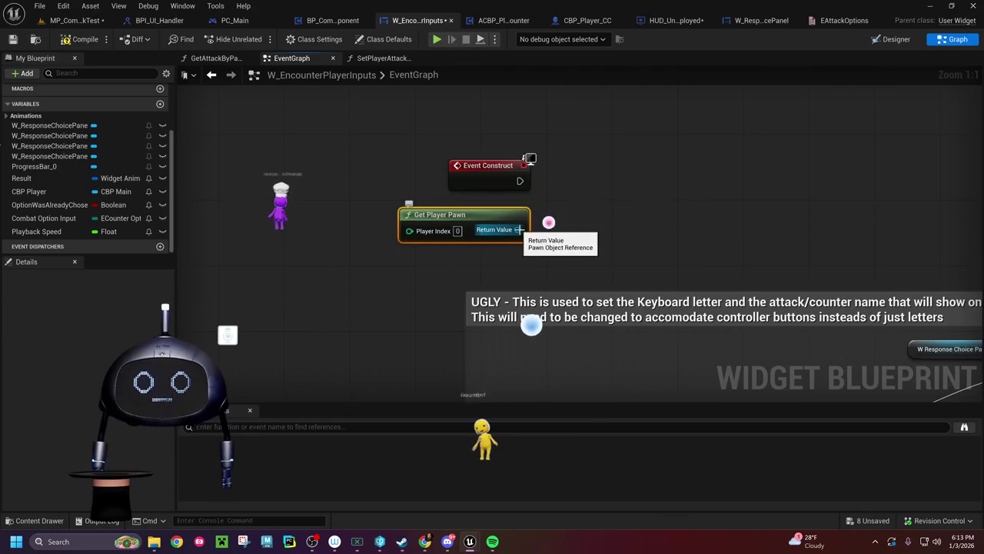
{"action": "left_click_drag", "start_coordinate": [522, 229], "coordinate": [591, 215]}
{"action": "type", "text": "cast to c"}
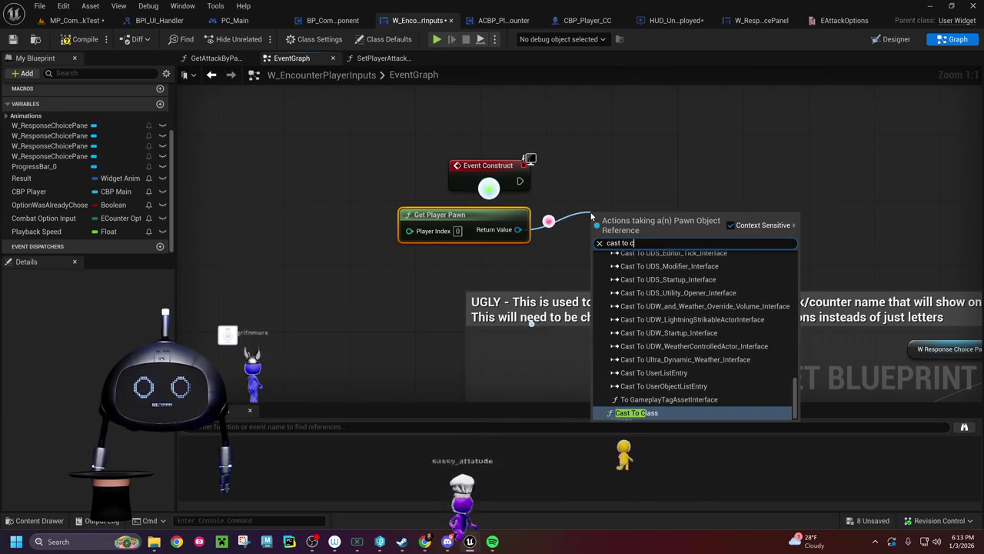
{"action": "type", "text": "bp"}
{"action": "type", "text": "_p"}
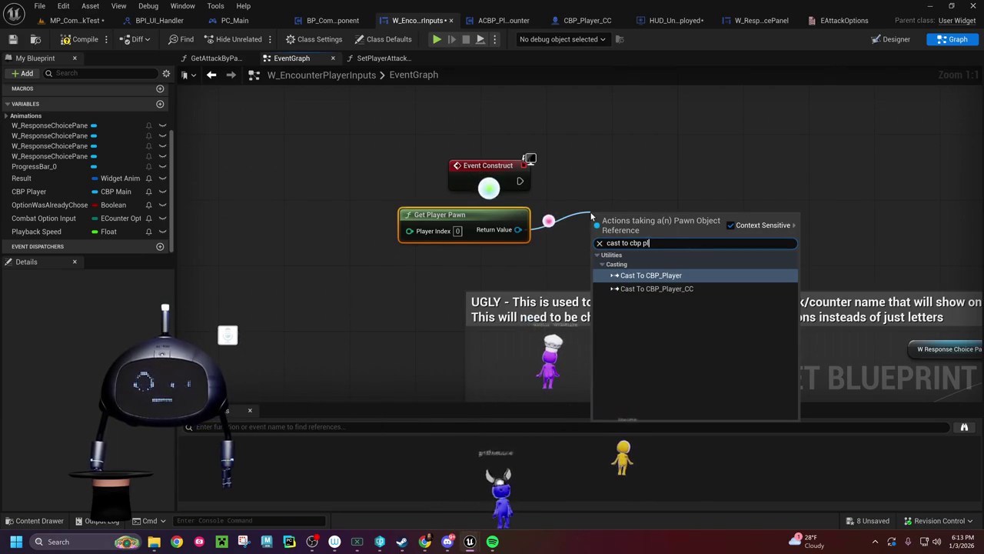
{"action": "left_click", "coordinate": [659, 287]}
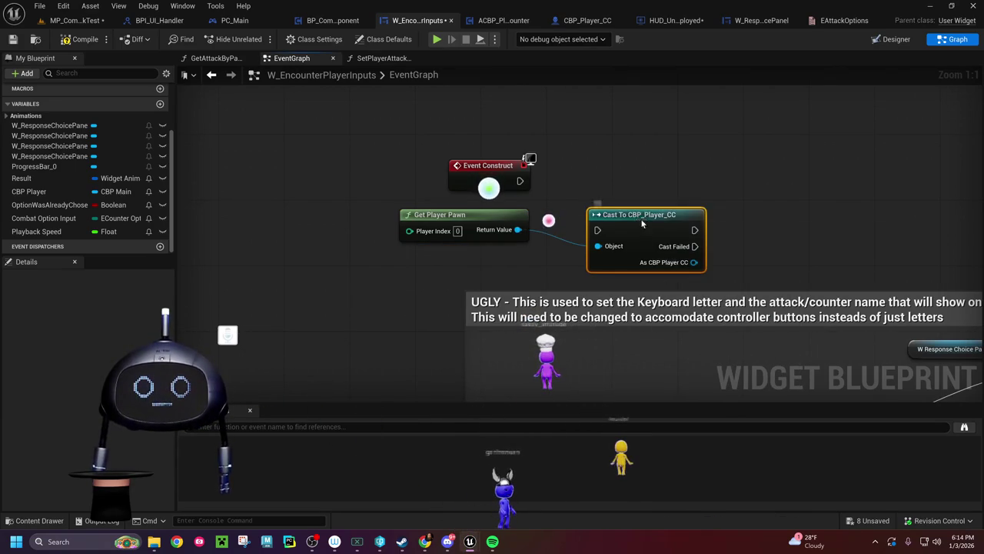
{"action": "left_click_drag", "start_coordinate": [642, 223], "coordinate": [637, 170]}
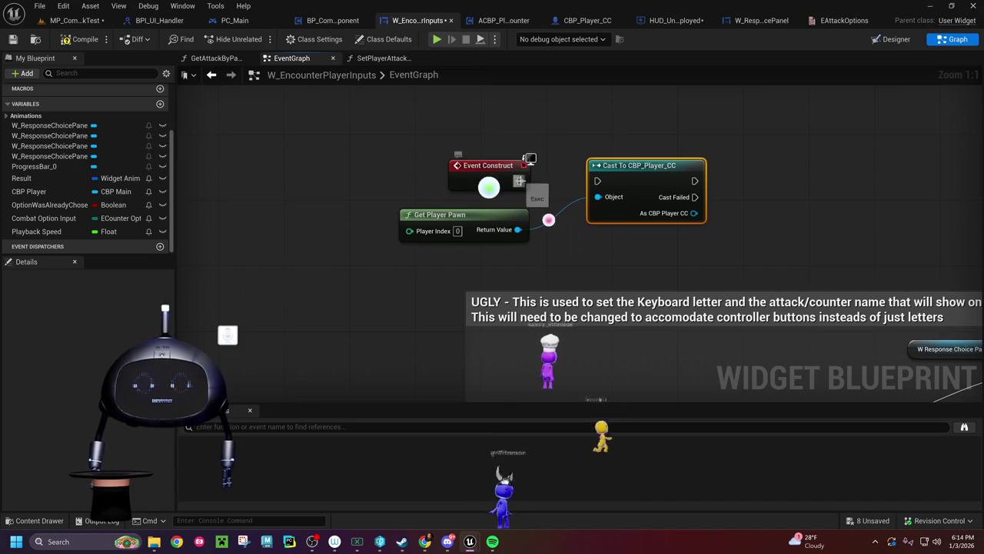
{"action": "left_click_drag", "start_coordinate": [643, 232], "coordinate": [406, 220]}
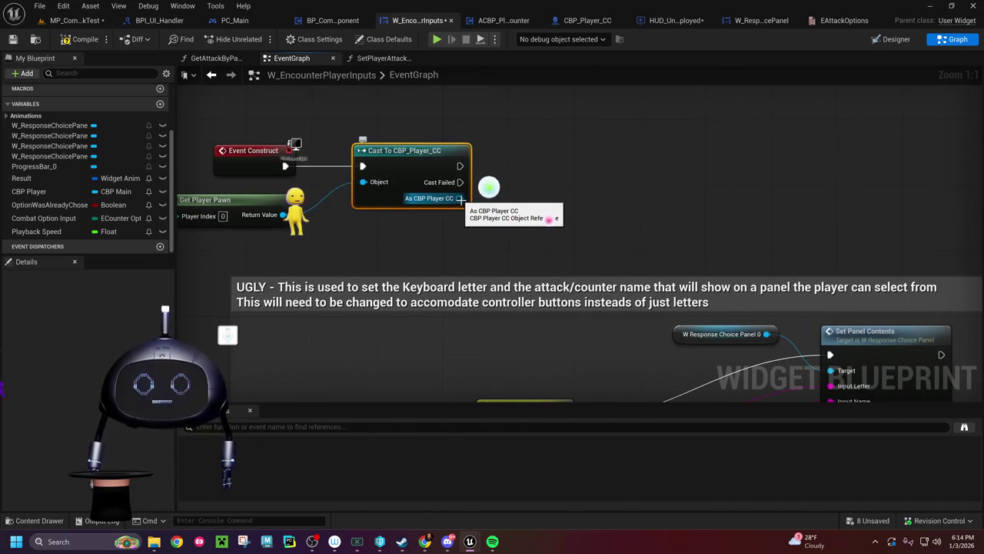
Step: Get the BP Combat Clock Component from the cast's As CBP Player CC output
{"action": "left_click_drag", "start_coordinate": [460, 198], "coordinate": [514, 199]}
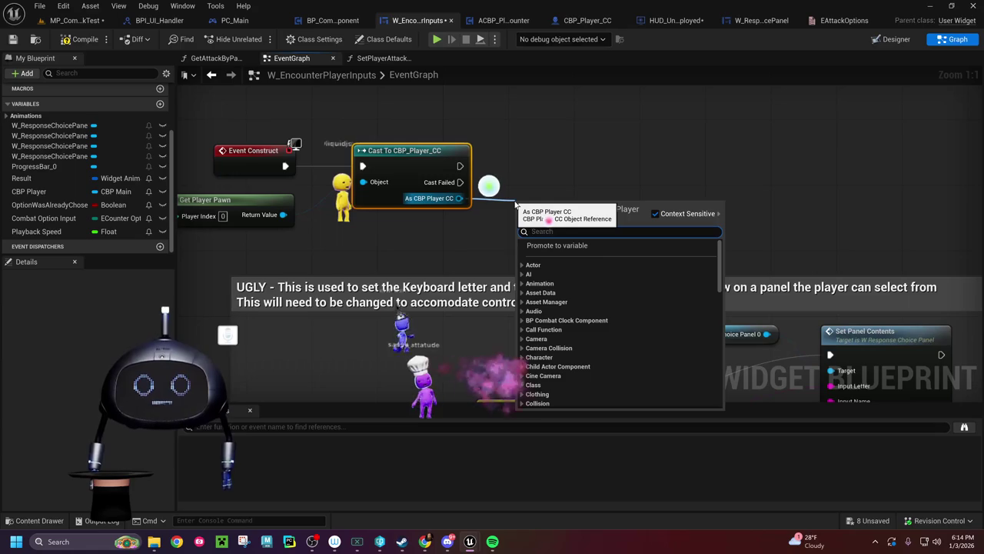
{"action": "type", "text": "bp combat com"}
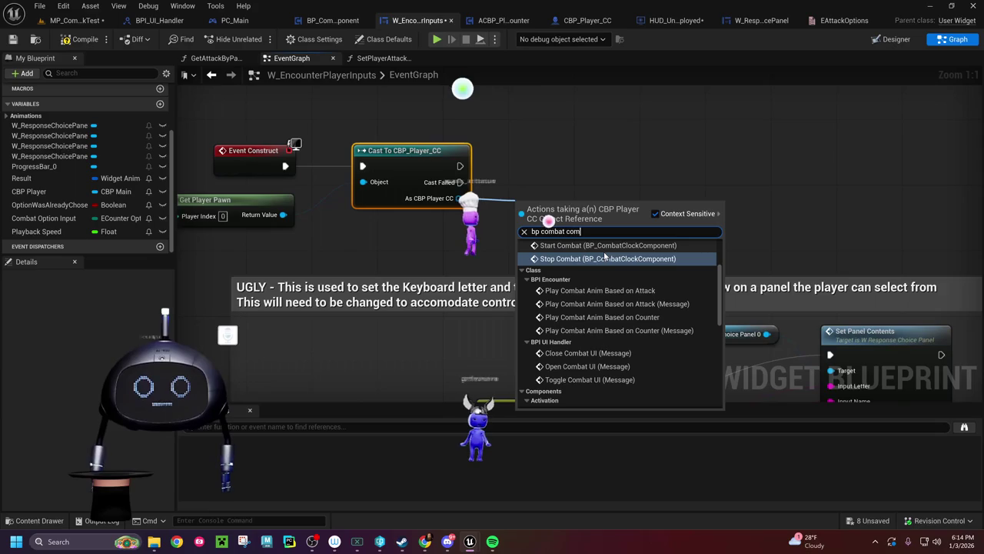
{"action": "mouse_move", "coordinate": [719, 269]}
{"action": "left_mouse_down"}
{"action": "mouse_move", "coordinate": [719, 244]}
{"action": "mouse_move", "coordinate": [727, 379]}
{"action": "left_mouse_up"}
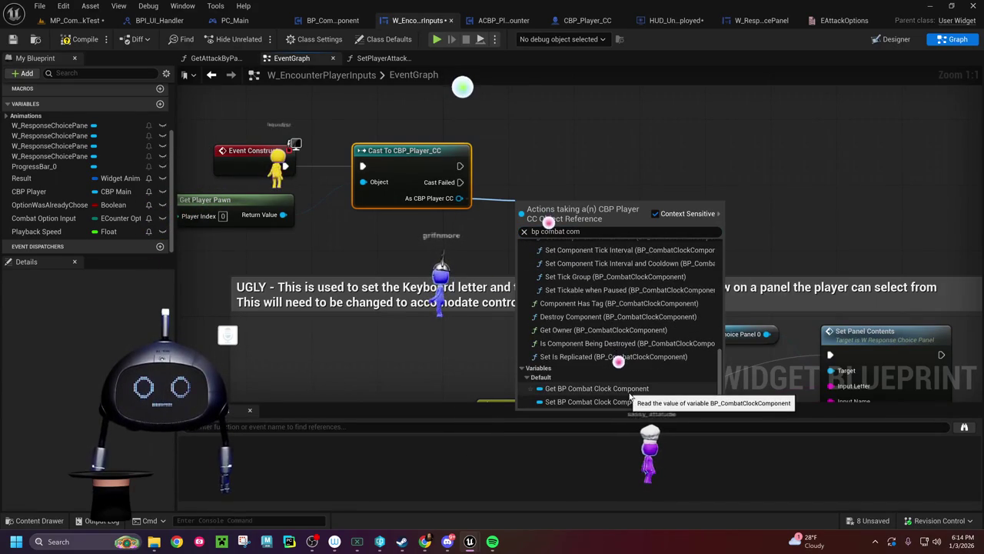
{"action": "left_click", "coordinate": [630, 394]}
{"action": "mouse_move", "coordinate": [558, 209]}
{"action": "left_mouse_down"}
{"action": "mouse_move", "coordinate": [485, 227]}
{"action": "mouse_move", "coordinate": [382, 216]}
{"action": "mouse_move", "coordinate": [383, 224]}
{"action": "left_mouse_up"}
{"action": "left_click_drag", "start_coordinate": [480, 219], "coordinate": [519, 223]}
Step: Promote the component to a variable named Combat Clock Component, set on cast success
{"action": "right_click", "coordinate": [479, 219]}
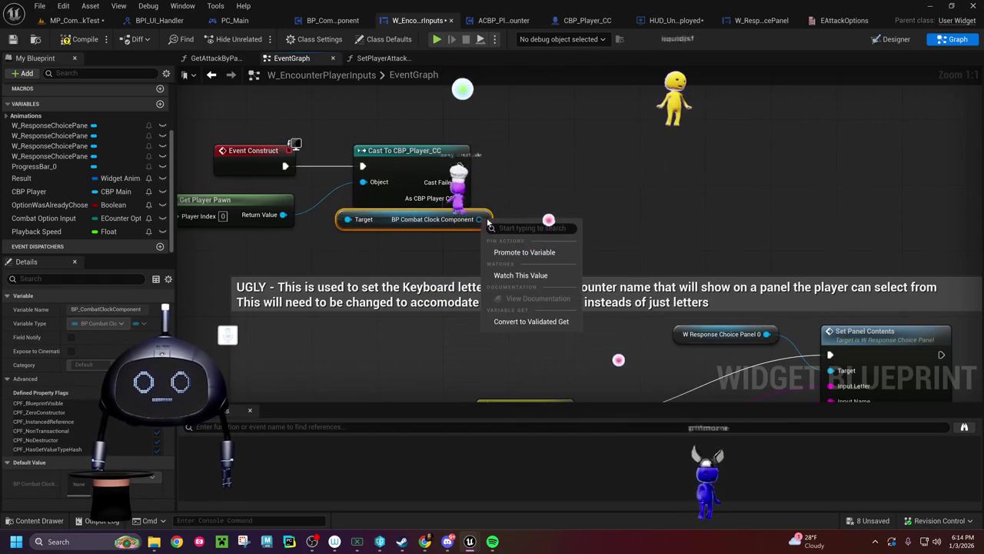
{"action": "left_click", "coordinate": [523, 252]}
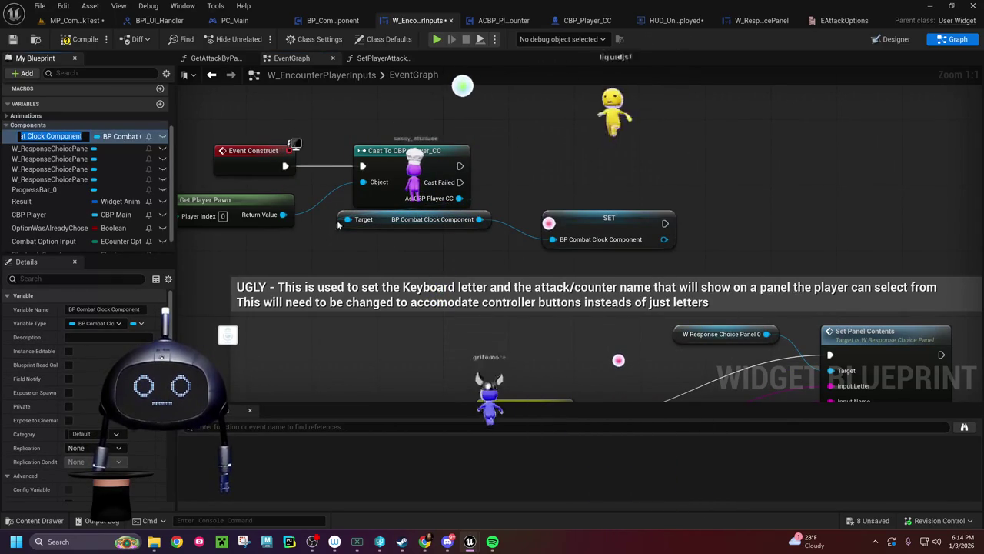
{"action": "left_click", "coordinate": [77, 309]}
{"action": "key", "text": "Return"}
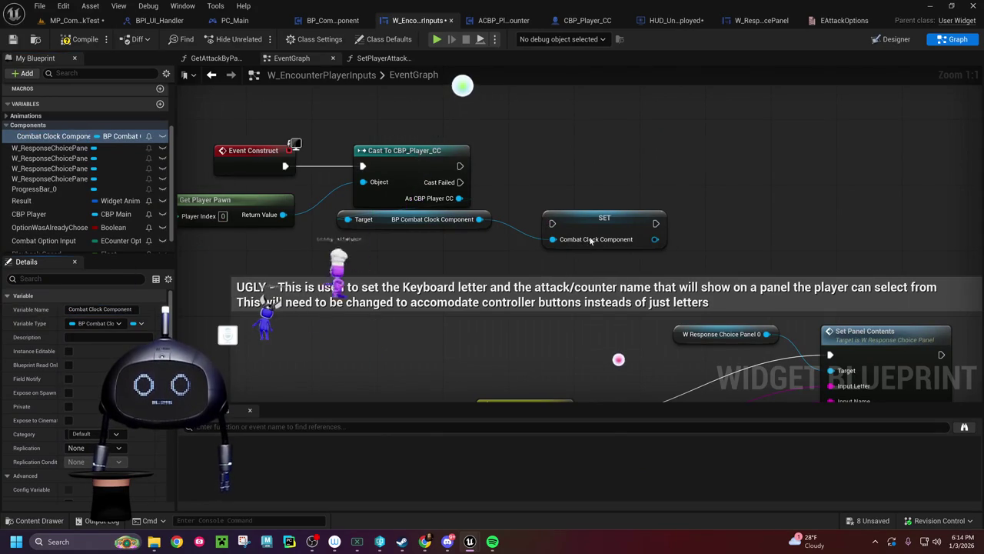
{"action": "mouse_move", "coordinate": [608, 220]}
{"action": "left_mouse_down"}
{"action": "mouse_move", "coordinate": [574, 191]}
{"action": "mouse_move", "coordinate": [571, 167]}
{"action": "left_mouse_up"}
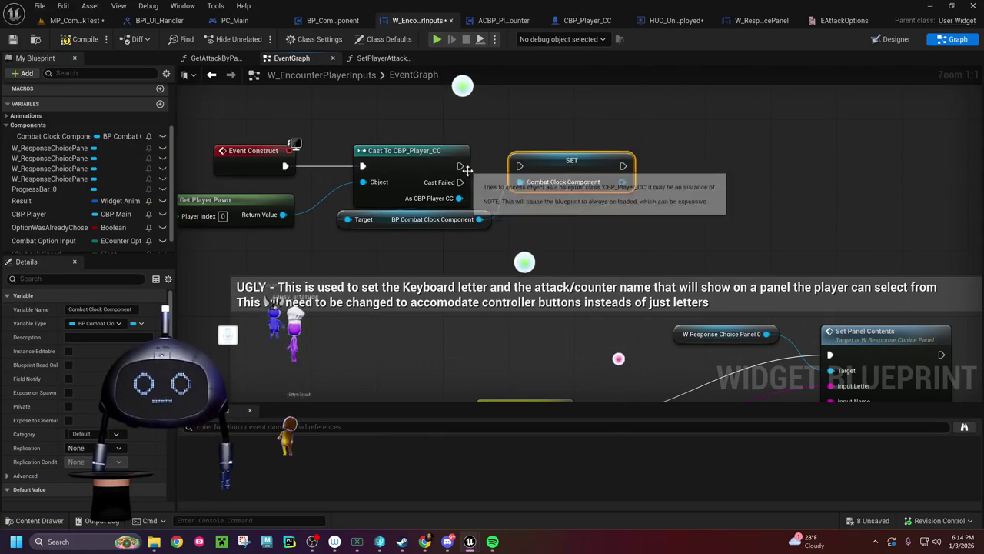
{"action": "mouse_move", "coordinate": [460, 166]}
{"action": "left_mouse_down"}
{"action": "mouse_move", "coordinate": [529, 165]}
{"action": "mouse_move", "coordinate": [525, 172]}
{"action": "left_mouse_up"}
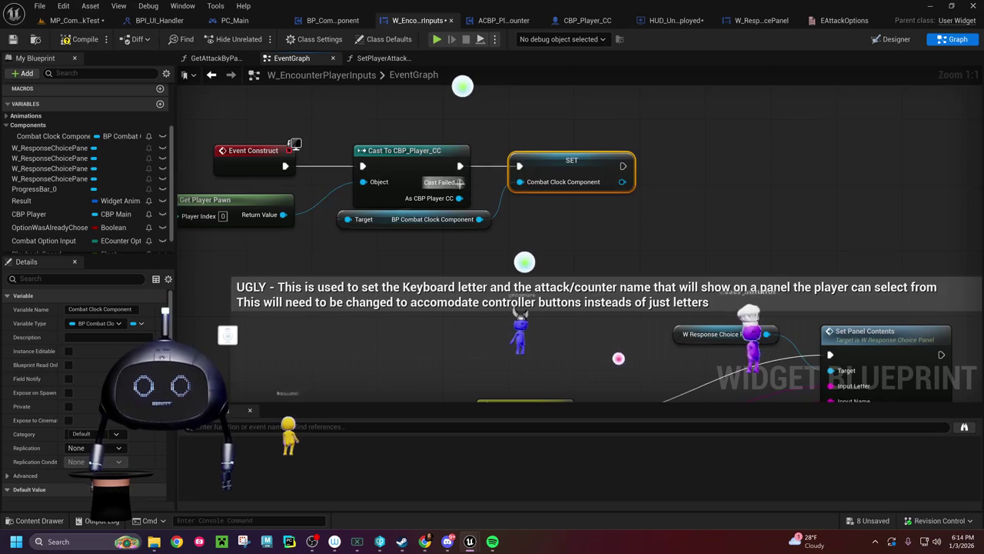
Step: Print 'No valid character' when the cast fails
{"action": "left_click_drag", "start_coordinate": [460, 182], "coordinate": [541, 227]}
{"action": "type", "text": "print string"}
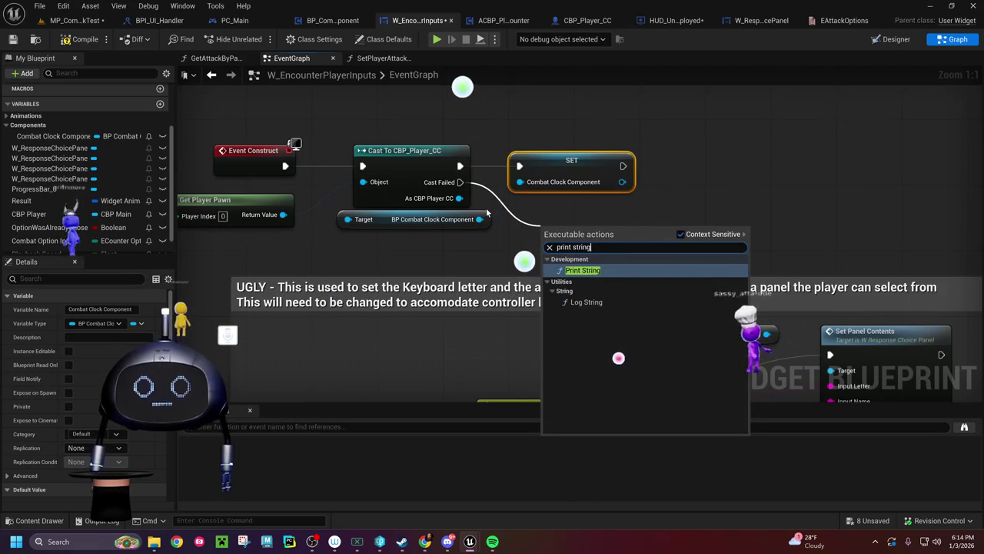
{"action": "key", "text": "Return"}
{"action": "left_click_drag", "start_coordinate": [562, 238], "coordinate": [562, 222]}
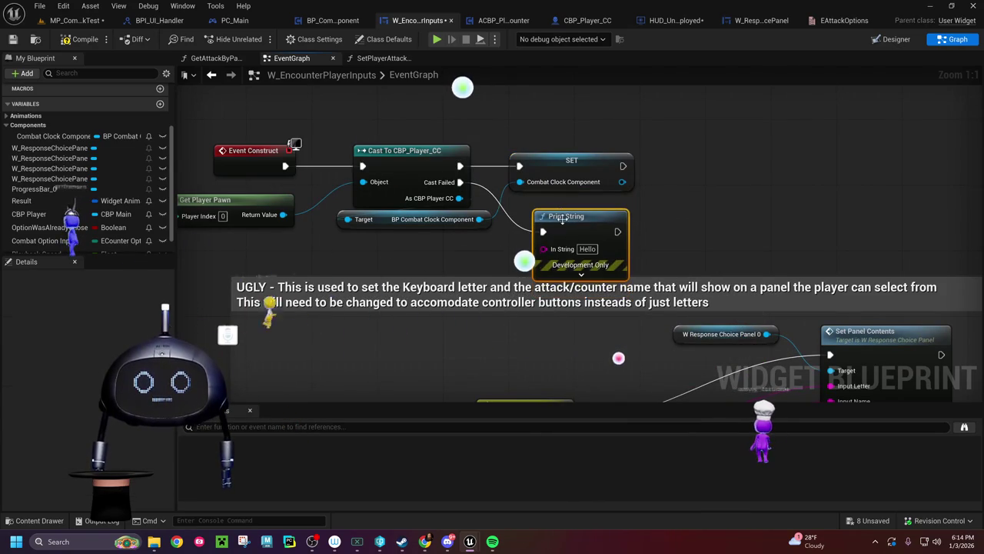
{"action": "type", "text": "N"}
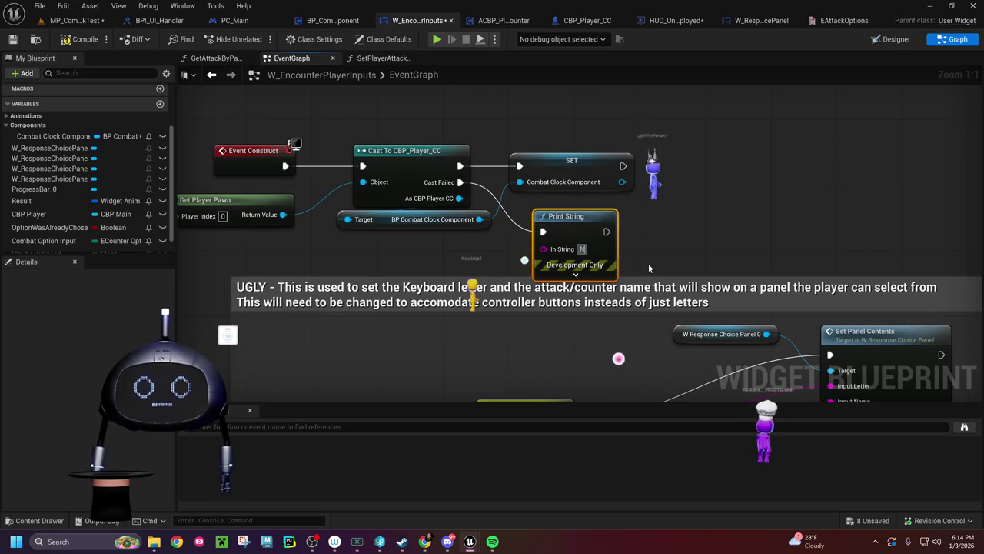
{"action": "type", "text": "o valid"}
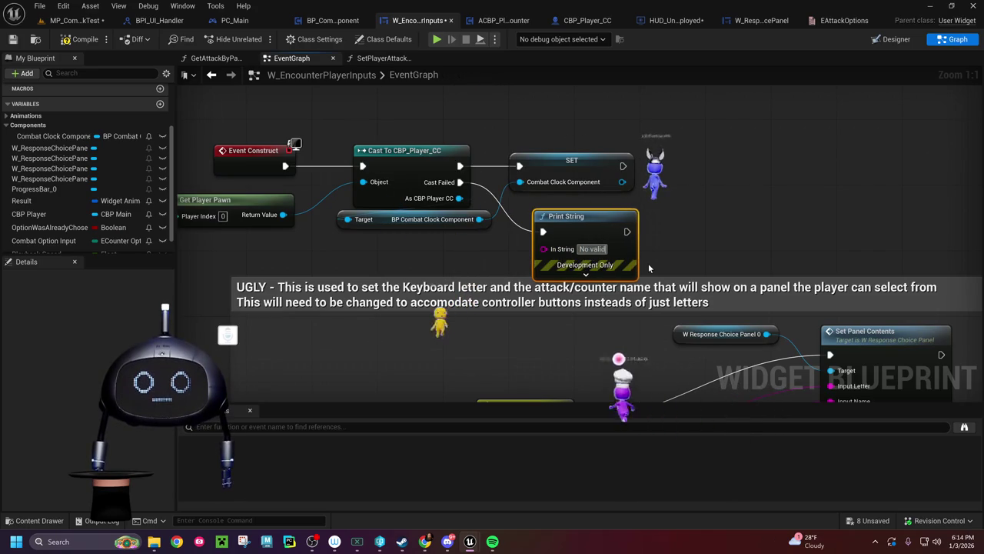
{"action": "type", "text": " character"}
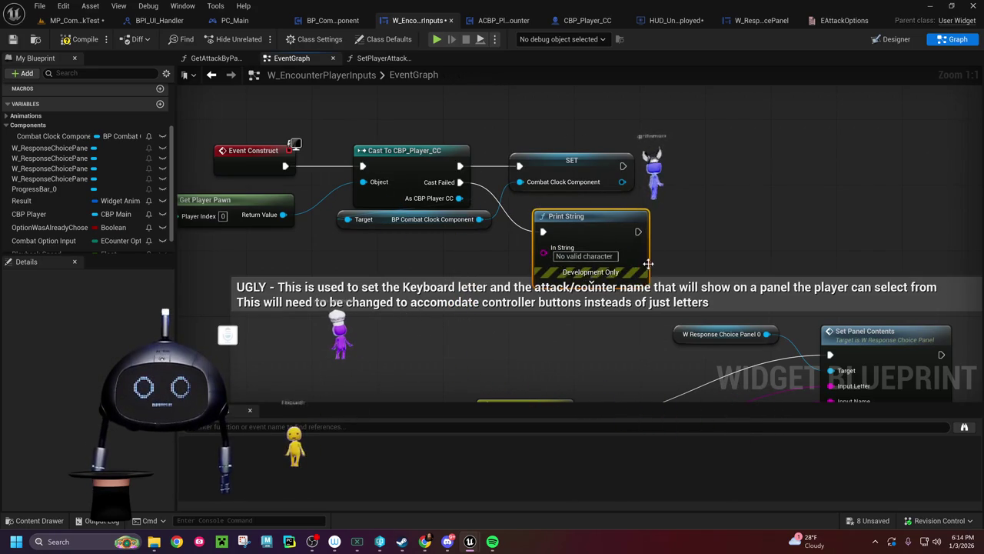
{"action": "left_click_drag", "start_coordinate": [599, 222], "coordinate": [582, 200]}
Step: Review the CommitPlayerCOunter branch logic in BP_CombatClockComponent
{"action": "left_click", "coordinate": [332, 20]}
{"action": "left_click_drag", "start_coordinate": [450, 166], "coordinate": [715, 200]}
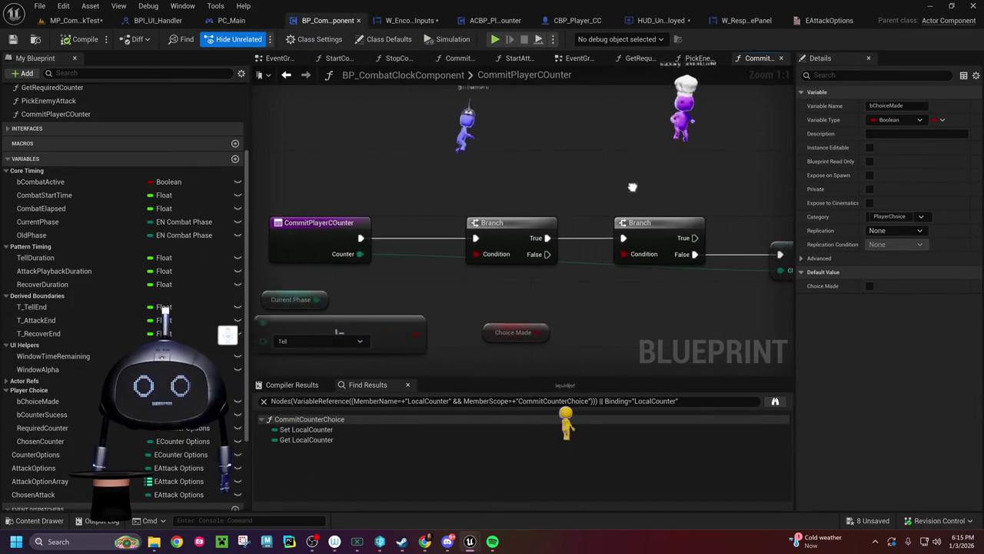
{"action": "left_click_drag", "start_coordinate": [646, 189], "coordinate": [527, 180]}
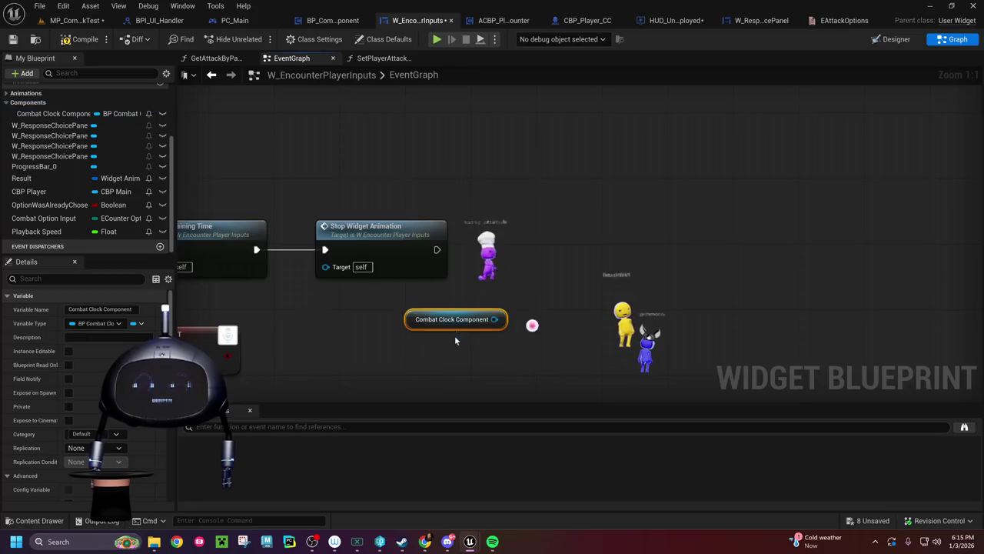
Step: Call Commit Player COunter on Combat Clock Component after Stop Widget Animation
{"action": "left_click_drag", "start_coordinate": [496, 319], "coordinate": [536, 286]}
{"action": "type", "text": "commit player"}
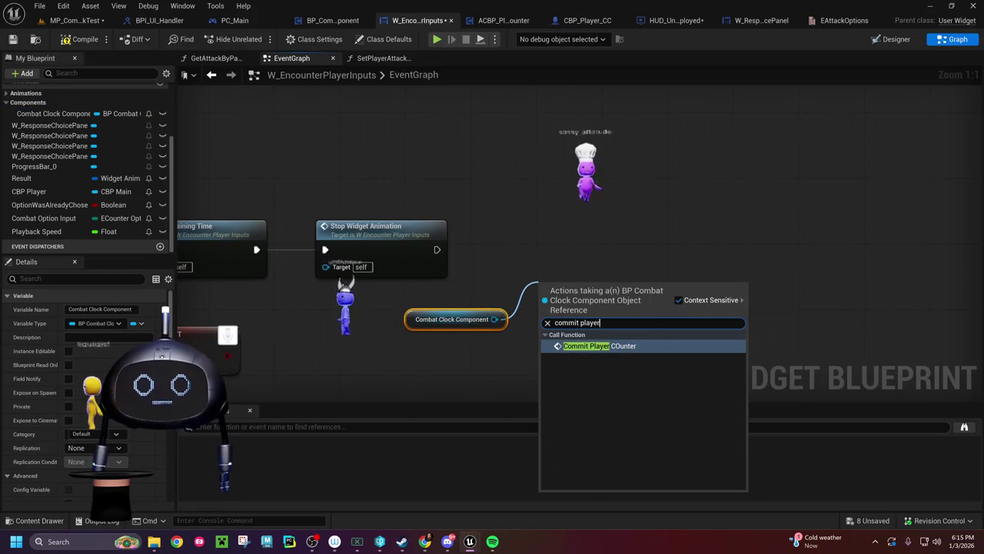
{"action": "left_click", "coordinate": [600, 347]}
{"action": "left_click_drag", "start_coordinate": [590, 297], "coordinate": [584, 247]}
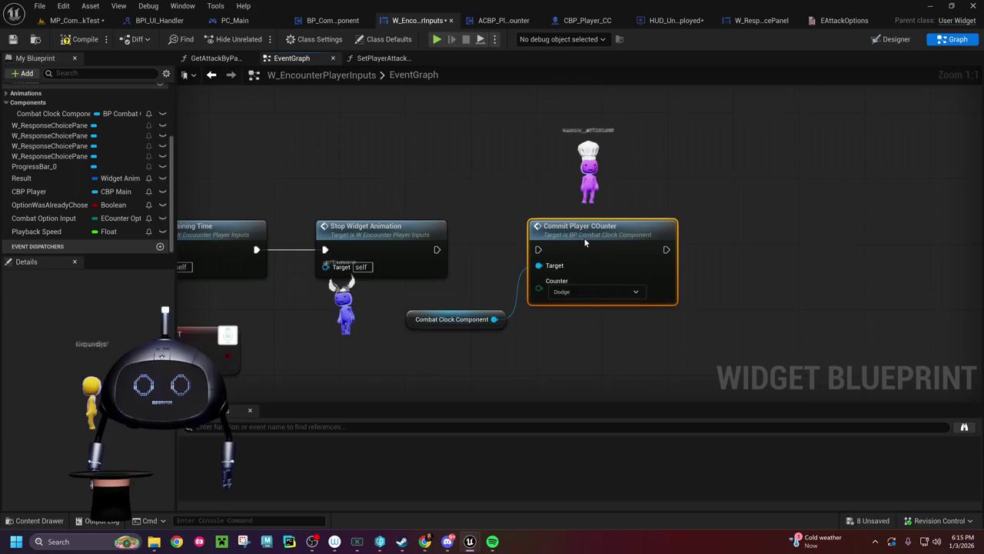
{"action": "left_click_drag", "start_coordinate": [437, 249], "coordinate": [542, 249]}
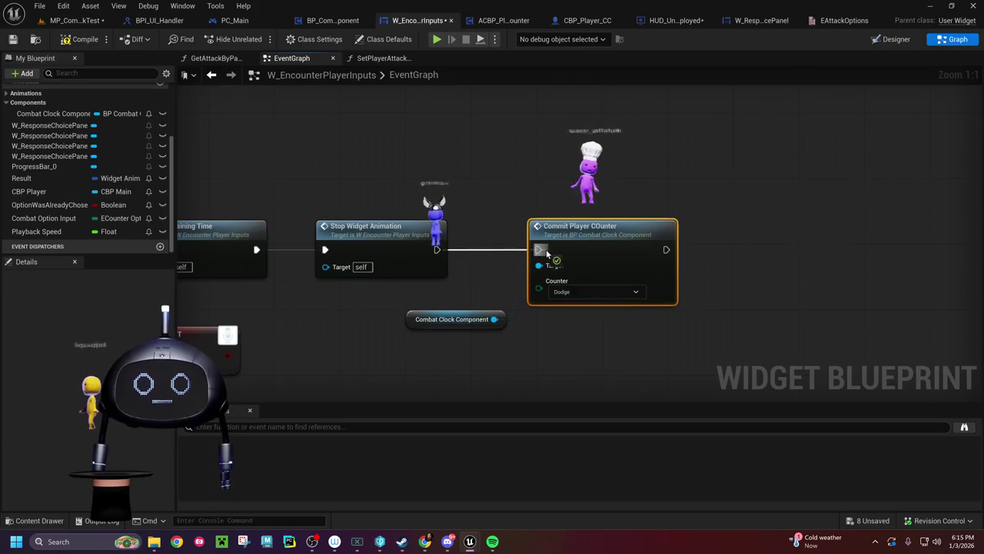
{"action": "mouse_move", "coordinate": [369, 184]}
{"action": "left_mouse_down"}
{"action": "mouse_move", "coordinate": [738, 254]}
{"action": "mouse_move", "coordinate": [833, 259]}
{"action": "left_mouse_up"}
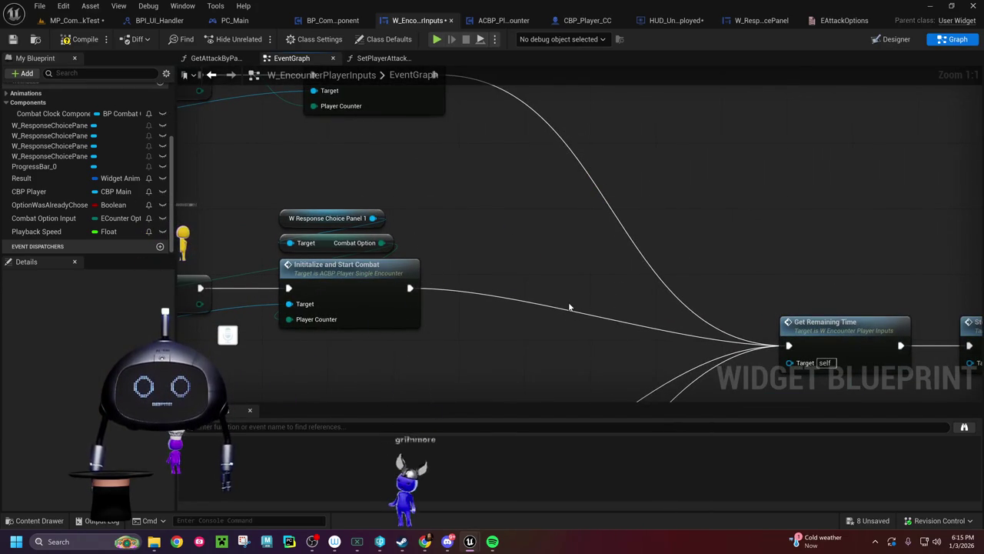
{"action": "left_click_drag", "start_coordinate": [569, 307], "coordinate": [606, 96]}
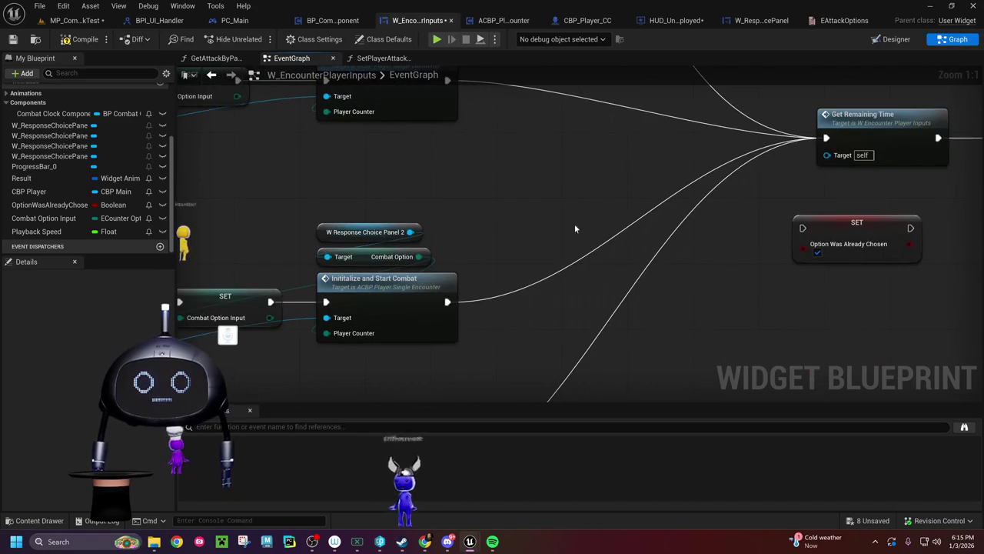
{"action": "left_click_drag", "start_coordinate": [560, 252], "coordinate": [560, 100]}
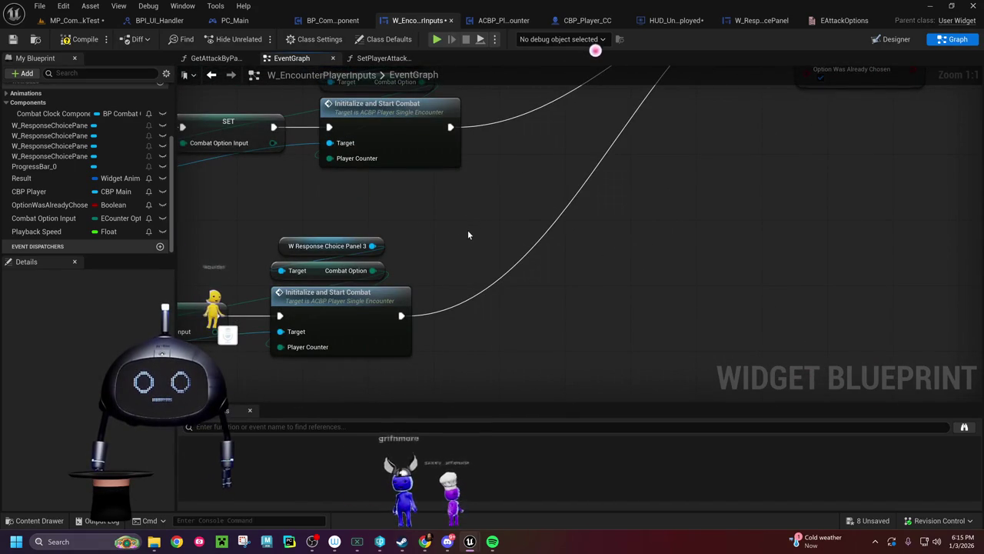
{"action": "left_click_drag", "start_coordinate": [468, 230], "coordinate": [686, 223]}
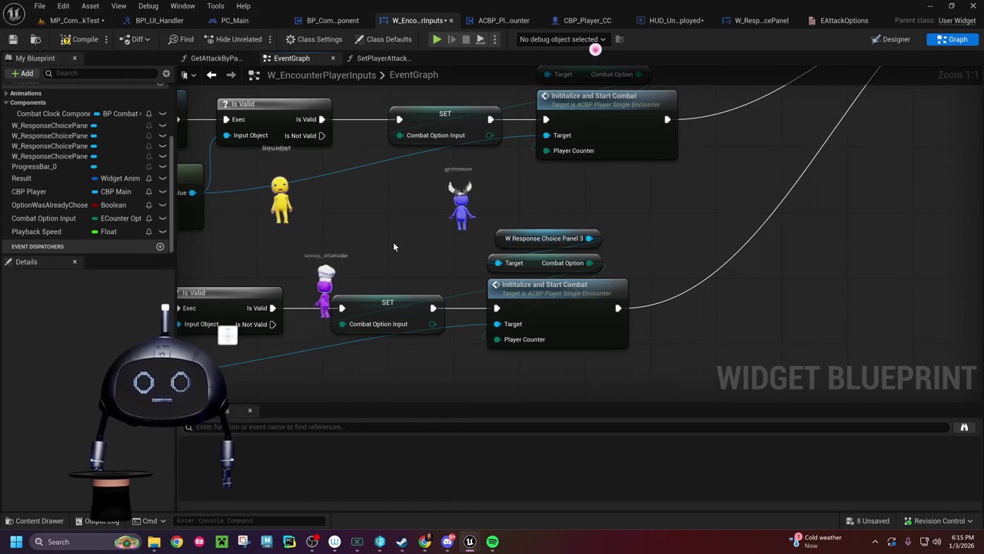
{"action": "mouse_move", "coordinate": [423, 255]}
{"action": "left_mouse_down"}
{"action": "mouse_move", "coordinate": [631, 275]}
{"action": "mouse_move", "coordinate": [681, 259]}
{"action": "mouse_move", "coordinate": [679, 244]}
{"action": "mouse_move", "coordinate": [800, 153]}
{"action": "mouse_move", "coordinate": [730, 265]}
{"action": "mouse_move", "coordinate": [218, 293]}
{"action": "left_mouse_up"}
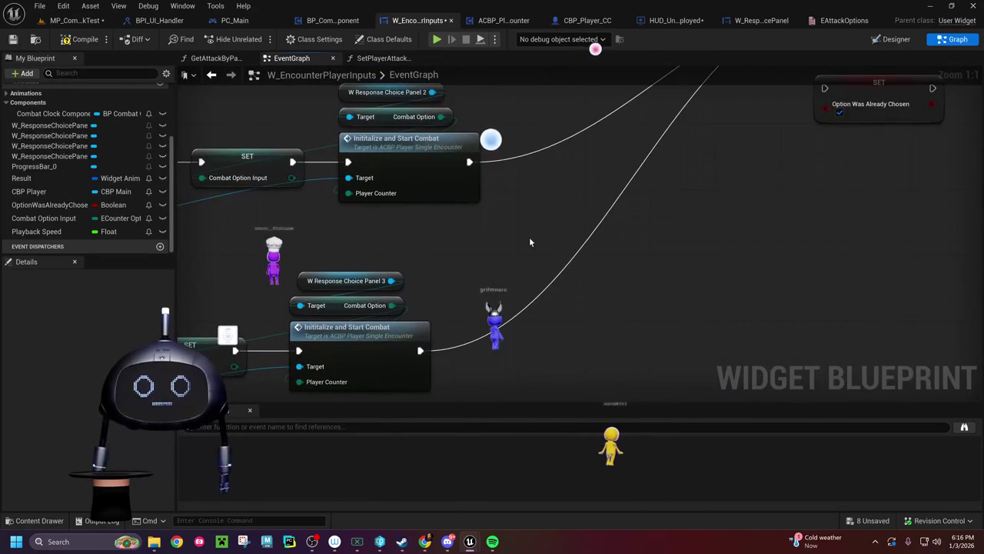
{"action": "mouse_move", "coordinate": [529, 243]}
{"action": "left_mouse_down"}
{"action": "mouse_move", "coordinate": [514, 327]}
{"action": "mouse_move", "coordinate": [564, 275]}
{"action": "left_mouse_up"}
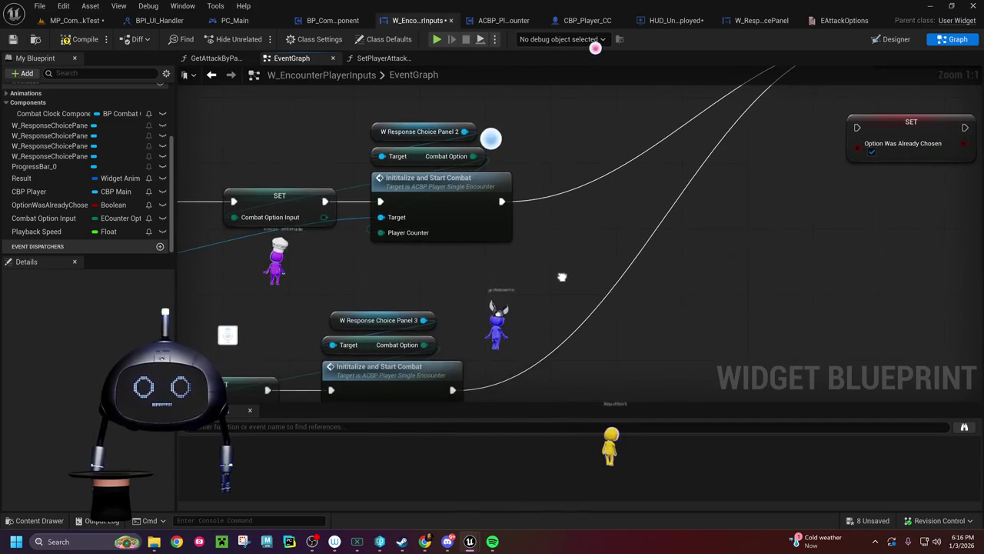
{"action": "left_click", "coordinate": [252, 192]}
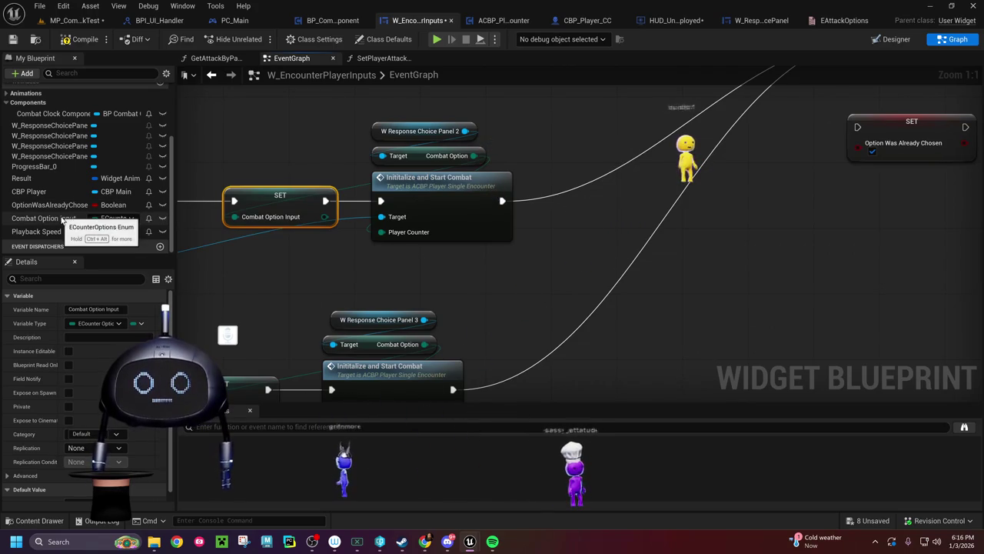
{"action": "mouse_move", "coordinate": [795, 315]}
{"action": "left_mouse_down"}
{"action": "mouse_move", "coordinate": [195, 298]}
{"action": "mouse_move", "coordinate": [109, 414]}
{"action": "mouse_move", "coordinate": [60, 439]}
{"action": "left_mouse_up"}
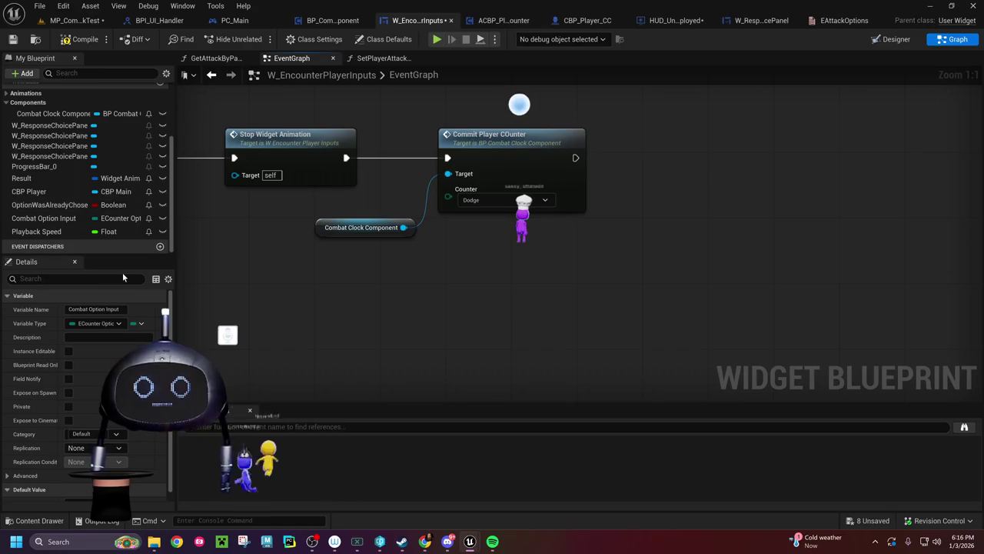
Step: Wire a Combat Option Input getter into Counter, compile and save, then return to MP_CombatClockTest
{"action": "mouse_move", "coordinate": [44, 218]}
{"action": "left_mouse_down"}
{"action": "mouse_move", "coordinate": [189, 219]}
{"action": "mouse_move", "coordinate": [323, 198]}
{"action": "left_mouse_up"}
{"action": "left_click", "coordinate": [380, 218]}
{"action": "left_click_drag", "start_coordinate": [390, 203], "coordinate": [448, 190]}
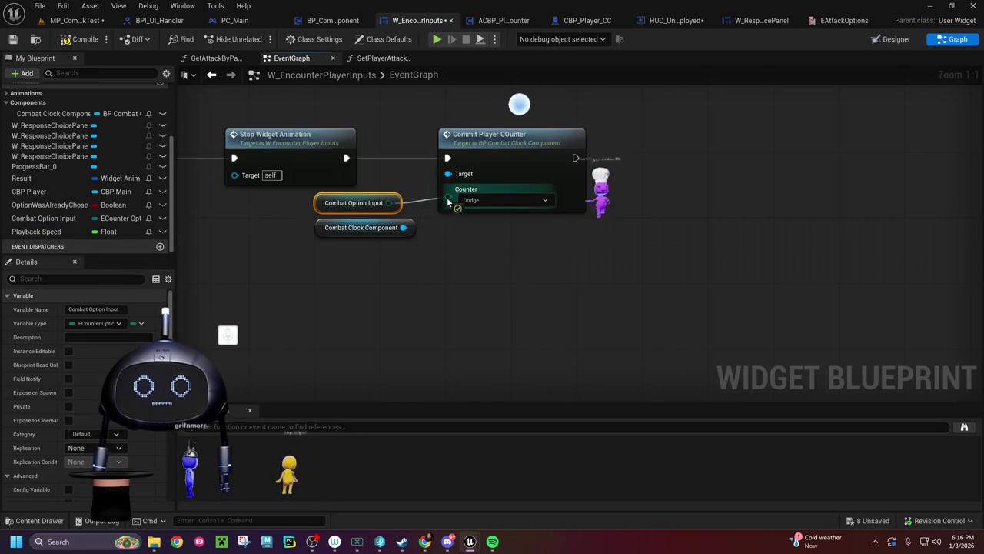
{"action": "left_click", "coordinate": [85, 40]}
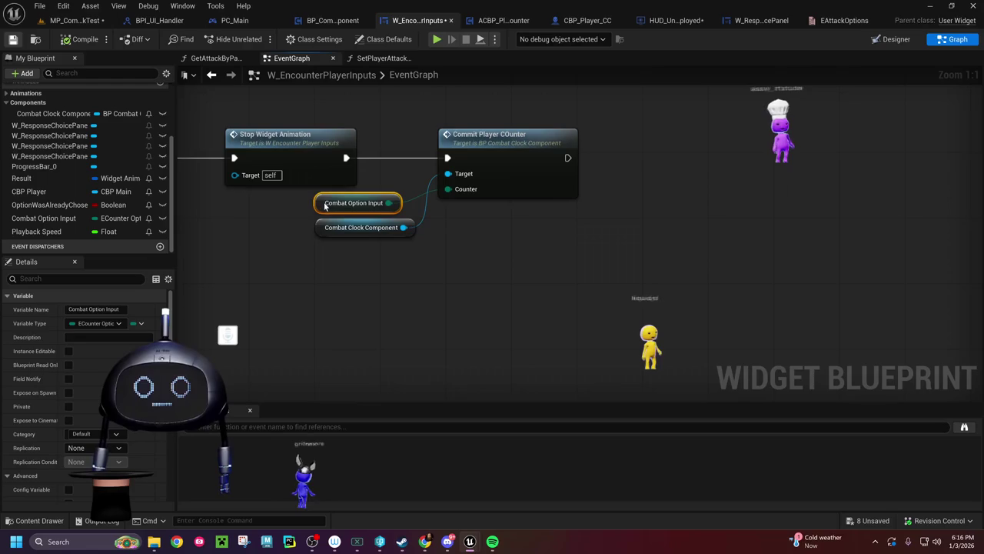
{"action": "key", "text": "ctrl+s"}
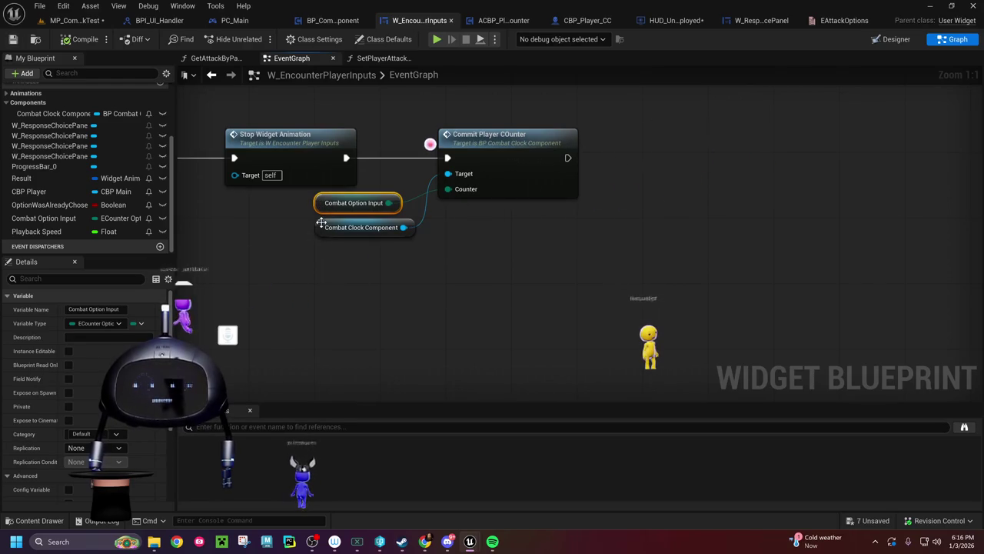
{"action": "left_click_drag", "start_coordinate": [318, 203], "coordinate": [330, 257]}
{"action": "mouse_move", "coordinate": [308, 209]}
{"action": "left_mouse_down"}
{"action": "mouse_move", "coordinate": [356, 260]}
{"action": "mouse_move", "coordinate": [314, 229]}
{"action": "left_mouse_up"}
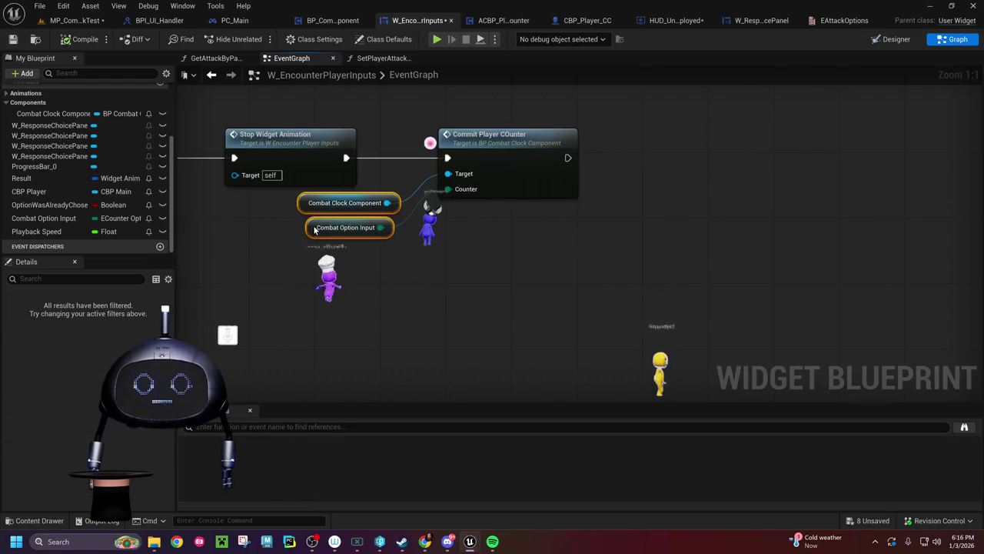
{"action": "left_click", "coordinate": [18, 43]}
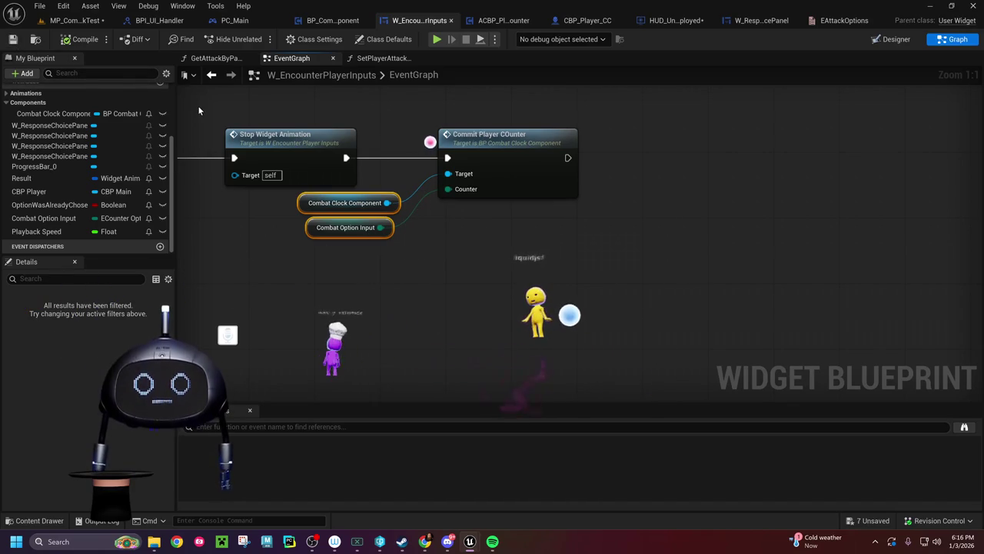
{"action": "left_click", "coordinate": [83, 22]}
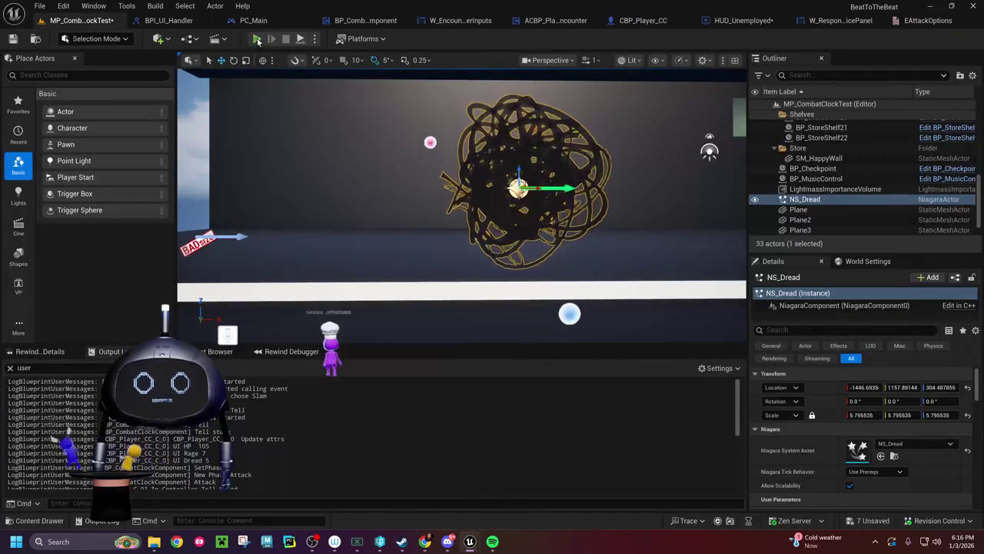
Step: Play-test using the A key against Rush and confirm the Output Log reports the correct counter
{"action": "left_click", "coordinate": [257, 39]}
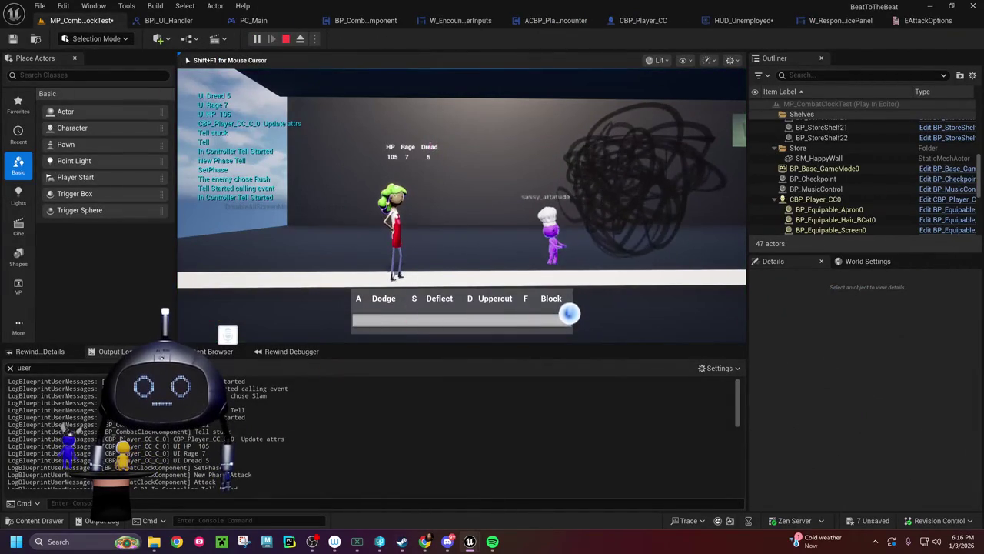
{"action": "key", "text": "a"}
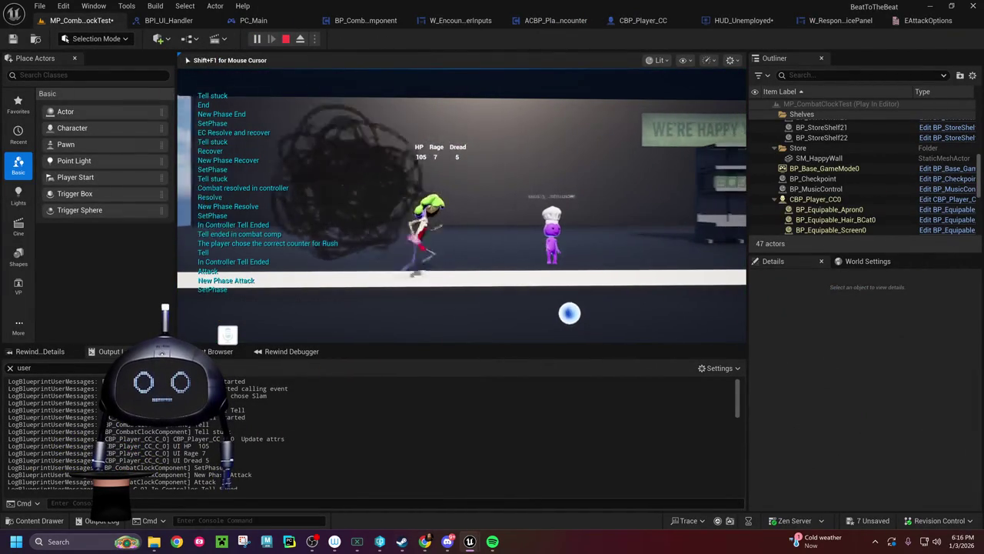
{"action": "key", "text": "Escape"}
{"action": "scroll", "coordinate": [230, 430], "scroll_direction": "up", "scroll_amount": 5}
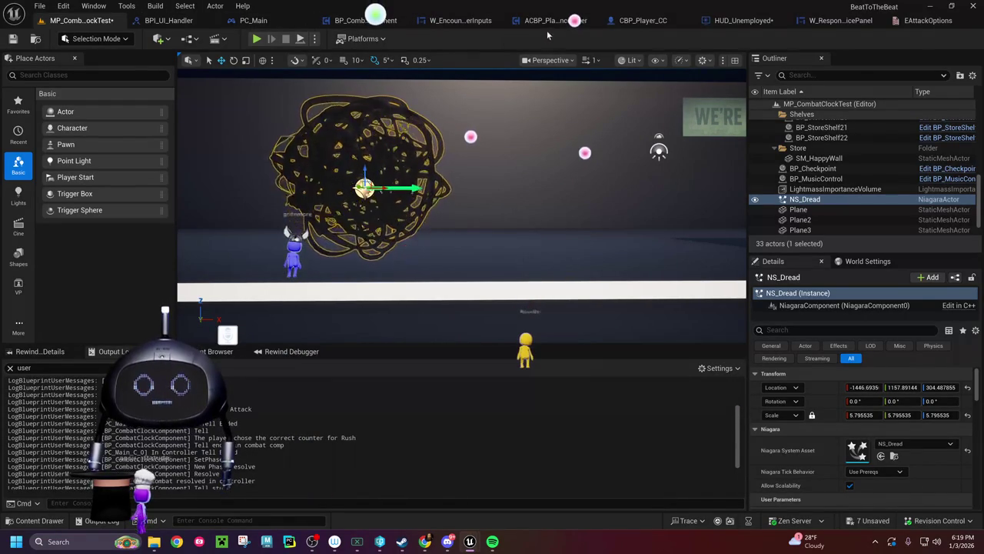
{"action": "left_click", "coordinate": [460, 21]}
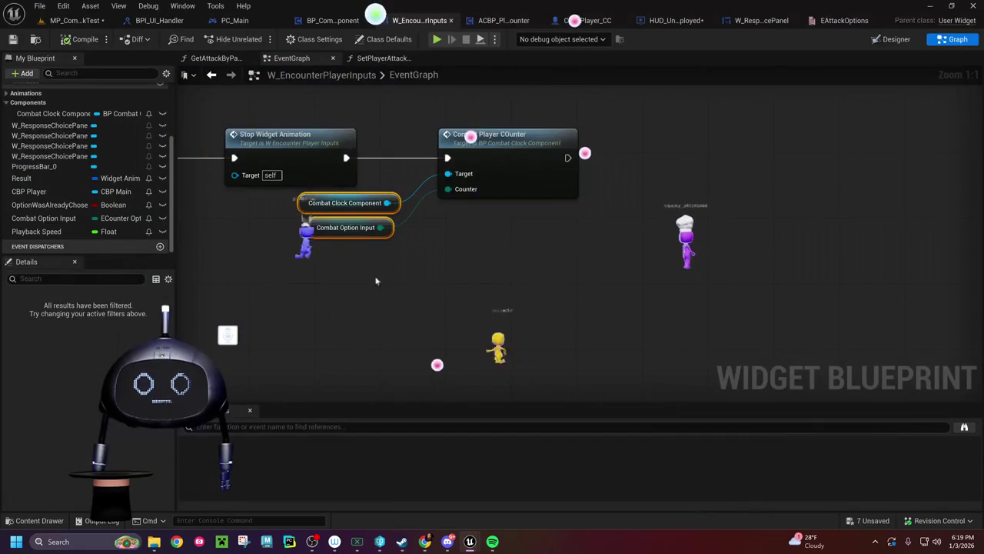
Step: Pan the W_EncounterPlayerInputs graph to inspect the Initialize, Start Combat and IA_ChoiceTwo input chain
{"action": "mouse_move", "coordinate": [278, 309]}
{"action": "left_mouse_down"}
{"action": "mouse_move", "coordinate": [517, 277]}
{"action": "mouse_move", "coordinate": [959, 330]}
{"action": "left_mouse_up"}
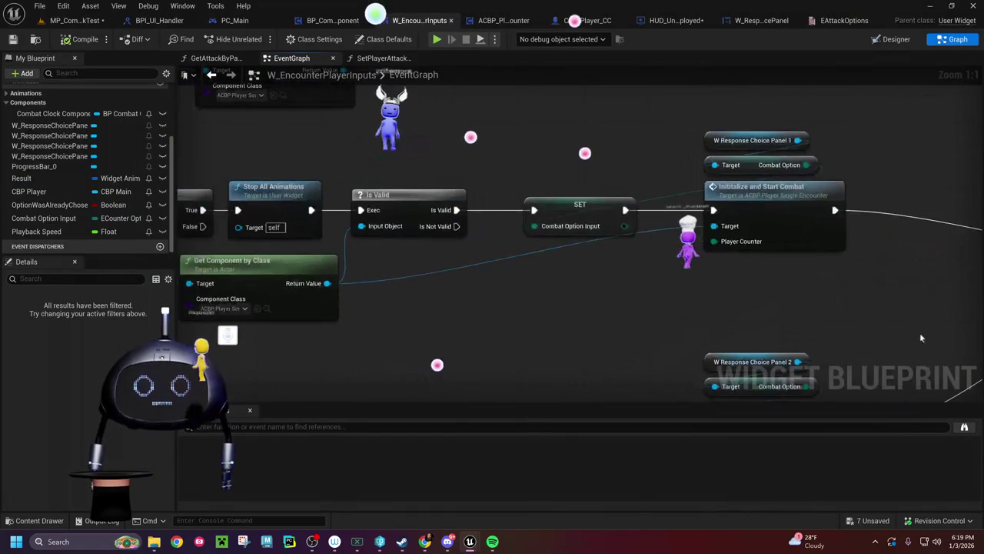
{"action": "scroll", "coordinate": [394, 273], "scroll_direction": "down", "scroll_amount": 4}
{"action": "scroll", "coordinate": [462, 230], "scroll_direction": "up", "scroll_amount": 4}
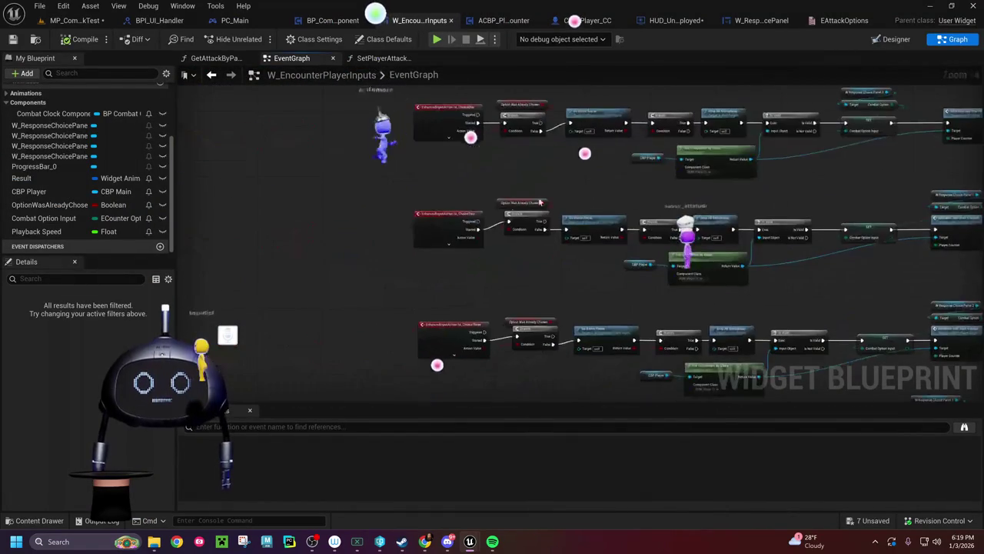
{"action": "left_click_drag", "start_coordinate": [464, 157], "coordinate": [462, 167]}
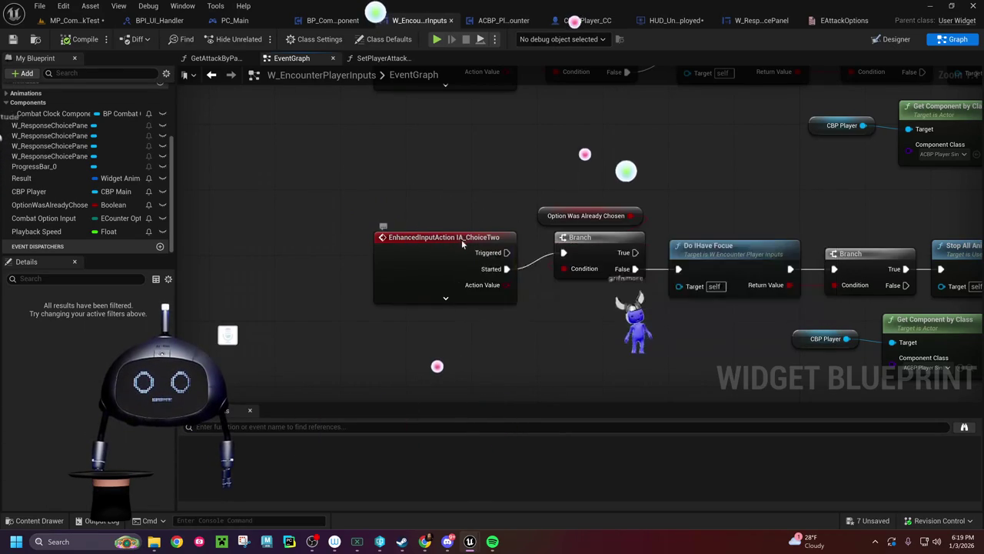
Step: Undo the accidental IA_ChoiceTwo node move and switch to the PC_Main graph
{"action": "left_click_drag", "start_coordinate": [463, 244], "coordinate": [453, 228]}
{"action": "key", "text": "ctrl+z"}
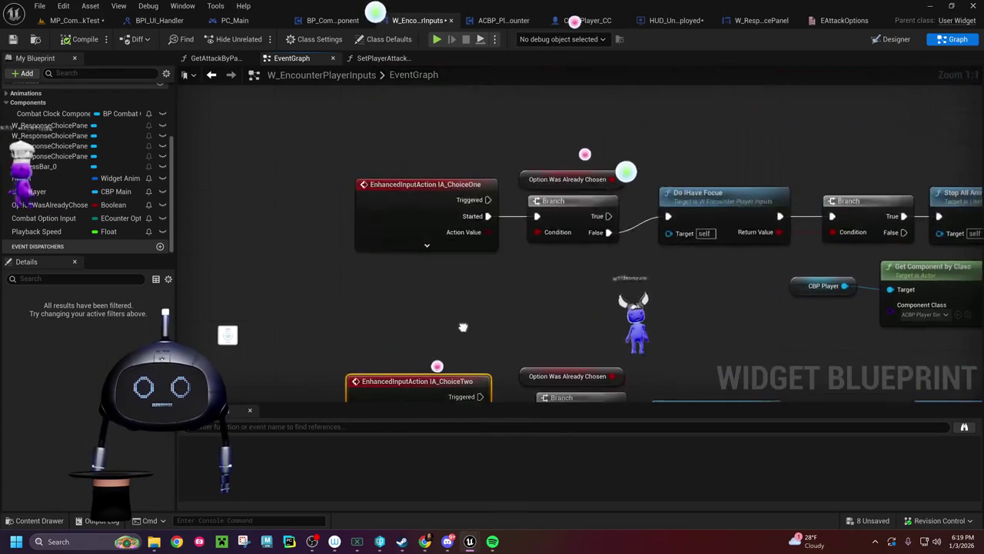
{"action": "left_click", "coordinate": [229, 21]}
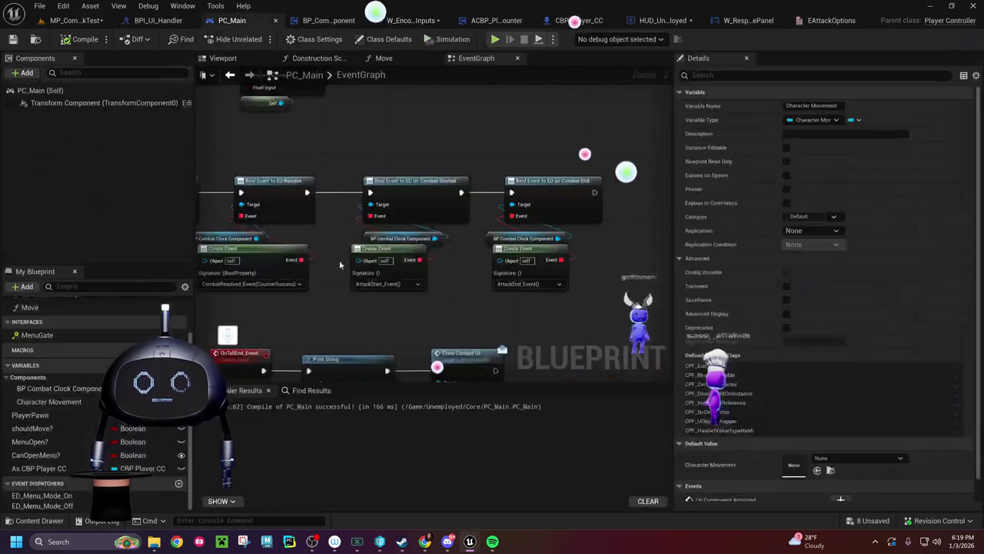
Step: Pan and zoom PC_Main's EventGraph to view the combat handlers and Close/Open Combat UI nodes
{"action": "scroll", "coordinate": [433, 270], "scroll_direction": "down", "scroll_amount": 10}
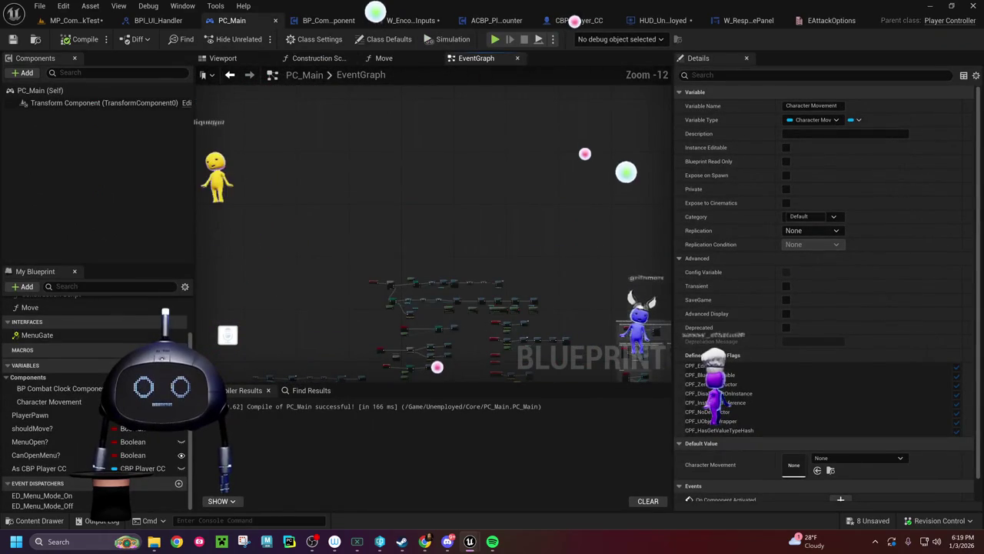
{"action": "scroll", "coordinate": [462, 220], "scroll_direction": "up", "scroll_amount": 6}
{"action": "scroll", "coordinate": [462, 220], "scroll_direction": "up", "scroll_amount": 7}
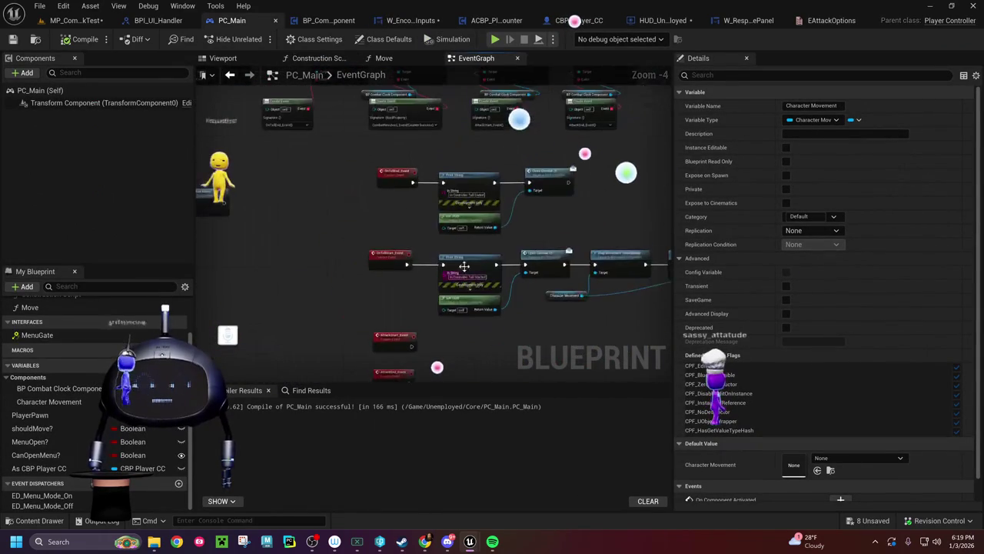
{"action": "left_click_drag", "start_coordinate": [432, 223], "coordinate": [420, 315]}
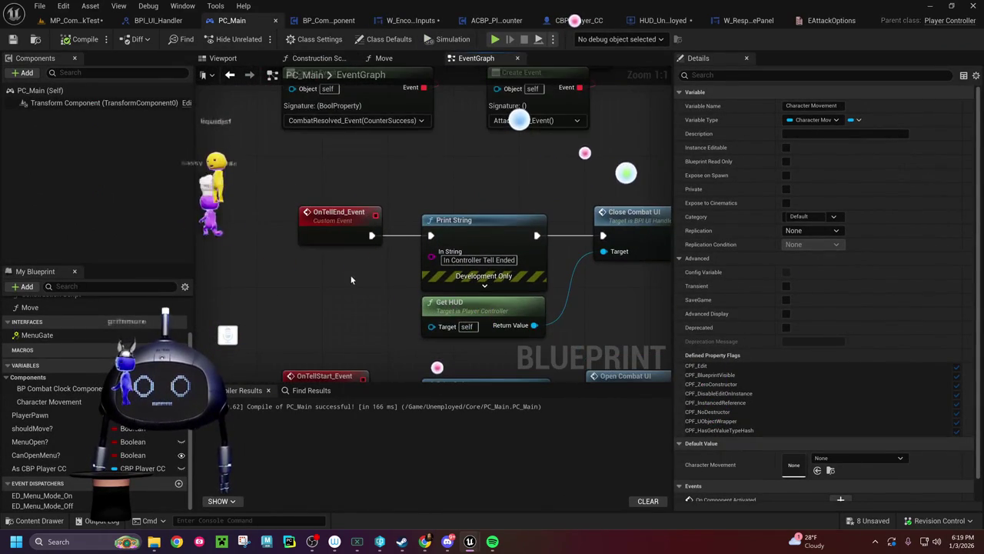
{"action": "left_click_drag", "start_coordinate": [543, 143], "coordinate": [268, 139]}
{"action": "scroll", "coordinate": [534, 246], "scroll_direction": "down", "scroll_amount": 3}
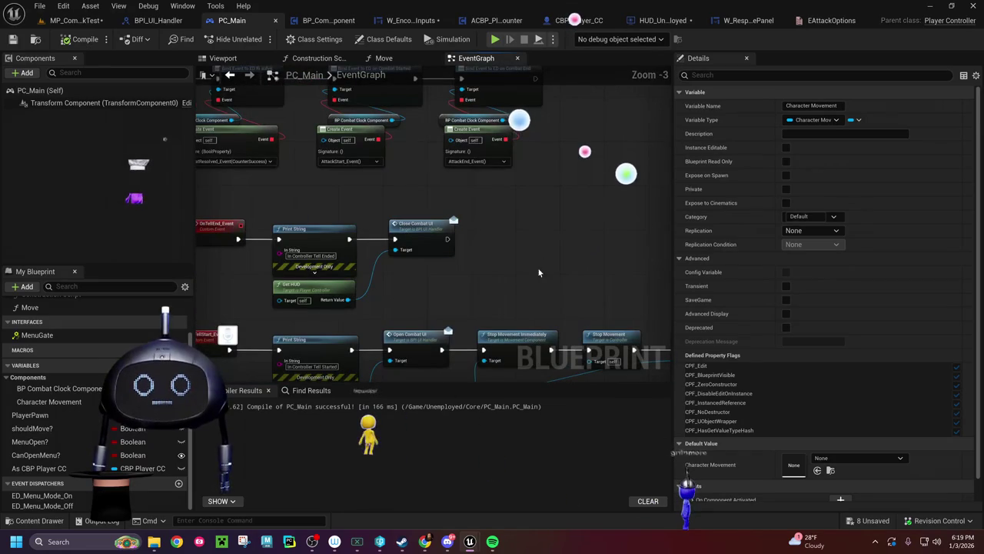
{"action": "mouse_move", "coordinate": [539, 275]}
{"action": "left_mouse_down"}
{"action": "mouse_move", "coordinate": [531, 216]}
{"action": "mouse_move", "coordinate": [475, 212]}
{"action": "left_mouse_up"}
Step: Marquee-select all the combat clock event nodes and wrap them in a comment
{"action": "scroll", "coordinate": [385, 229], "scroll_direction": "down", "scroll_amount": 3}
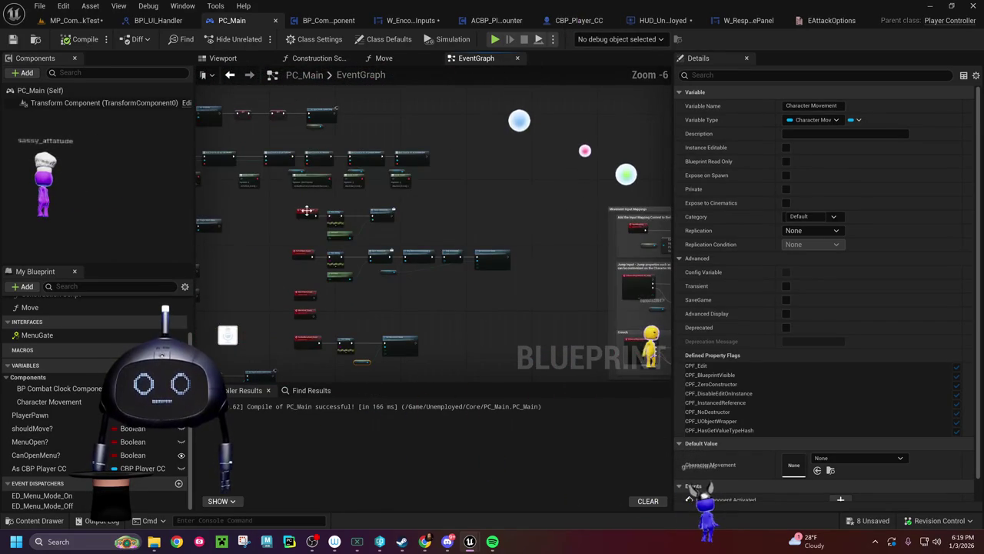
{"action": "mouse_move", "coordinate": [325, 268]}
{"action": "left_mouse_down"}
{"action": "mouse_move", "coordinate": [456, 362]}
{"action": "mouse_move", "coordinate": [510, 363]}
{"action": "left_mouse_up"}
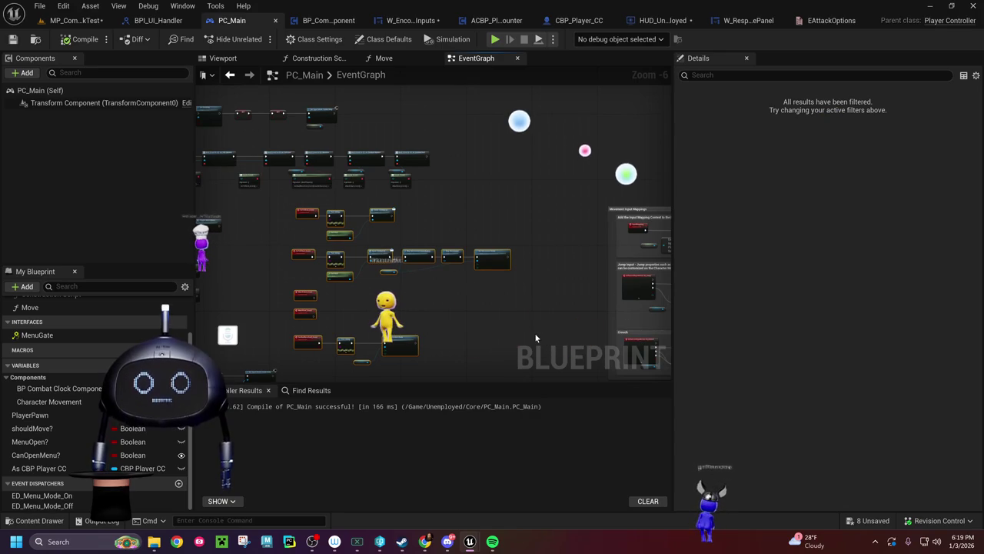
{"action": "key", "text": "c"}
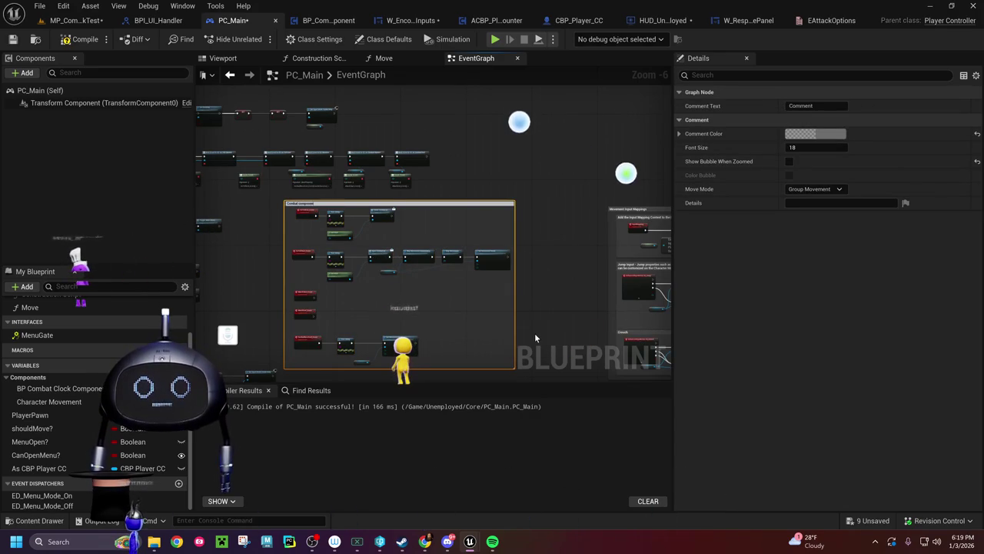
{"action": "type", "text": "events"}
Step: Title the comment 'Combat component events' and shift it slightly right
{"action": "key", "text": "Return"}
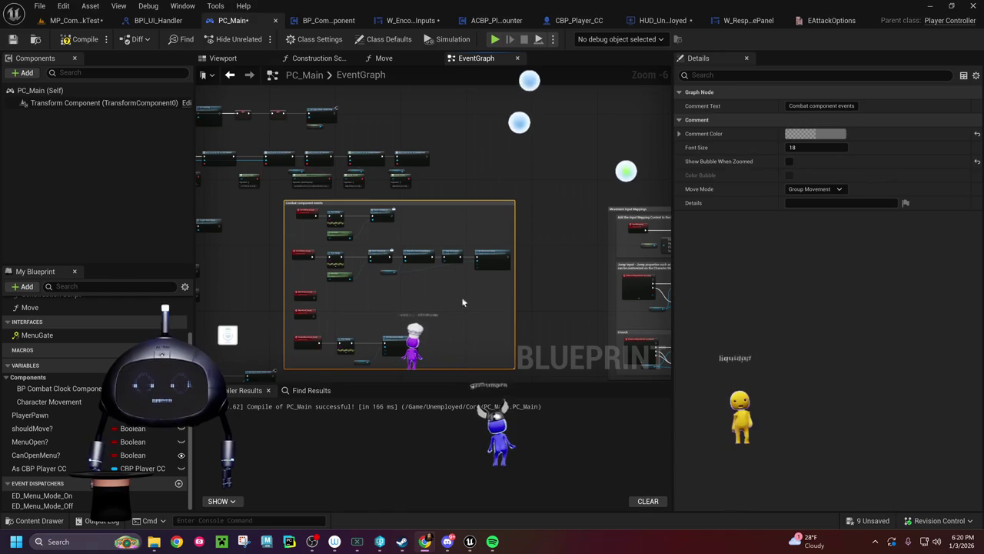
{"action": "mouse_move", "coordinate": [407, 205]}
{"action": "left_mouse_down"}
{"action": "mouse_move", "coordinate": [453, 204]}
{"action": "mouse_move", "coordinate": [321, 154]}
{"action": "mouse_move", "coordinate": [285, 150]}
{"action": "left_mouse_up"}
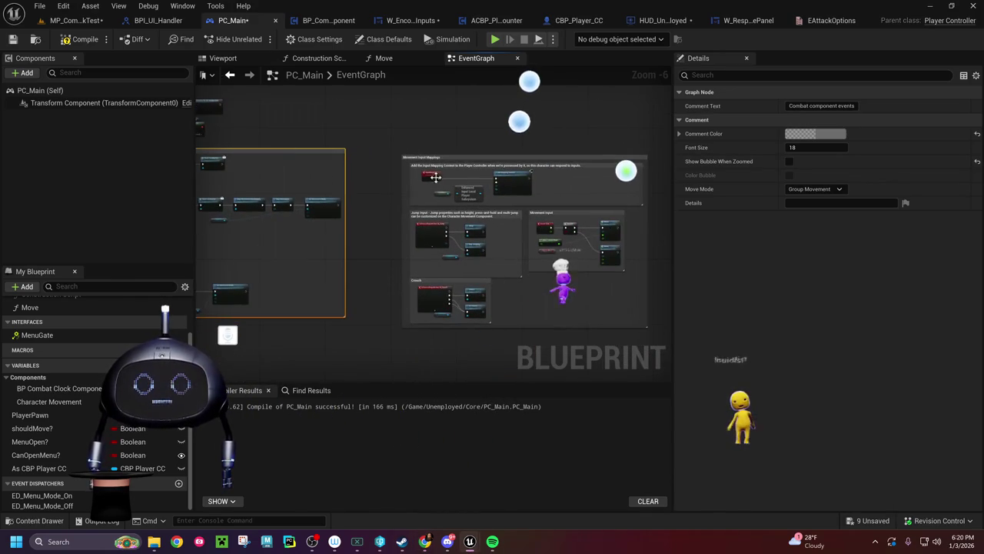
{"action": "scroll", "coordinate": [486, 213], "scroll_direction": "up", "scroll_amount": 3}
Step: Pan past the Jump and Crouch nodes and marquee-select the menu input nodes
{"action": "left_click_drag", "start_coordinate": [500, 292], "coordinate": [399, 118]}
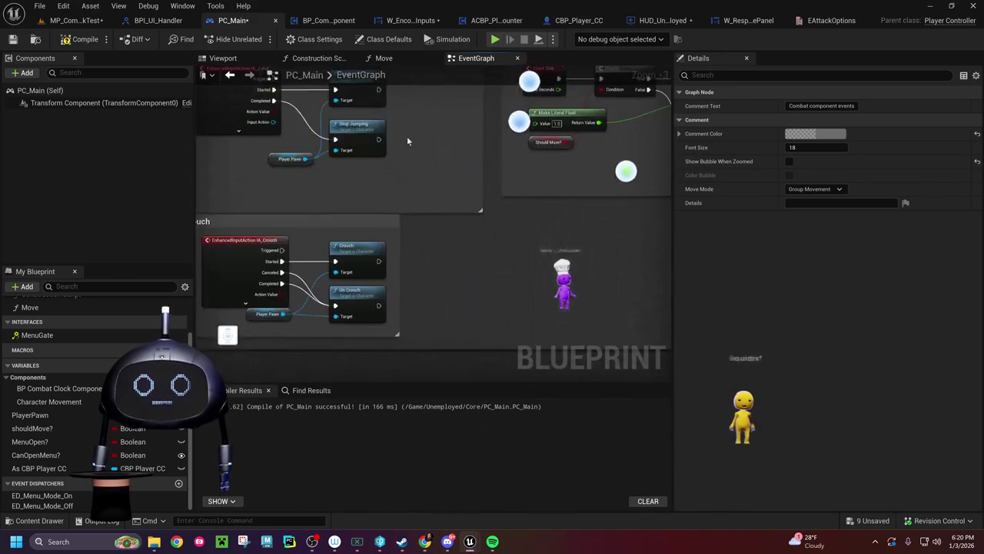
{"action": "scroll", "coordinate": [479, 239], "scroll_direction": "down", "scroll_amount": 8}
{"action": "scroll", "coordinate": [434, 291], "scroll_direction": "up", "scroll_amount": 9}
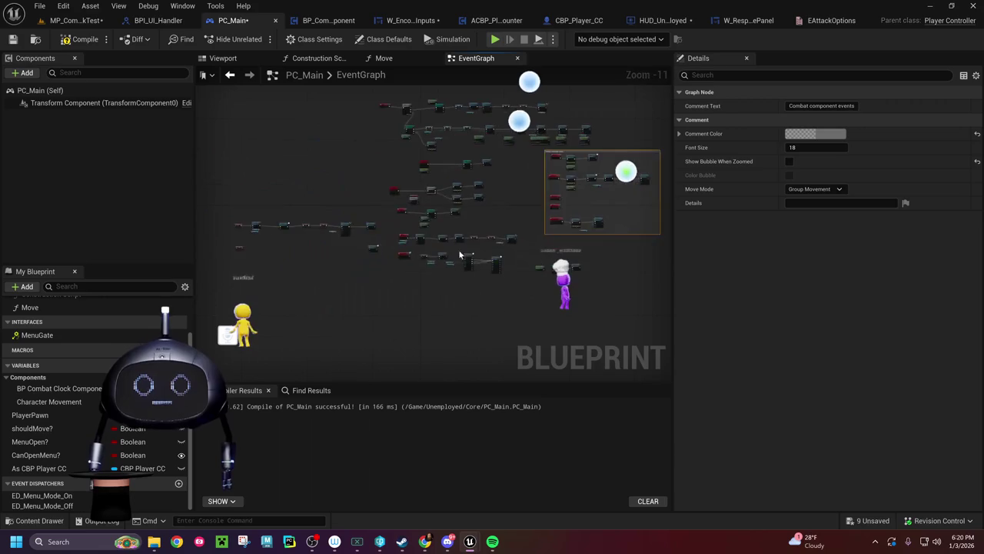
{"action": "mouse_move", "coordinate": [425, 246]}
{"action": "left_mouse_down"}
{"action": "mouse_move", "coordinate": [439, 315]}
{"action": "mouse_move", "coordinate": [423, 514]}
{"action": "left_mouse_up"}
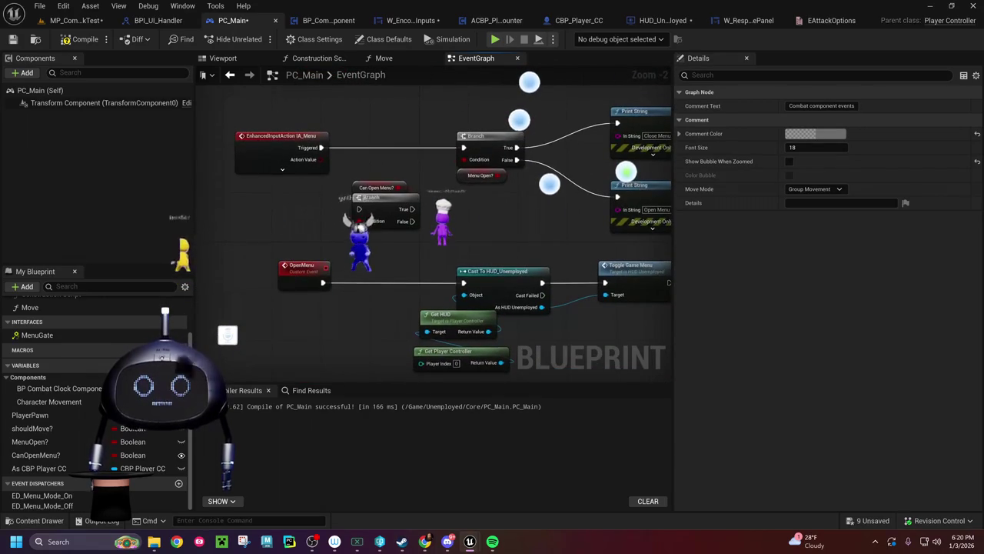
{"action": "scroll", "coordinate": [346, 308], "scroll_direction": "down", "scroll_amount": 4}
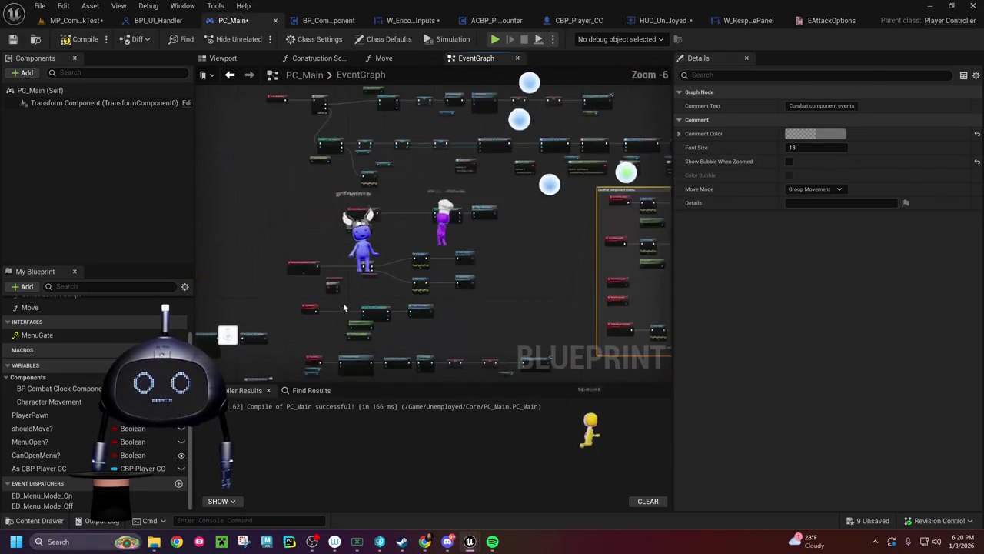
{"action": "mouse_move", "coordinate": [283, 245]}
{"action": "left_mouse_down"}
{"action": "mouse_move", "coordinate": [399, 369]}
{"action": "mouse_move", "coordinate": [500, 361]}
{"action": "mouse_move", "coordinate": [552, 255]}
{"action": "left_mouse_up"}
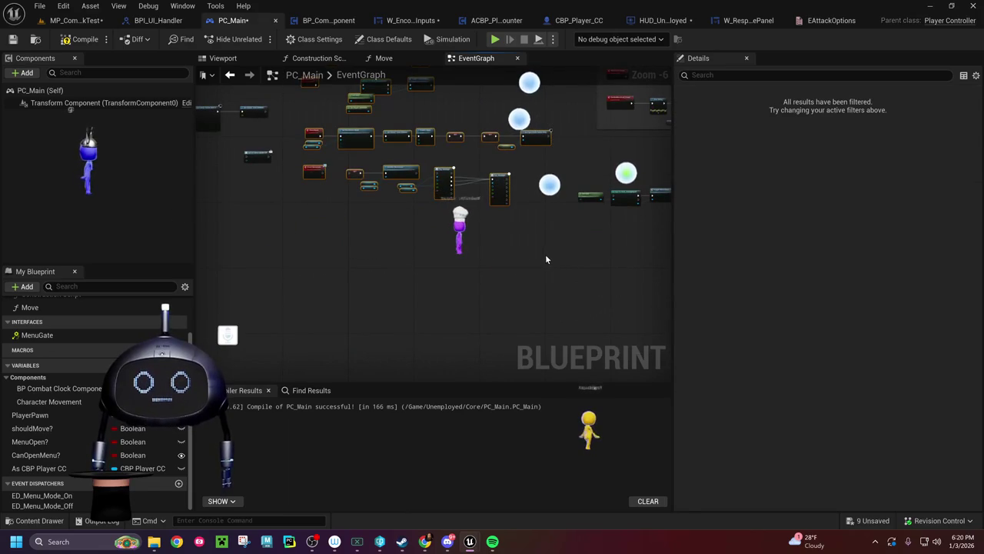
Step: Wrap the menu nodes in a 'Menu Logic' comment with Show Bubble When Zoomed enabled
{"action": "left_click", "coordinate": [426, 213]}
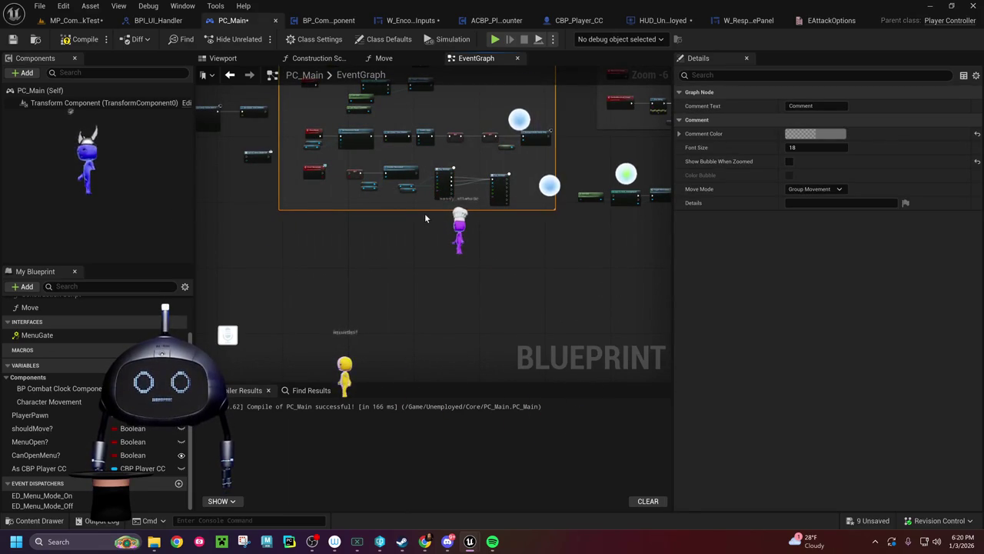
{"action": "type", "text": "Menu Logic"}
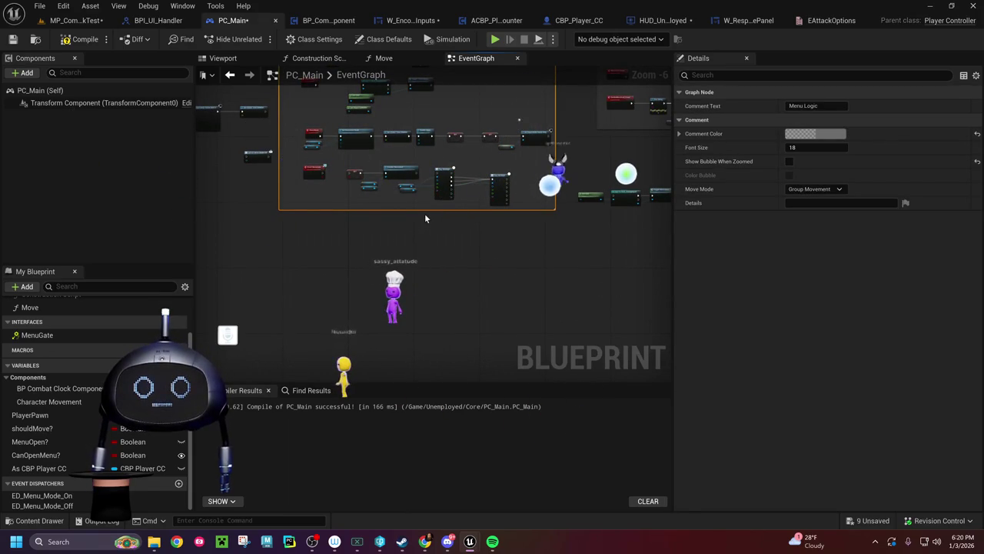
{"action": "left_click", "coordinate": [789, 160]}
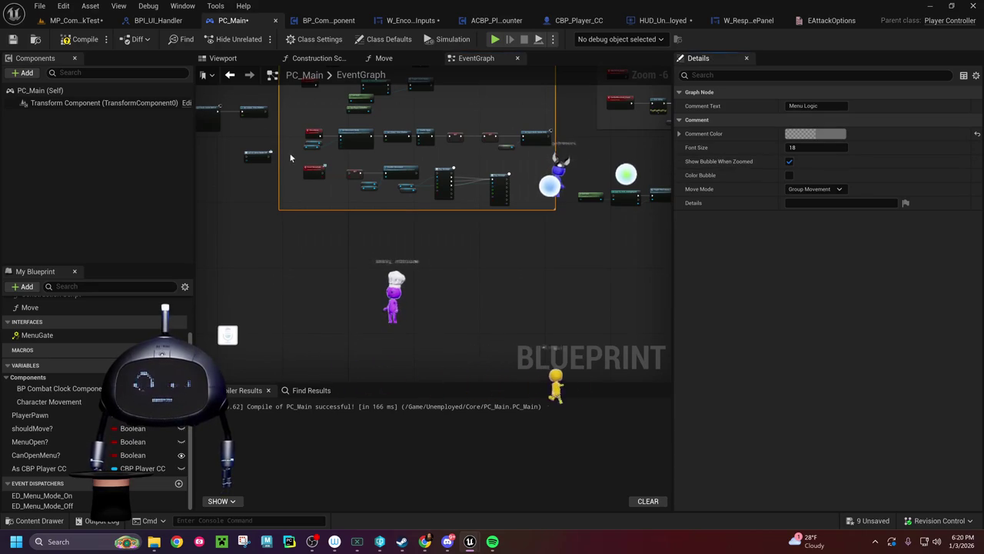
Step: Remove the unused execution output pin from the Sequence node after the Cast To CBP_Player_CC setup
{"action": "scroll", "coordinate": [372, 243], "scroll_direction": "up", "scroll_amount": 4}
{"action": "left_click_drag", "start_coordinate": [371, 243], "coordinate": [671, 176]}
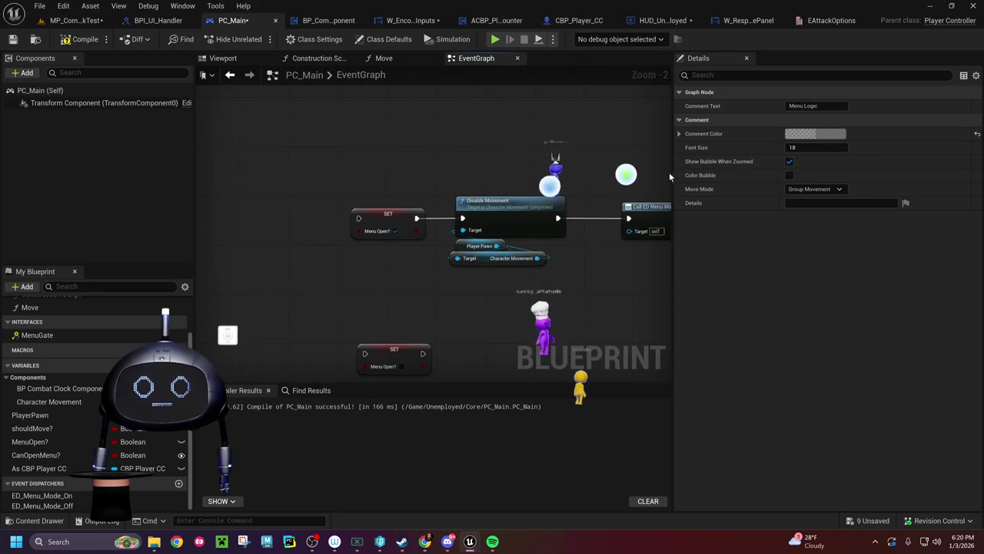
{"action": "scroll", "coordinate": [505, 308], "scroll_direction": "down", "scroll_amount": 8}
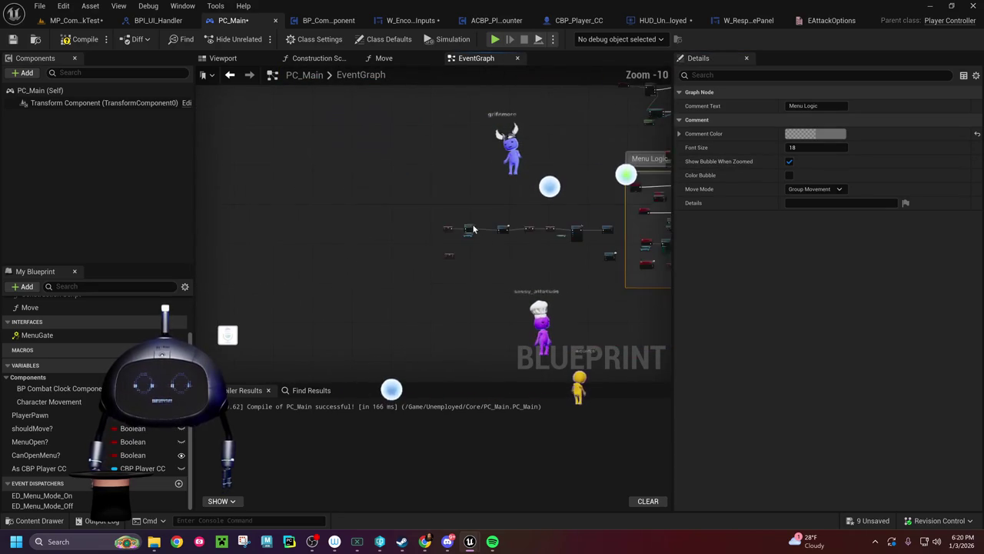
{"action": "mouse_move", "coordinate": [517, 271]}
{"action": "left_mouse_down"}
{"action": "mouse_move", "coordinate": [395, 165]}
{"action": "mouse_move", "coordinate": [401, 212]}
{"action": "mouse_move", "coordinate": [470, 197]}
{"action": "mouse_move", "coordinate": [358, 175]}
{"action": "mouse_move", "coordinate": [336, 189]}
{"action": "mouse_move", "coordinate": [179, 200]}
{"action": "left_mouse_up"}
{"action": "scroll", "coordinate": [395, 165], "scroll_direction": "up", "scroll_amount": 11}
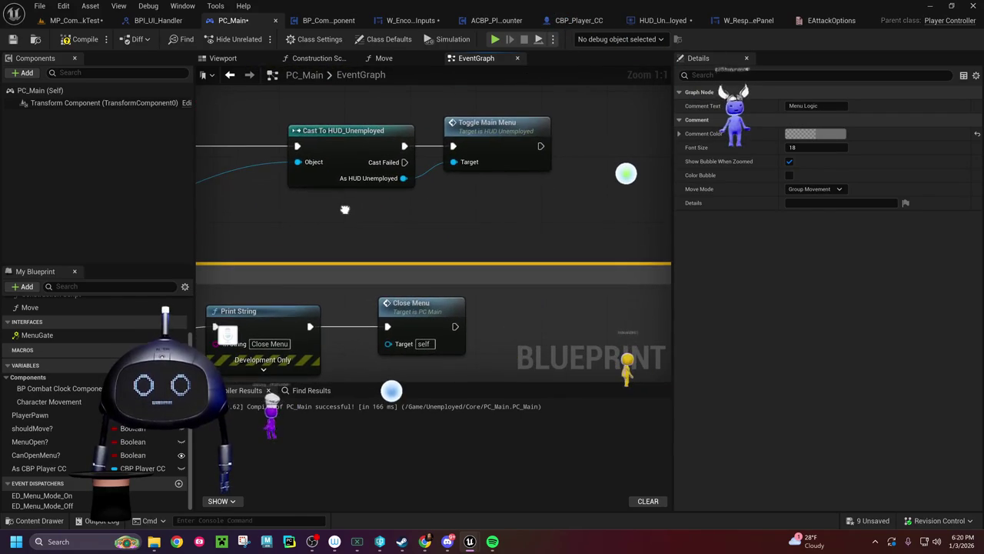
{"action": "scroll", "coordinate": [344, 210], "scroll_direction": "down", "scroll_amount": 2}
{"action": "mouse_move", "coordinate": [345, 210]}
{"action": "left_mouse_down"}
{"action": "mouse_move", "coordinate": [323, 206]}
{"action": "mouse_move", "coordinate": [413, 389]}
{"action": "mouse_move", "coordinate": [392, 395]}
{"action": "mouse_move", "coordinate": [419, 438]}
{"action": "left_mouse_up"}
{"action": "left_click_drag", "start_coordinate": [393, 121], "coordinate": [432, 204]}
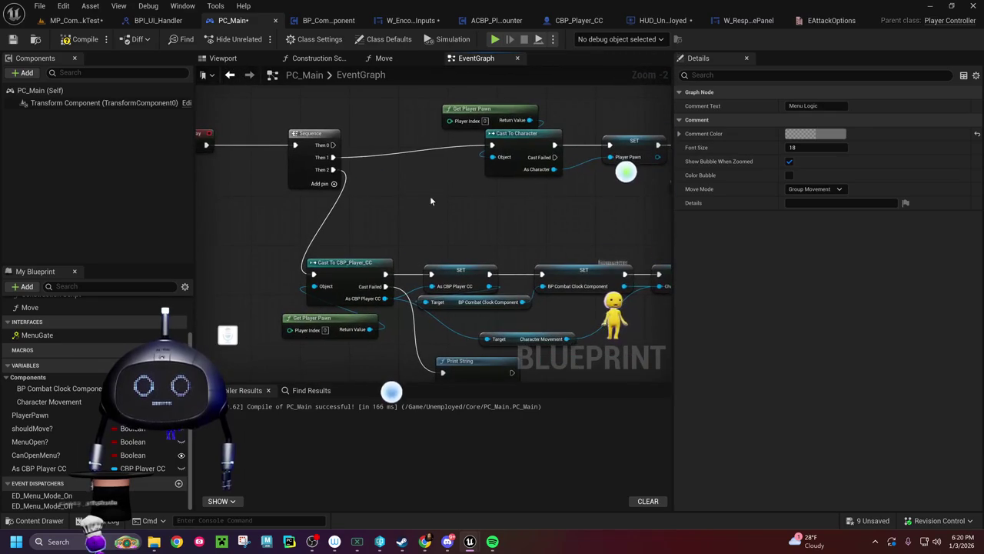
{"action": "right_click", "coordinate": [325, 150]}
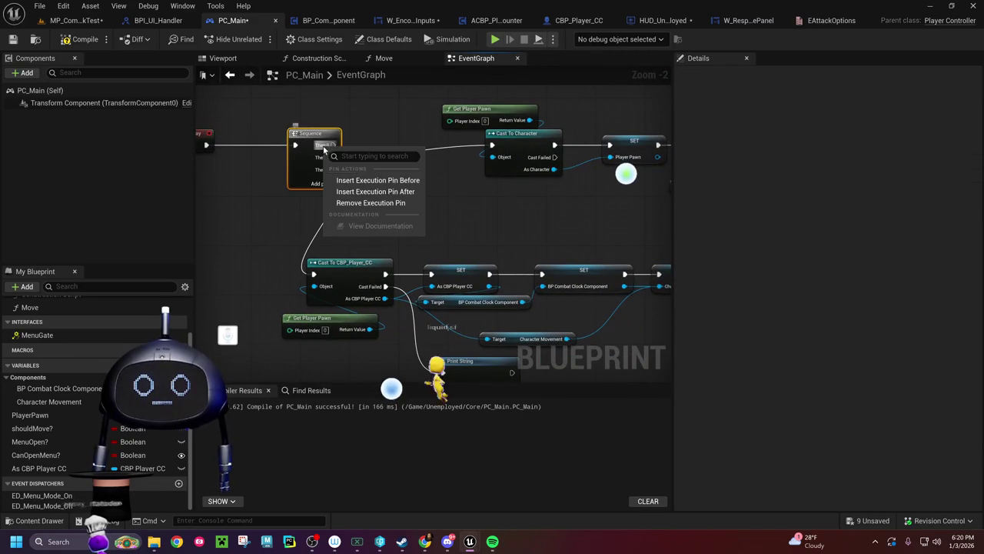
{"action": "left_click", "coordinate": [362, 201]}
Step: Return to the Combat component events nodes and compile PC_Main
{"action": "mouse_move", "coordinate": [463, 201]}
{"action": "left_mouse_down"}
{"action": "mouse_move", "coordinate": [380, 198]}
{"action": "mouse_move", "coordinate": [390, 217]}
{"action": "mouse_move", "coordinate": [196, 156]}
{"action": "left_mouse_up"}
{"action": "left_click_drag", "start_coordinate": [435, 224], "coordinate": [354, 95]}
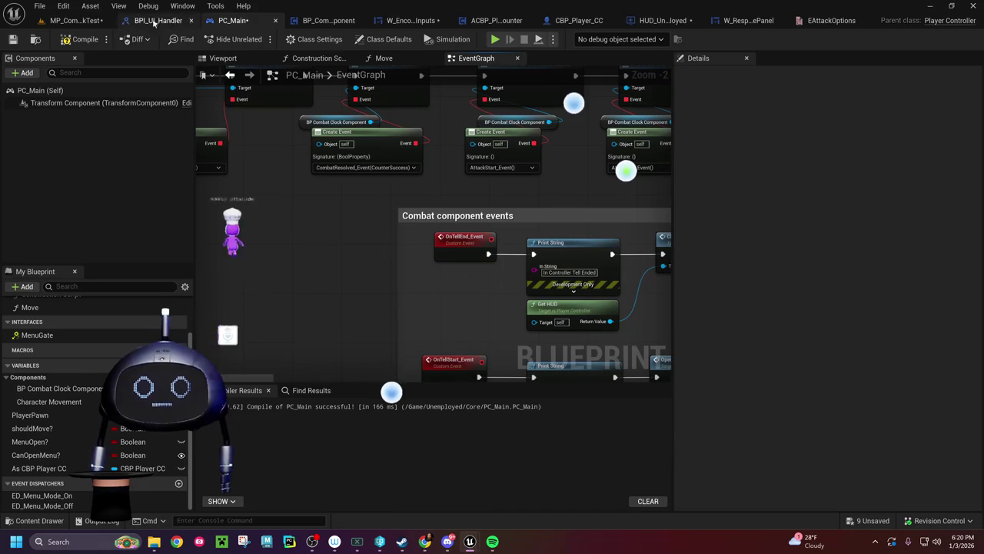
{"action": "left_click", "coordinate": [81, 40]}
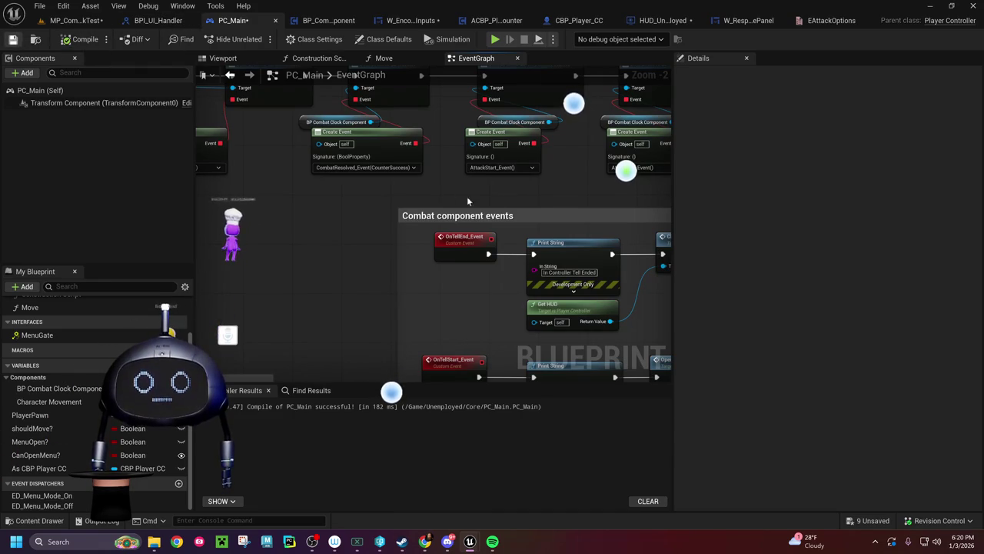
{"action": "key", "text": "ctrl+s"}
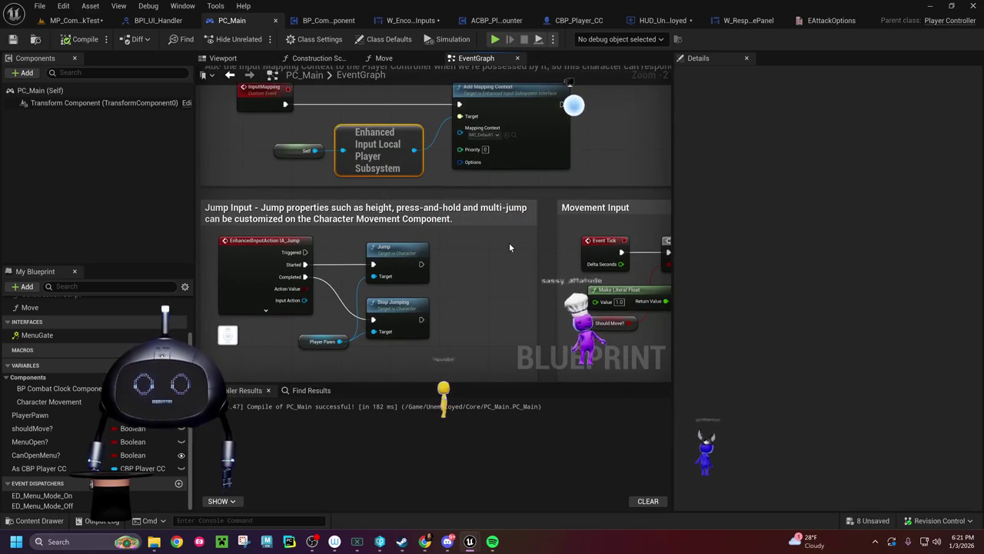
{"action": "left_click_drag", "start_coordinate": [509, 242], "coordinate": [339, 196]}
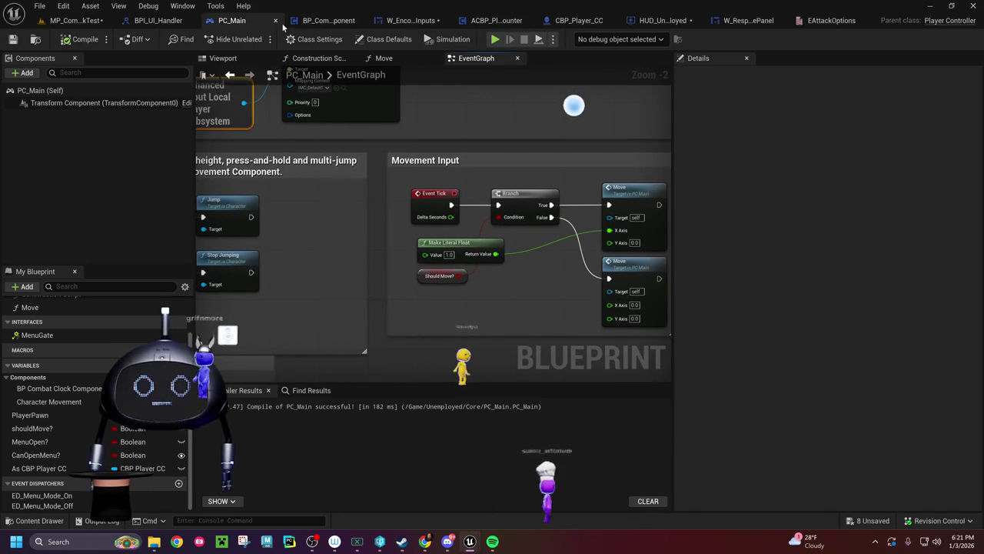
{"action": "mouse_move", "coordinate": [366, 180]}
{"action": "left_mouse_down"}
{"action": "mouse_move", "coordinate": [375, 340]}
{"action": "mouse_move", "coordinate": [598, 200]}
{"action": "left_mouse_up"}
{"action": "scroll", "coordinate": [375, 340], "scroll_direction": "down", "scroll_amount": 10}
{"action": "scroll", "coordinate": [598, 201], "scroll_direction": "up", "scroll_amount": 7}
{"action": "scroll", "coordinate": [599, 204], "scroll_direction": "up", "scroll_amount": 5}
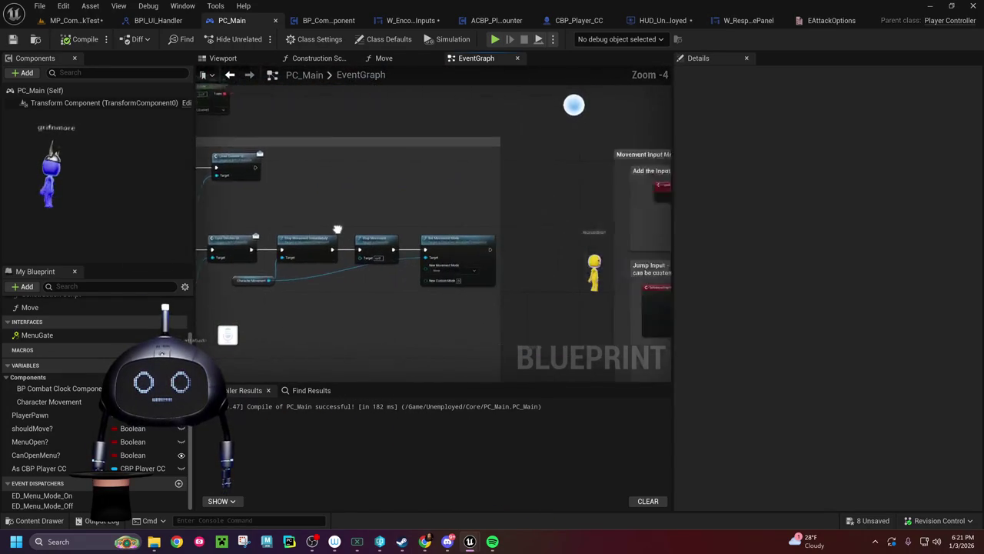
{"action": "mouse_move", "coordinate": [348, 280]}
{"action": "left_mouse_down"}
{"action": "mouse_move", "coordinate": [411, 302]}
{"action": "mouse_move", "coordinate": [429, 290]}
{"action": "mouse_move", "coordinate": [338, 276]}
{"action": "mouse_move", "coordinate": [437, 285]}
{"action": "left_mouse_up"}
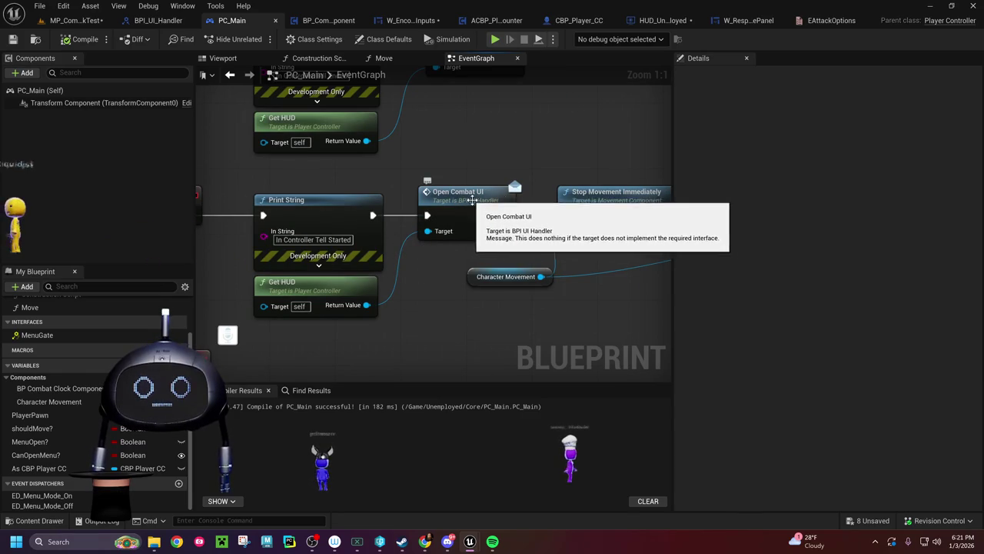
{"action": "mouse_move", "coordinate": [403, 217]}
{"action": "left_mouse_down"}
{"action": "mouse_move", "coordinate": [545, 204]}
{"action": "mouse_move", "coordinate": [469, 208]}
{"action": "mouse_move", "coordinate": [448, 181]}
{"action": "left_mouse_up"}
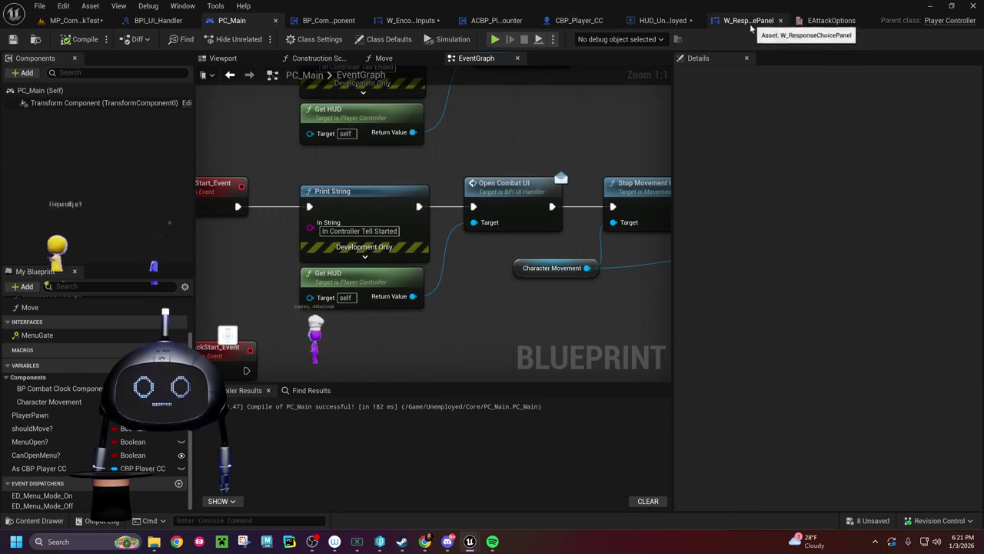
{"action": "left_click", "coordinate": [655, 27]}
Step: Nudge the Encounter Widget node in HUD_Unemployed toward its targets, then go to W_EncounterPlayerInputs
{"action": "left_click_drag", "start_coordinate": [499, 252], "coordinate": [261, 306]}
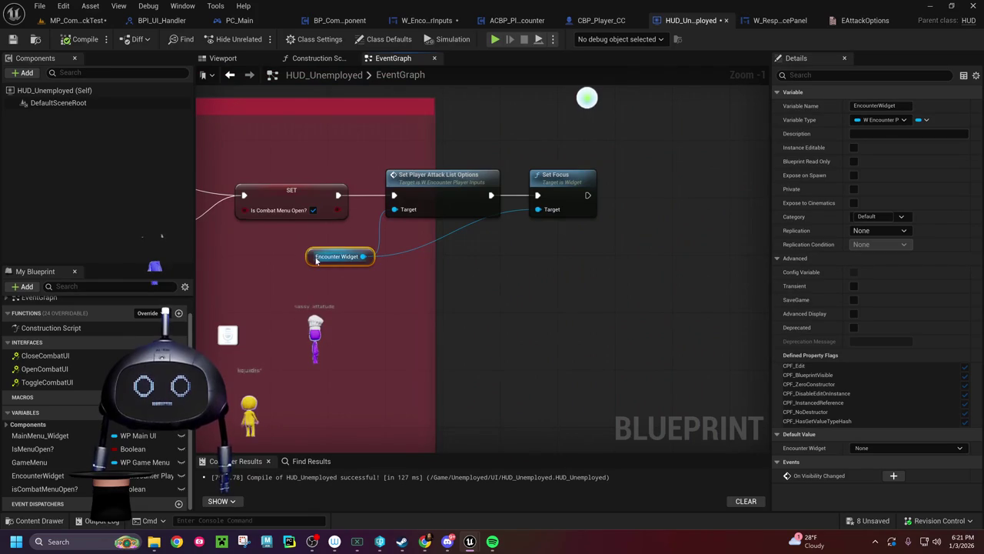
{"action": "left_click_drag", "start_coordinate": [316, 259], "coordinate": [337, 243]}
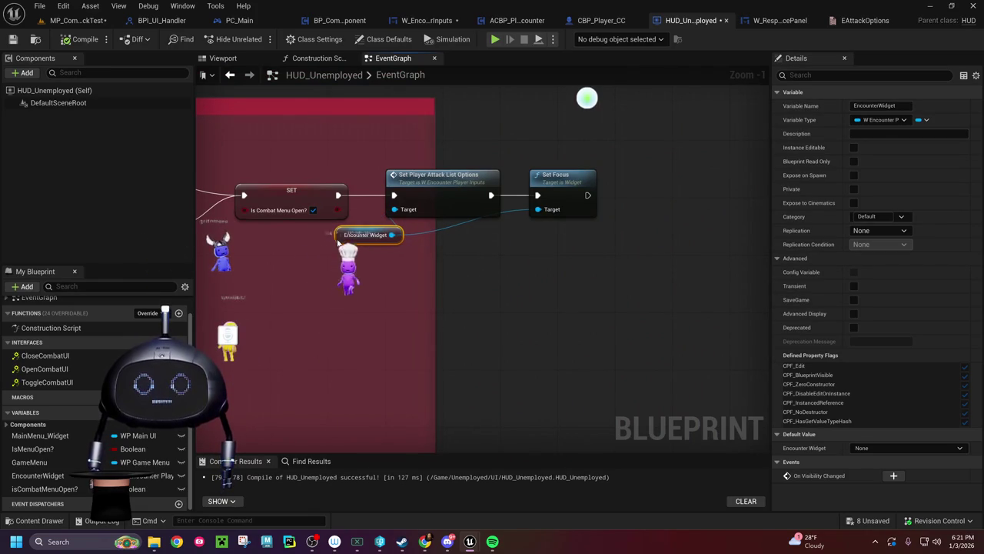
{"action": "left_click", "coordinate": [433, 21]}
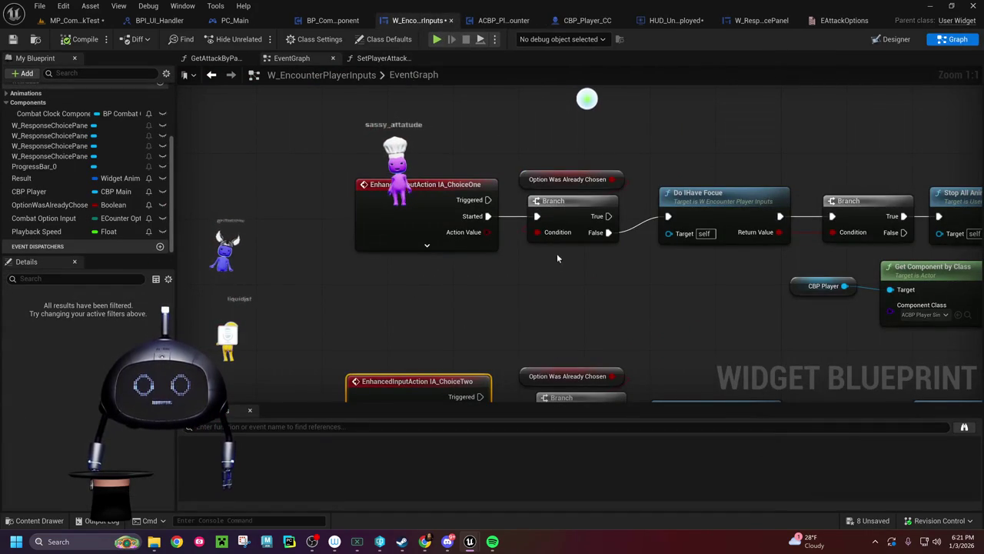
Step: Trace the IA_ChoiceTwo branch chain and RunAnimationOnPlayerChoiceWidget event through Is Valid and Branch
{"action": "left_click_drag", "start_coordinate": [563, 324], "coordinate": [562, 167]}
{"action": "scroll", "coordinate": [446, 229], "scroll_direction": "down", "scroll_amount": 8}
{"action": "scroll", "coordinate": [445, 230], "scroll_direction": "up", "scroll_amount": 8}
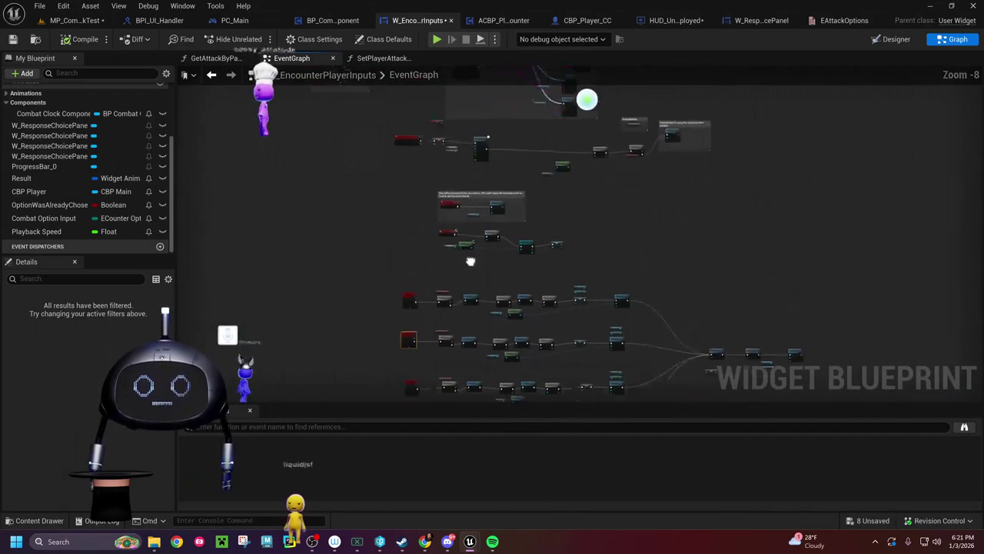
{"action": "mouse_move", "coordinate": [473, 164]}
{"action": "left_mouse_down"}
{"action": "mouse_move", "coordinate": [556, 398]}
{"action": "mouse_move", "coordinate": [404, 291]}
{"action": "left_mouse_up"}
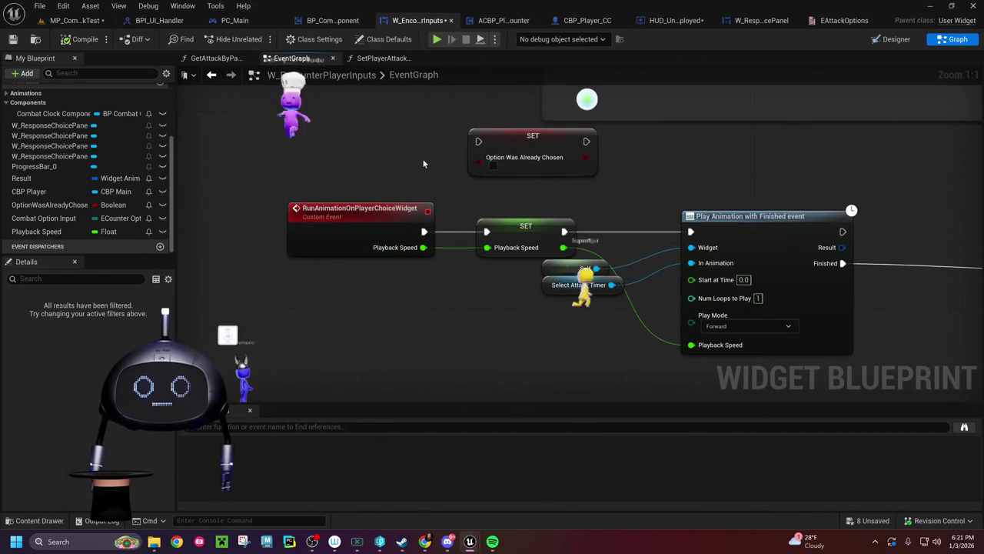
{"action": "left_click_drag", "start_coordinate": [422, 159], "coordinate": [286, 187]}
{"action": "left_click_drag", "start_coordinate": [733, 216], "coordinate": [201, 125]}
{"action": "left_click_drag", "start_coordinate": [938, 243], "coordinate": [630, 334]}
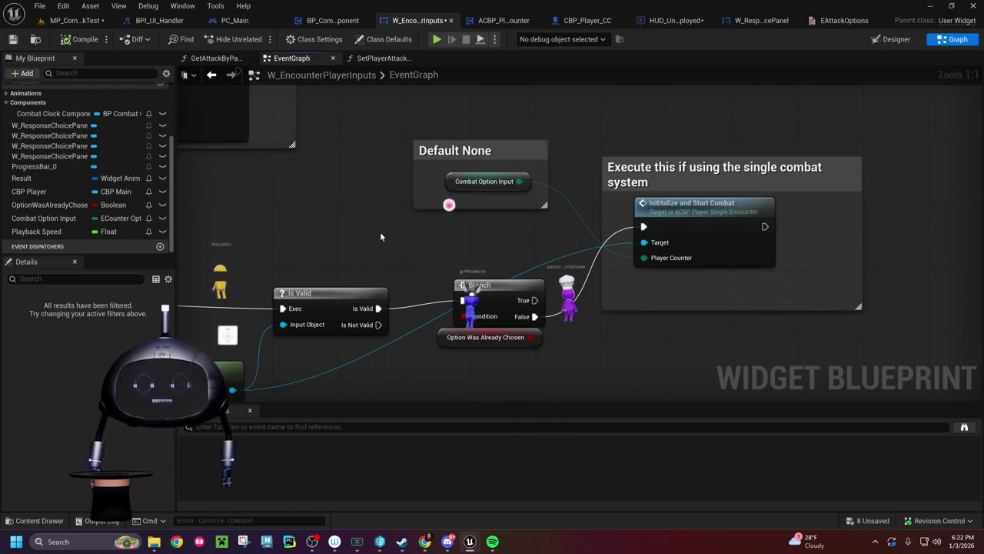
Step: Look over the Get Component by Class, SET and Play Animation nodes, then return to HUD_Unemployed
{"action": "left_click_drag", "start_coordinate": [379, 235], "coordinate": [519, 201]}
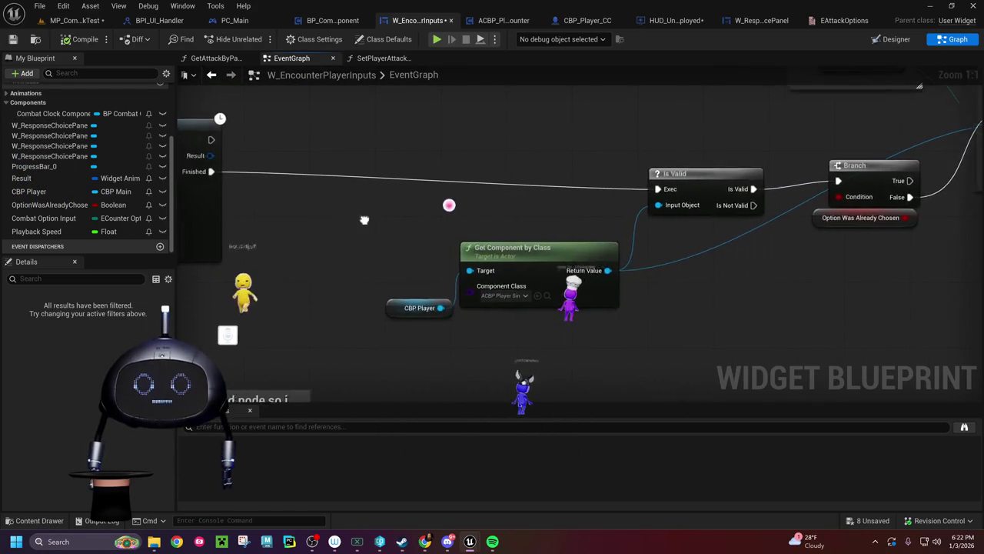
{"action": "left_click_drag", "start_coordinate": [351, 224], "coordinate": [814, 224]}
{"action": "scroll", "coordinate": [435, 369], "scroll_direction": "down", "scroll_amount": 10}
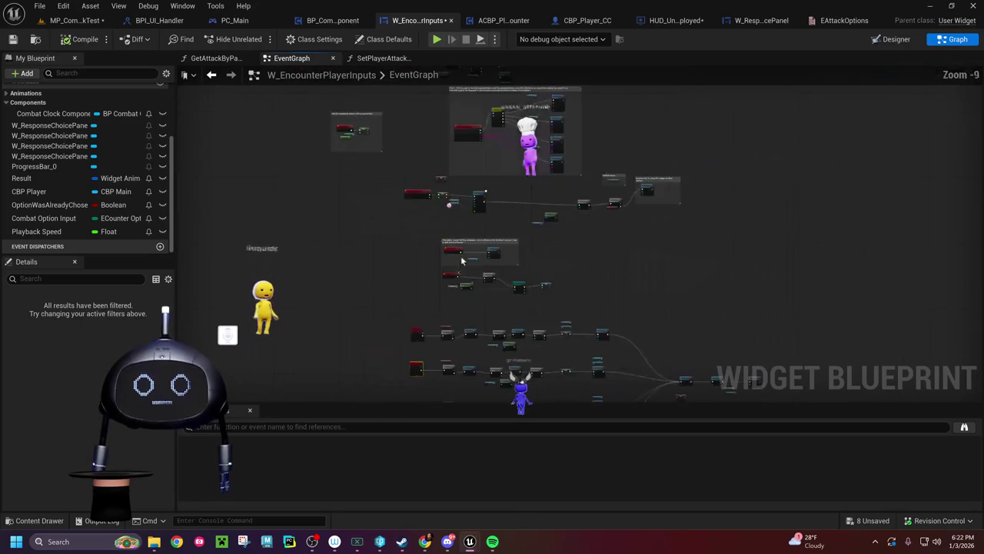
{"action": "scroll", "coordinate": [426, 174], "scroll_direction": "up", "scroll_amount": 10}
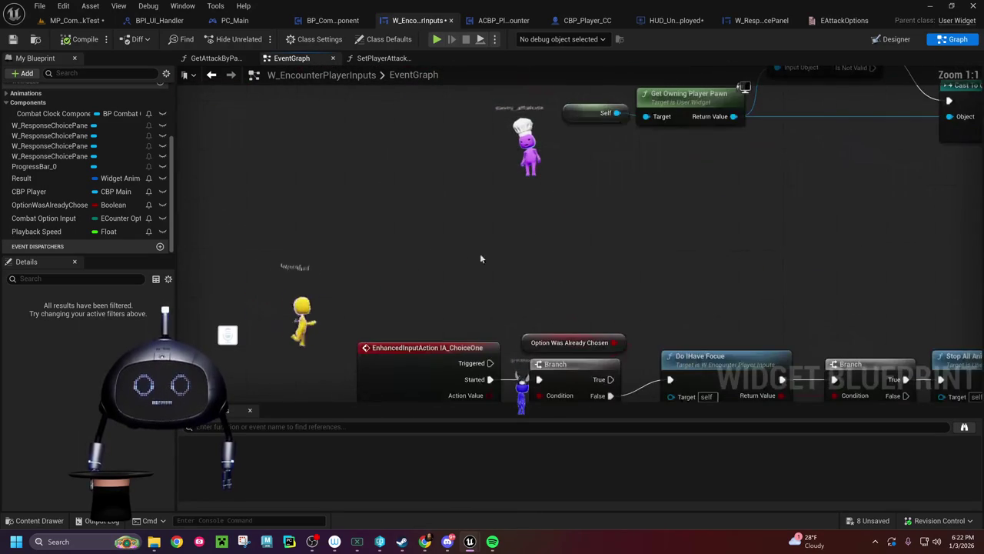
{"action": "mouse_move", "coordinate": [816, 296]}
{"action": "left_mouse_down"}
{"action": "mouse_move", "coordinate": [679, 176]}
{"action": "mouse_move", "coordinate": [598, 164]}
{"action": "mouse_move", "coordinate": [399, 201]}
{"action": "mouse_move", "coordinate": [400, 131]}
{"action": "mouse_move", "coordinate": [400, 162]}
{"action": "mouse_move", "coordinate": [354, 66]}
{"action": "left_mouse_up"}
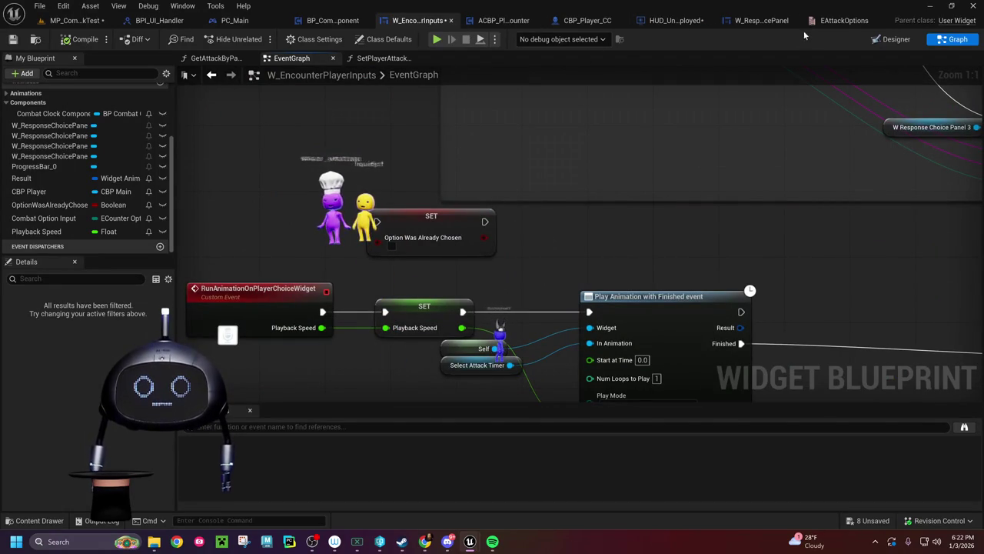
{"action": "left_click", "coordinate": [760, 20]}
{"action": "left_click", "coordinate": [677, 22]}
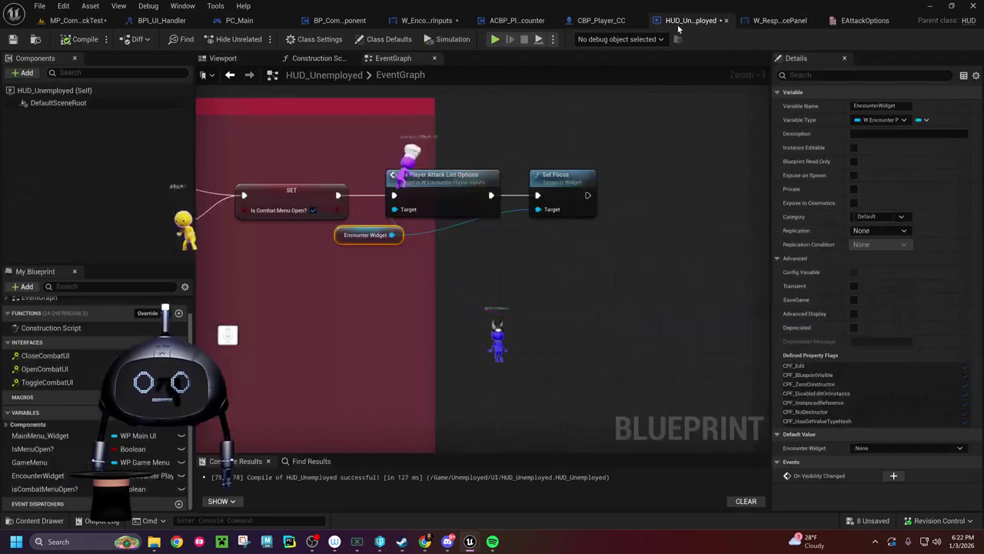
Step: Add a Run Animation on Player Choice Widget call from Encounter Widget, placed after Set Focus
{"action": "mouse_move", "coordinate": [595, 254]}
{"action": "left_mouse_down"}
{"action": "mouse_move", "coordinate": [541, 264]}
{"action": "mouse_move", "coordinate": [701, 280]}
{"action": "left_mouse_up"}
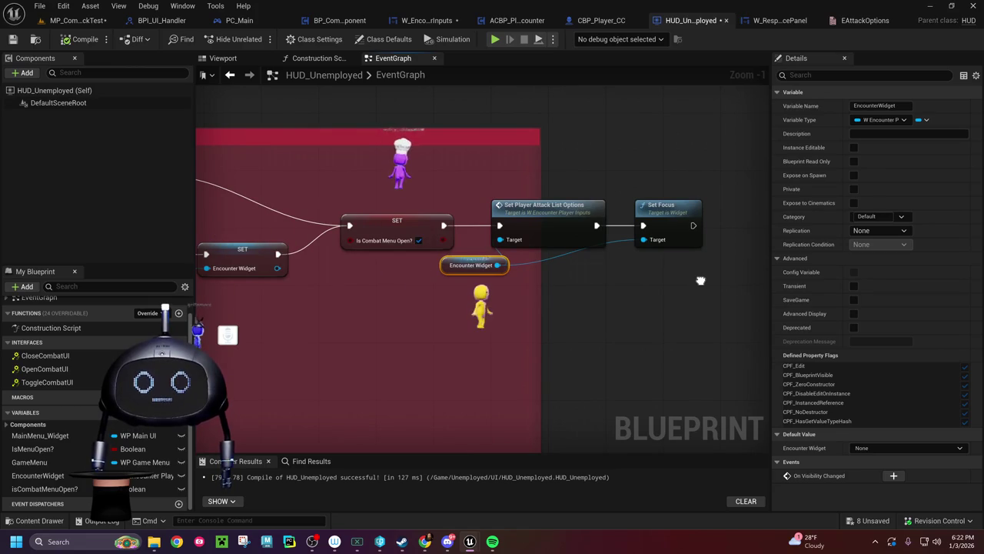
{"action": "mouse_move", "coordinate": [701, 280]}
{"action": "left_mouse_down"}
{"action": "mouse_move", "coordinate": [846, 254]}
{"action": "mouse_move", "coordinate": [614, 269]}
{"action": "left_mouse_up"}
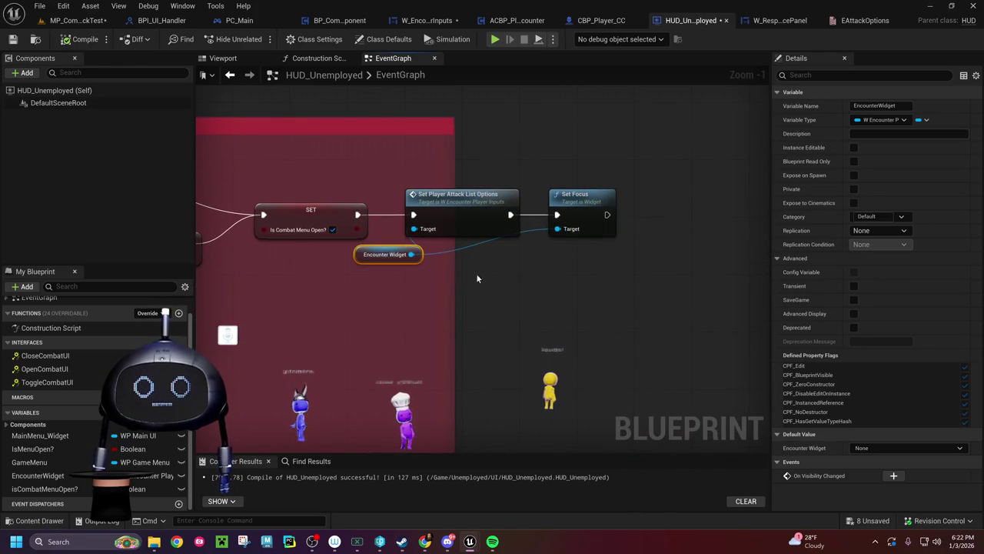
{"action": "left_click_drag", "start_coordinate": [412, 254], "coordinate": [543, 292]}
{"action": "type", "text": "fun player"}
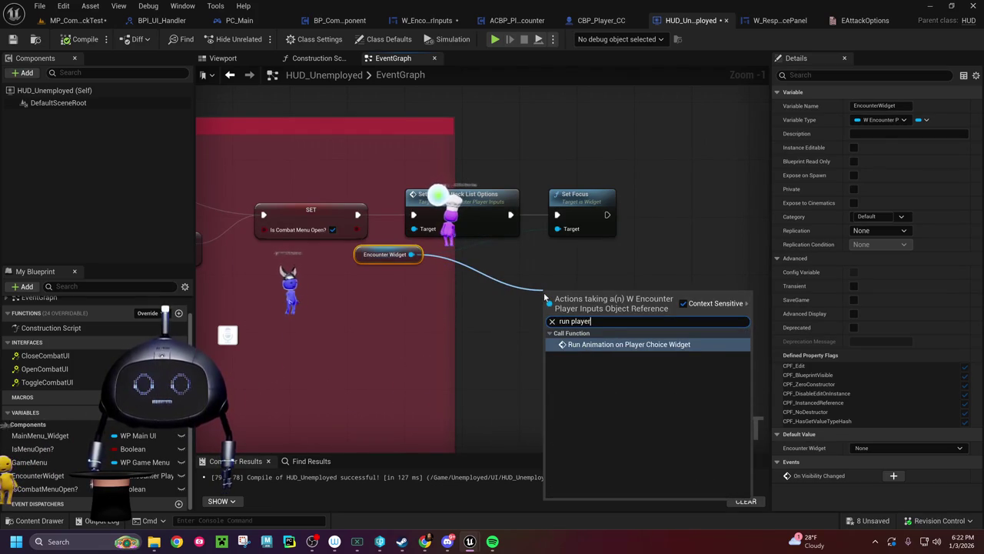
{"action": "key", "text": "Return"}
{"action": "mouse_move", "coordinate": [582, 315]}
{"action": "left_mouse_down"}
{"action": "mouse_move", "coordinate": [672, 264]}
{"action": "mouse_move", "coordinate": [694, 213]}
{"action": "left_mouse_up"}
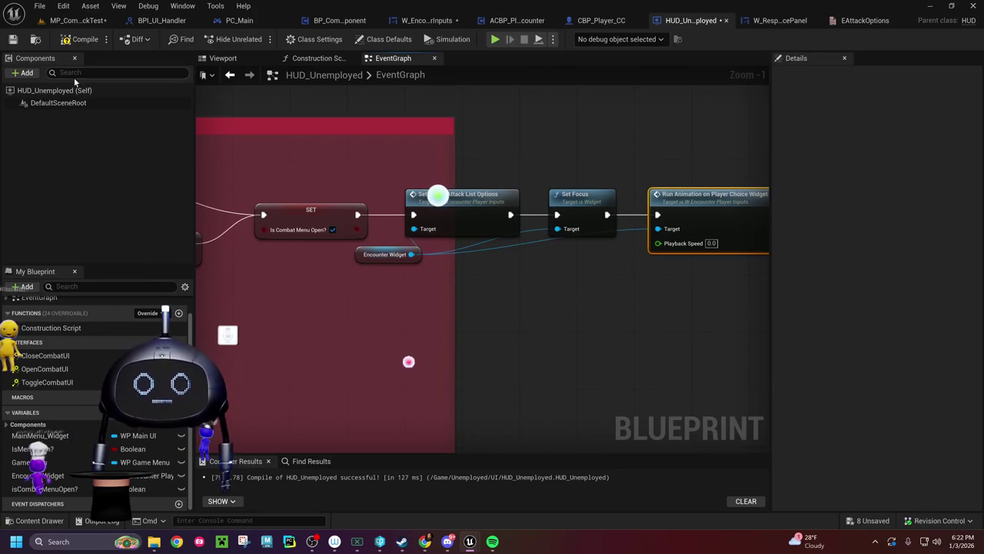
{"action": "left_click", "coordinate": [76, 20]}
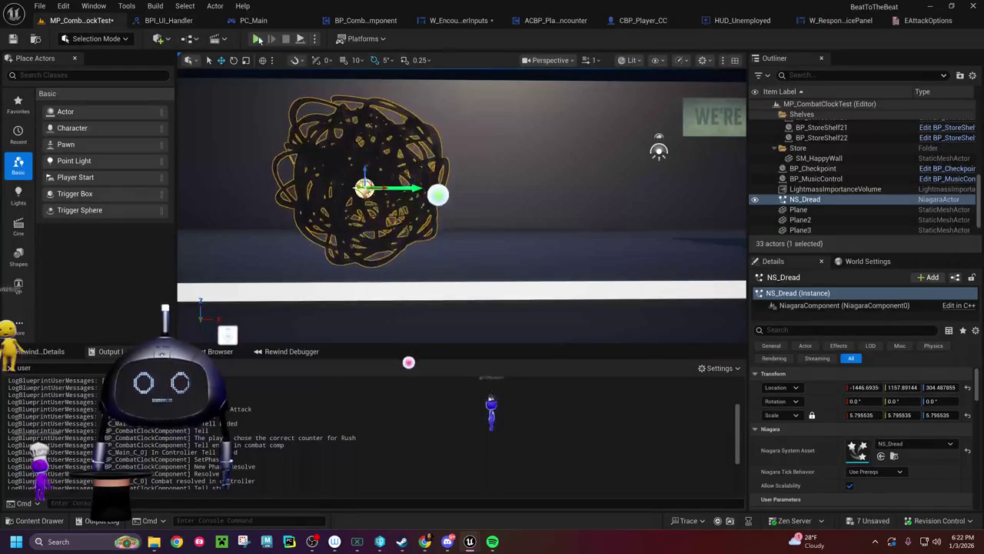
Step: Play-test the combat clock level, moving the character, then stop the session
{"action": "key", "text": "alt+p"}
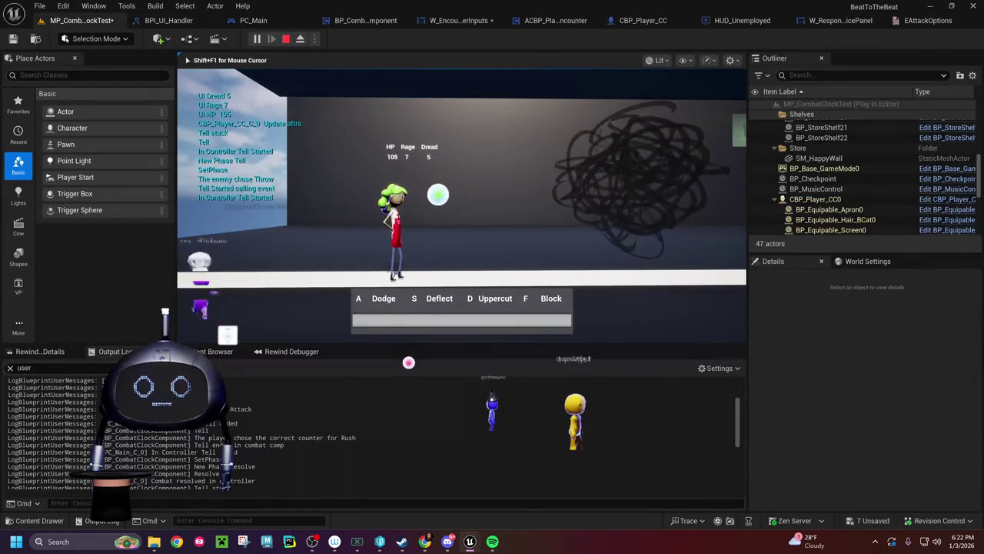
{"action": "key", "text": "d"}
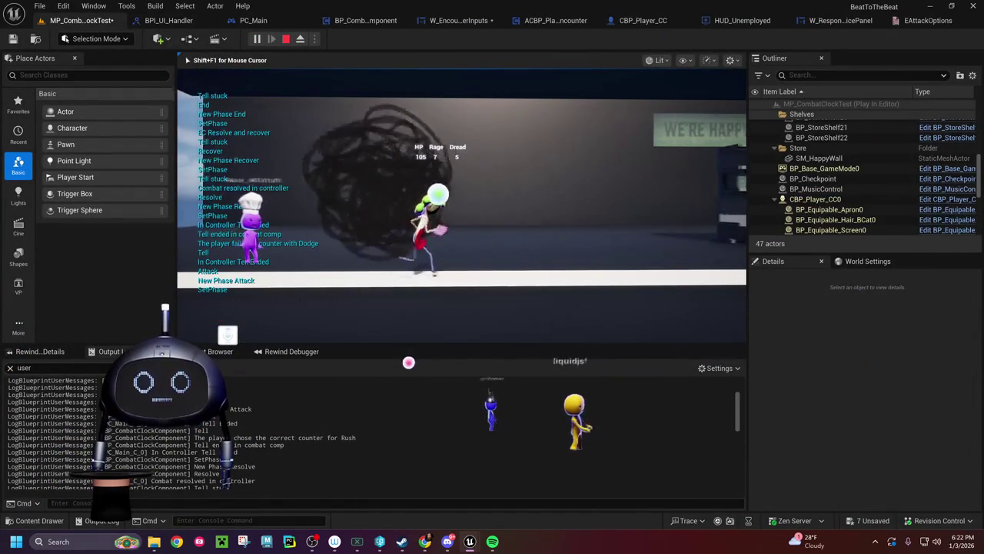
{"action": "key", "text": "Escape"}
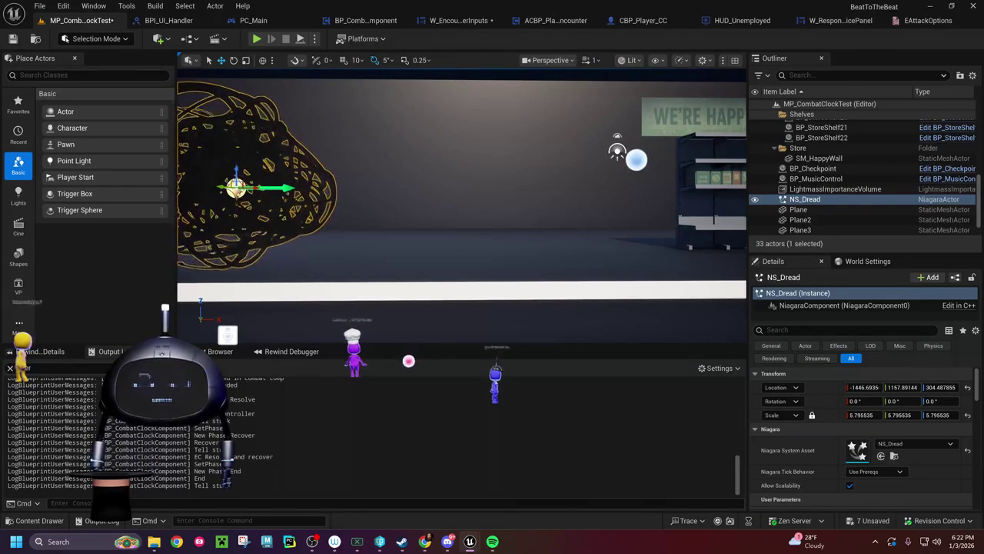
Step: Clear the Output Log and open the BP_CombatClockComponent blueprint
{"action": "right_click", "coordinate": [296, 449]}
{"action": "left_click", "coordinate": [331, 326]}
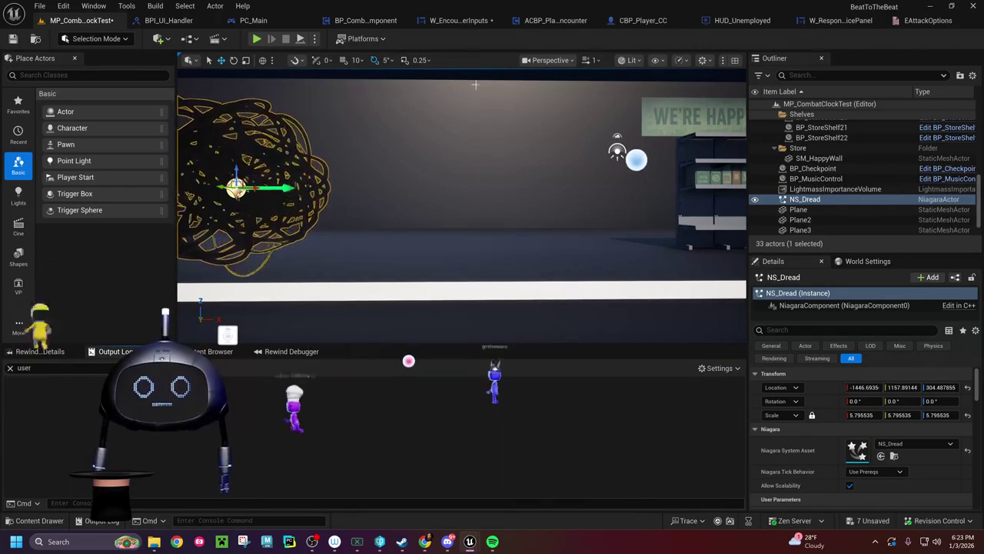
{"action": "left_click", "coordinate": [242, 6]}
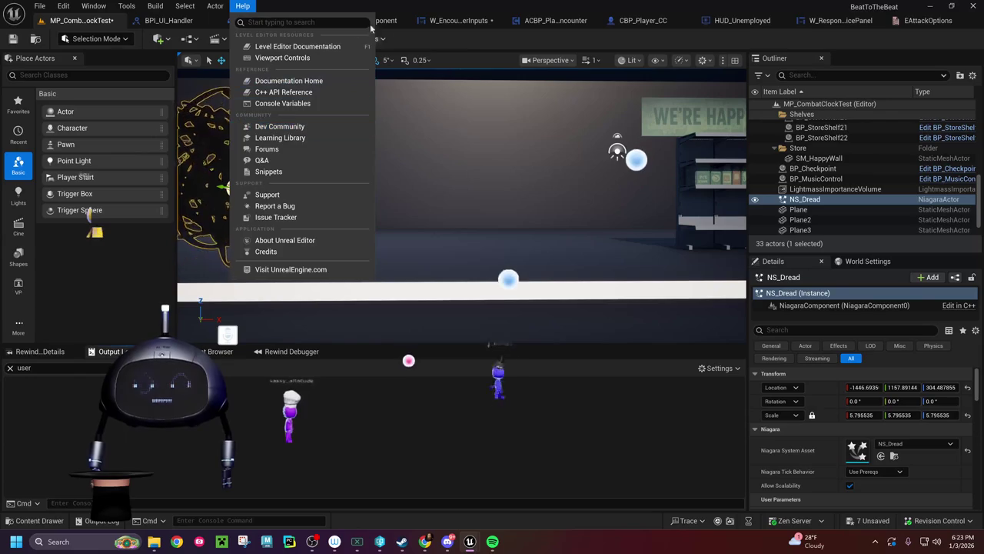
{"action": "left_click", "coordinate": [510, 154]}
{"action": "left_click", "coordinate": [389, 20]}
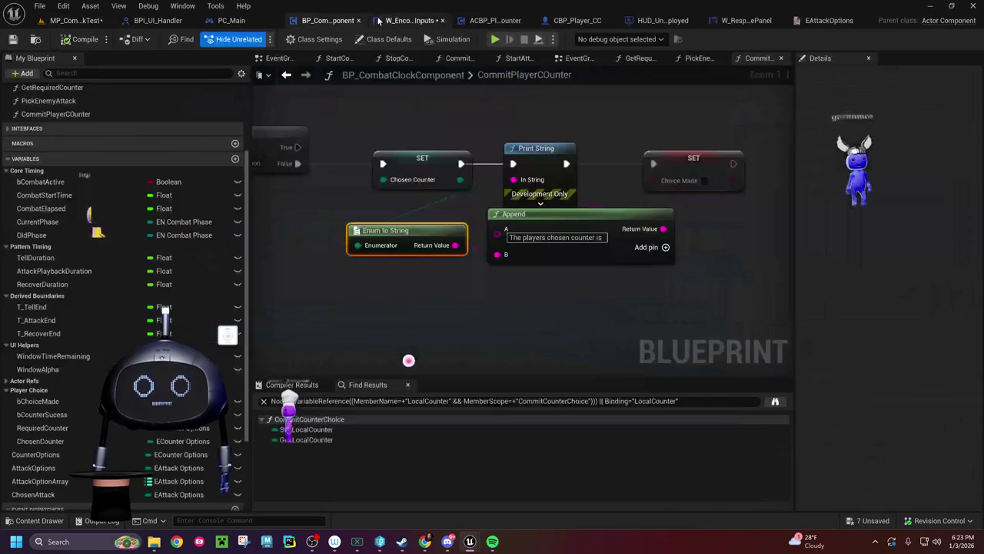
{"action": "left_click", "coordinate": [742, 20]}
{"action": "left_click_drag", "start_coordinate": [355, 203], "coordinate": [348, 262]}
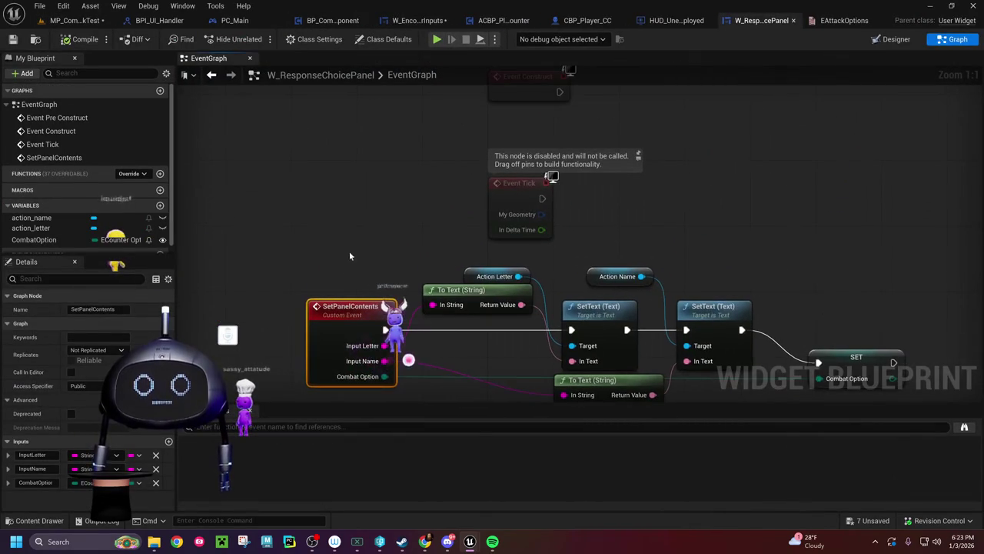
{"action": "mouse_move", "coordinate": [368, 167]}
{"action": "left_mouse_down"}
{"action": "mouse_move", "coordinate": [315, 108]}
{"action": "mouse_move", "coordinate": [350, 193]}
{"action": "left_mouse_up"}
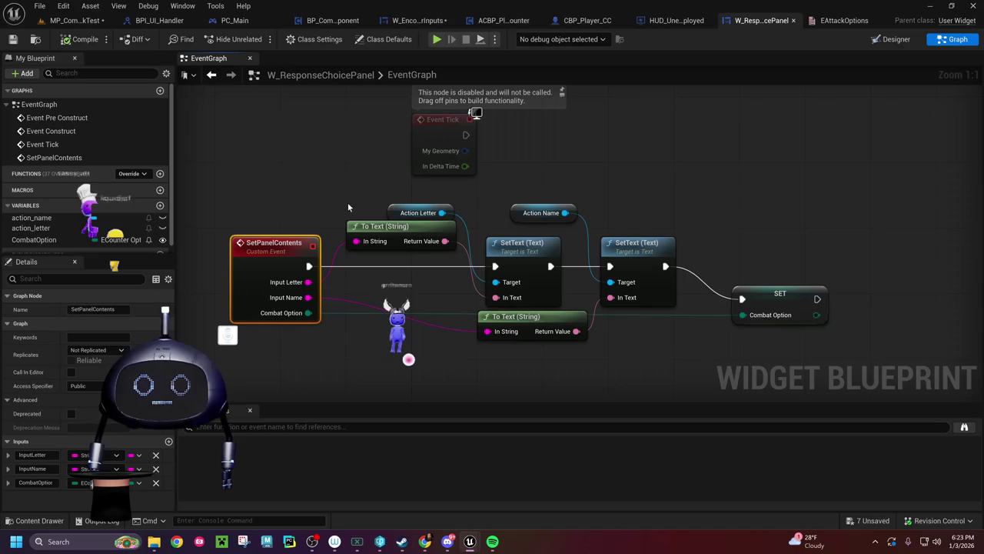
{"action": "mouse_move", "coordinate": [286, 192]}
{"action": "left_mouse_down"}
{"action": "mouse_move", "coordinate": [340, 275]}
{"action": "mouse_move", "coordinate": [505, 464]}
{"action": "left_mouse_up"}
{"action": "scroll", "coordinate": [464, 299], "scroll_direction": "down", "scroll_amount": 8}
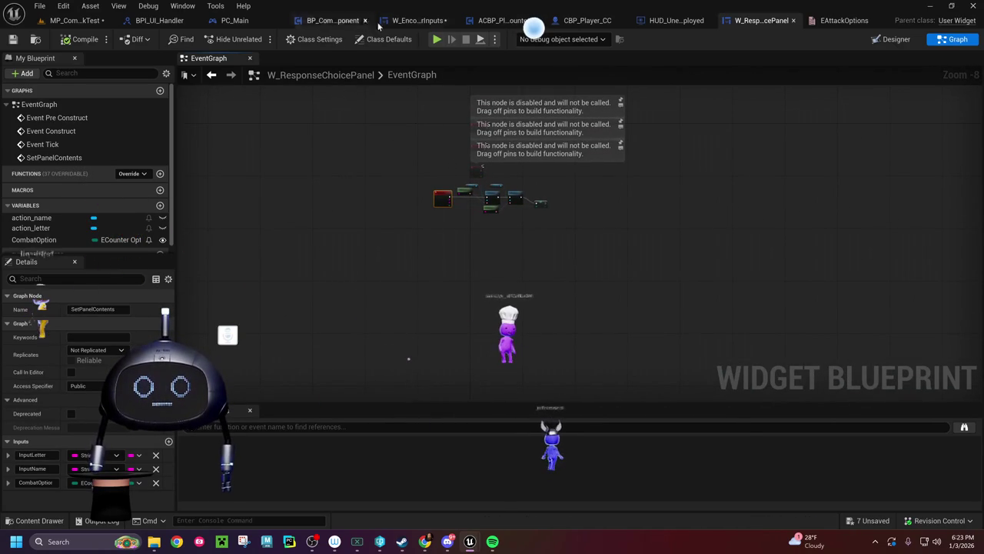
{"action": "left_click", "coordinate": [408, 21]}
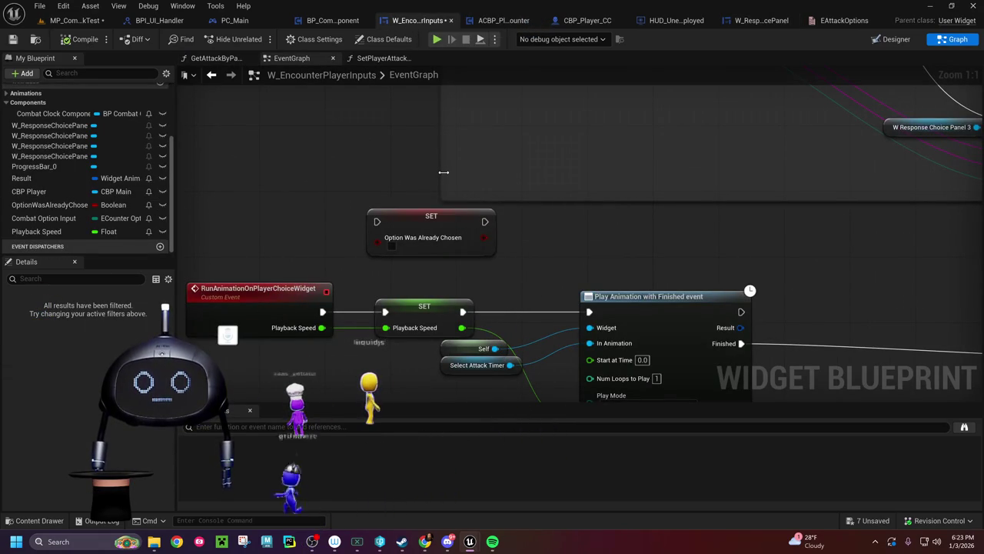
{"action": "left_click", "coordinate": [762, 20]}
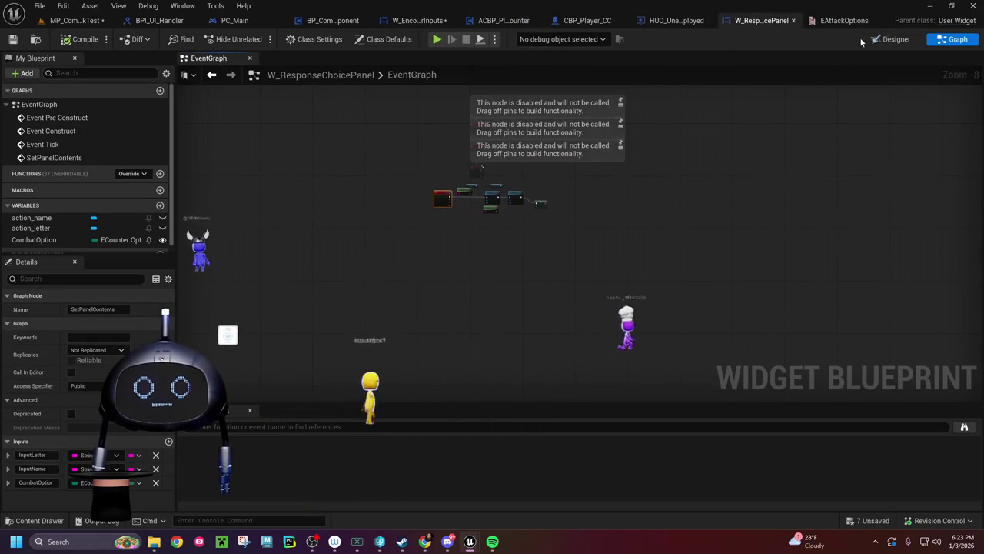
{"action": "left_click", "coordinate": [891, 39]}
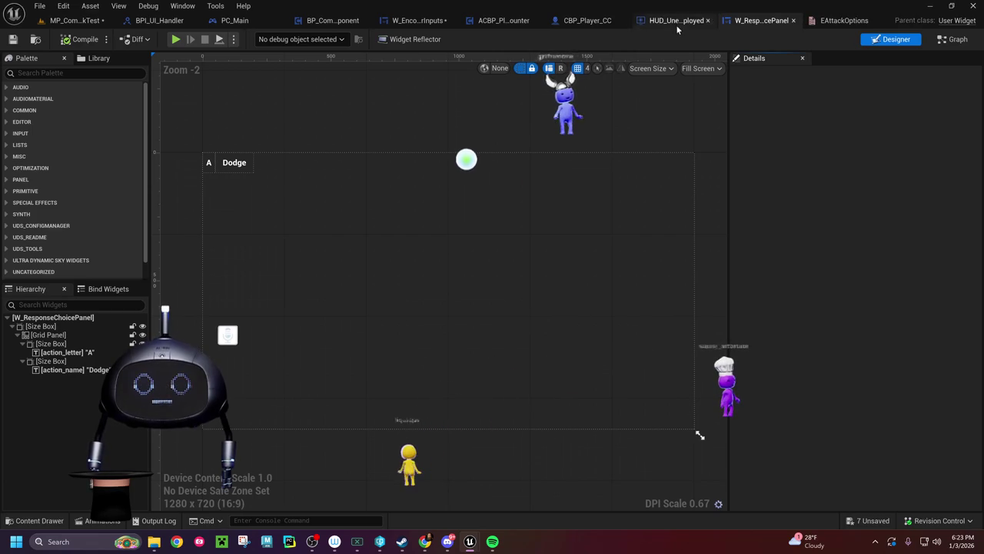
{"action": "left_click", "coordinate": [953, 40]}
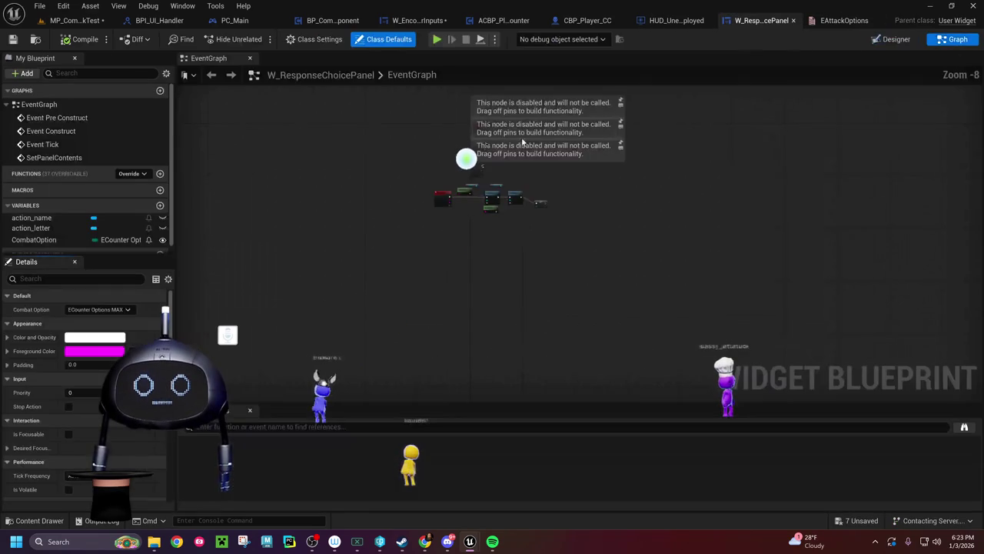
{"action": "scroll", "coordinate": [450, 191], "scroll_direction": "up", "scroll_amount": 8}
{"action": "left_click_drag", "start_coordinate": [491, 190], "coordinate": [381, 308]}
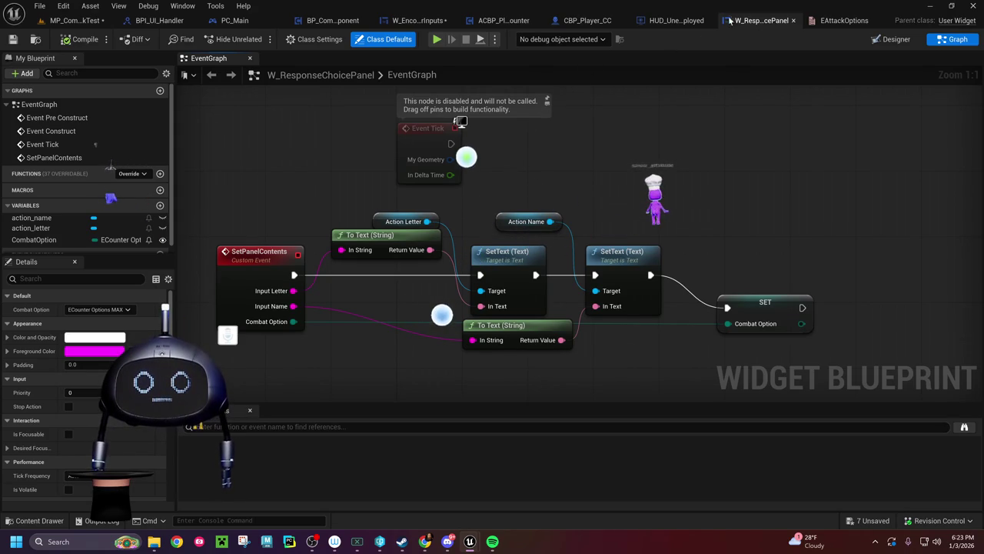
{"action": "left_click", "coordinate": [419, 20]}
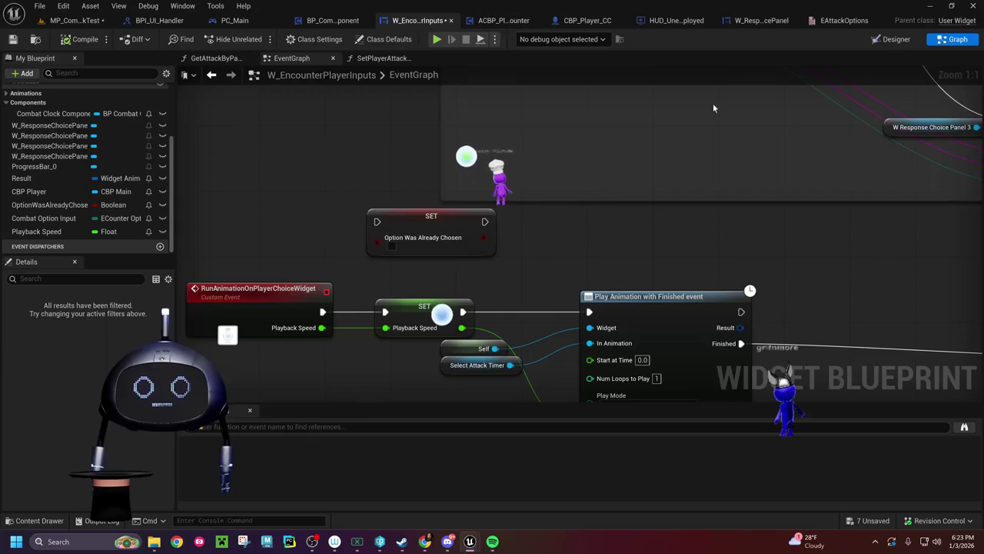
Step: Add a Print String node right after the RunAnimationOnPlayerChoiceWidget event
{"action": "scroll", "coordinate": [661, 245], "scroll_direction": "down", "scroll_amount": 5}
{"action": "scroll", "coordinate": [657, 234], "scroll_direction": "up", "scroll_amount": 3}
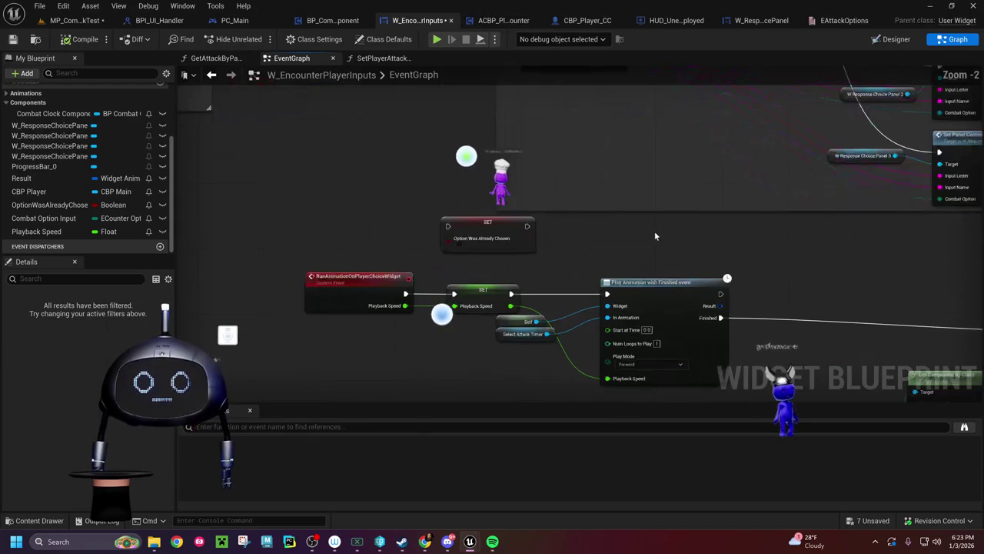
{"action": "left_click_drag", "start_coordinate": [566, 146], "coordinate": [624, 192]}
{"action": "mouse_move", "coordinate": [424, 216]}
{"action": "left_mouse_down"}
{"action": "mouse_move", "coordinate": [318, 210]}
{"action": "mouse_move", "coordinate": [292, 222]}
{"action": "mouse_move", "coordinate": [407, 194]}
{"action": "left_mouse_up"}
{"action": "type", "text": "prin"}
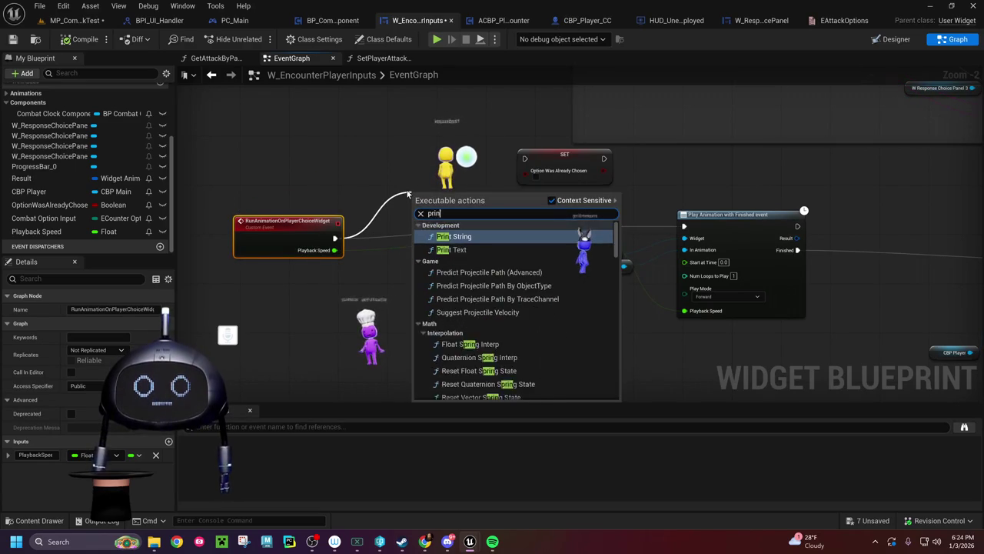
{"action": "type", "text": "t string"}
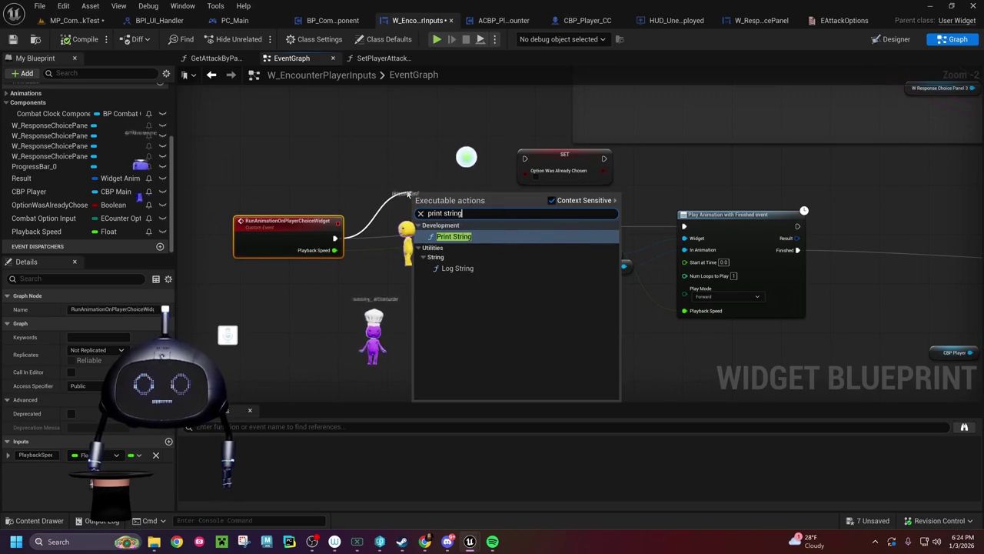
{"action": "key", "text": "Return"}
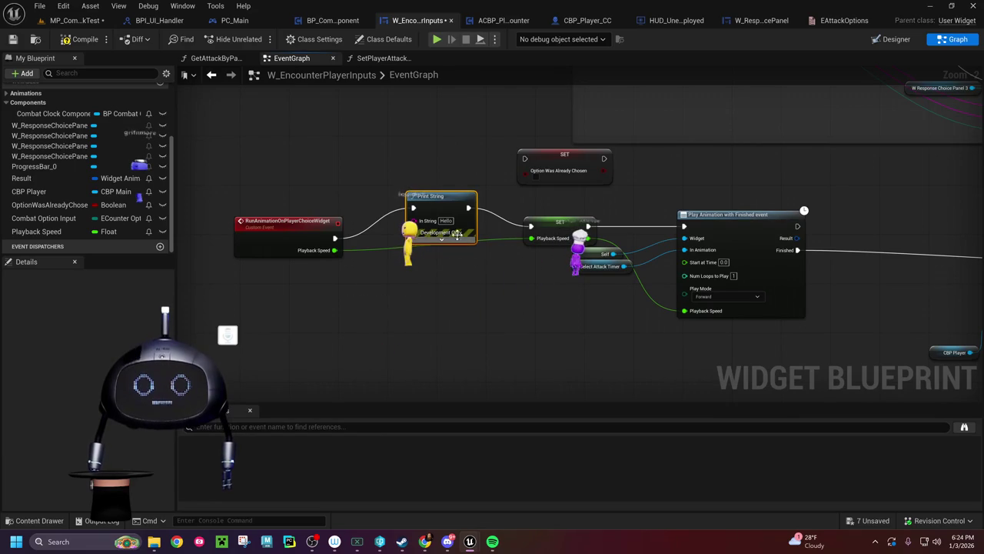
Step: Set the Print String message to 'Widget animation' and save W_EncounterPlayerInputs
{"action": "left_click", "coordinate": [447, 221]}
{"action": "type", "text": "Widget anim"}
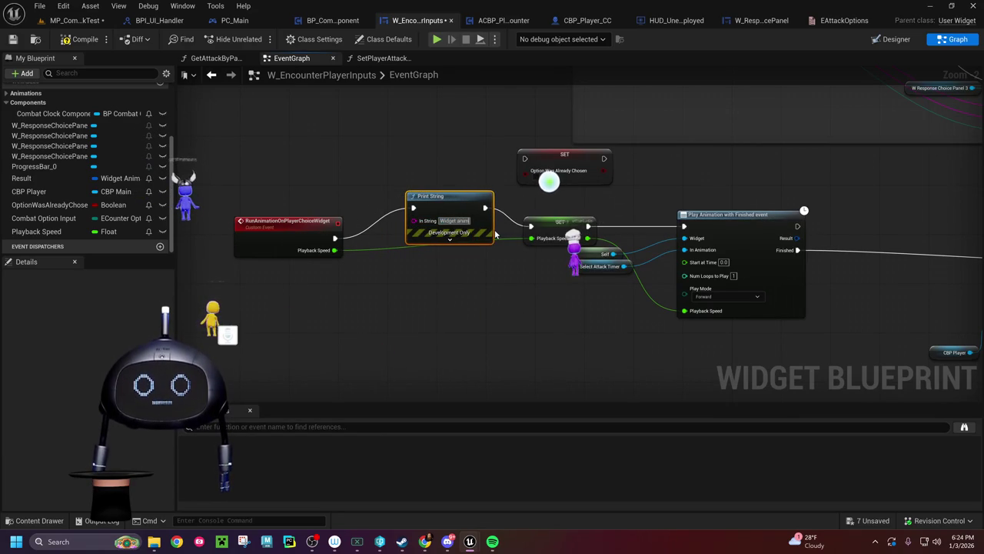
{"action": "key", "text": "Return"}
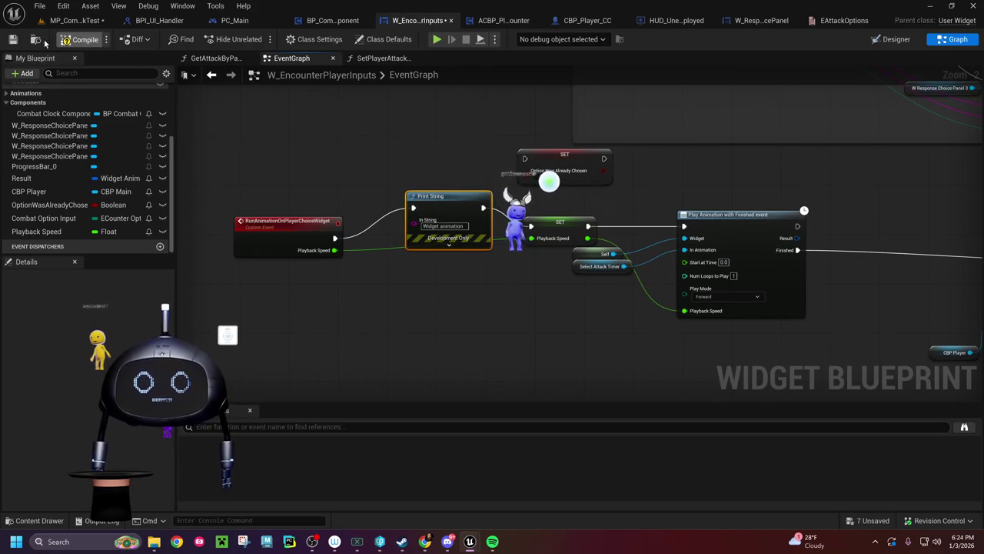
{"action": "left_click", "coordinate": [13, 38]}
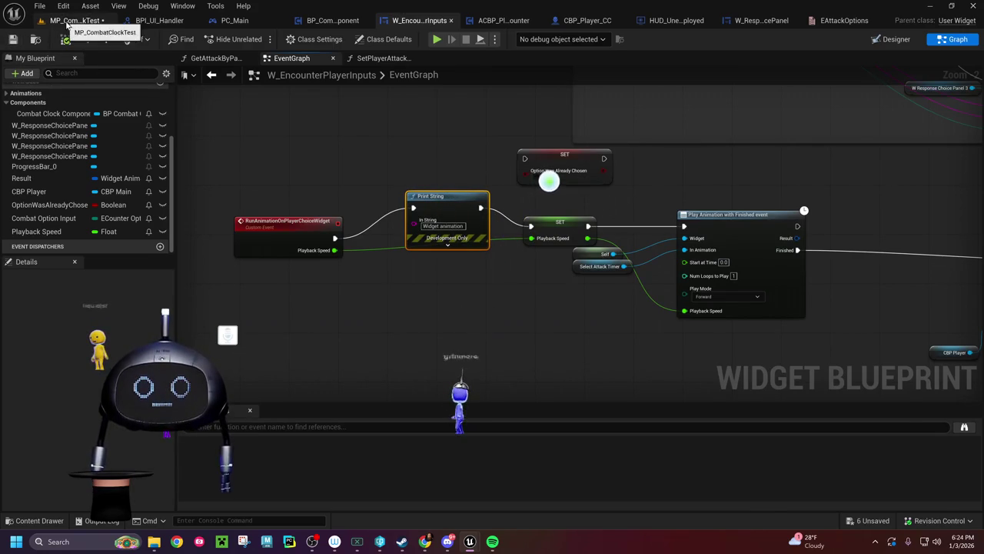
{"action": "left_click", "coordinate": [70, 21]}
{"action": "left_click", "coordinate": [256, 39]}
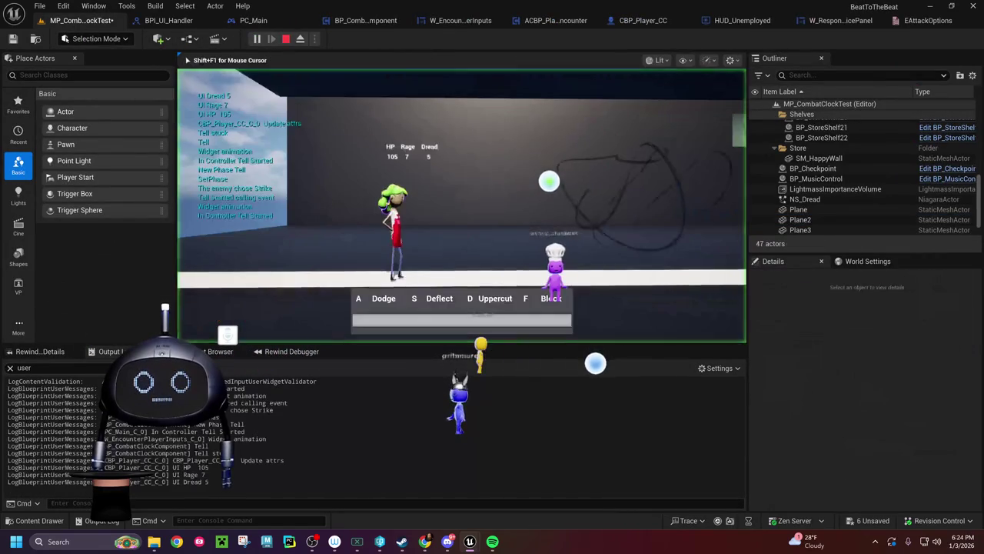
{"action": "key", "text": "a"}
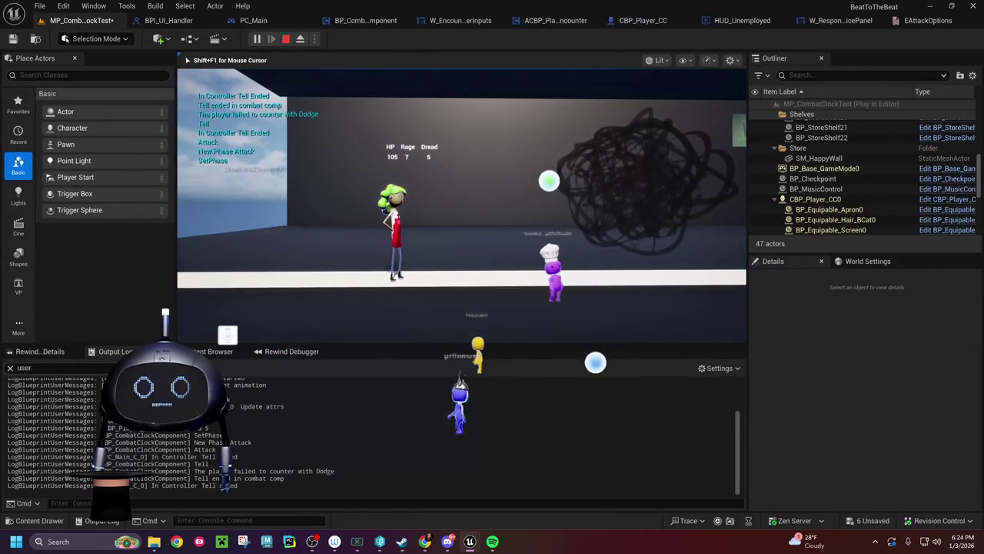
{"action": "key", "text": "Escape"}
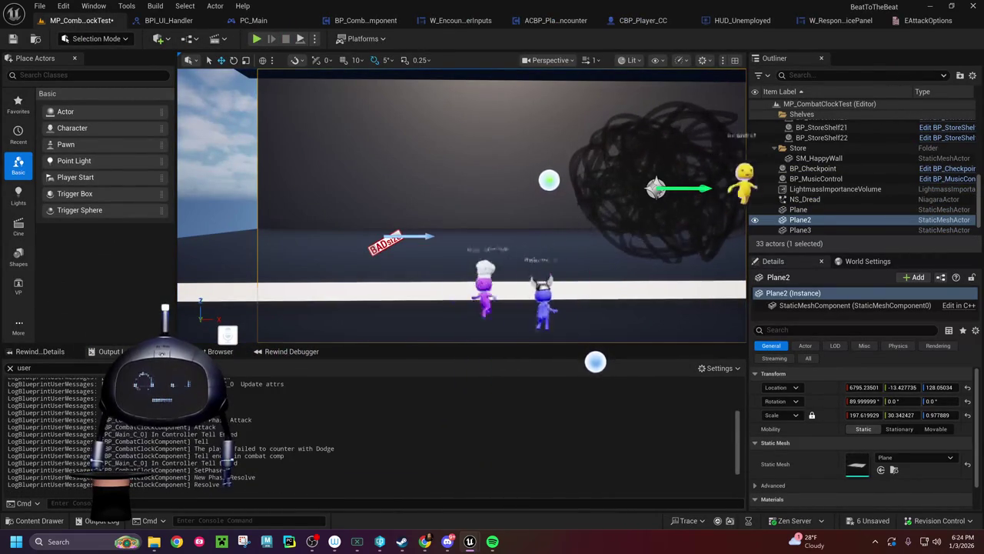
{"action": "scroll", "coordinate": [369, 435], "scroll_direction": "up", "scroll_amount": 3}
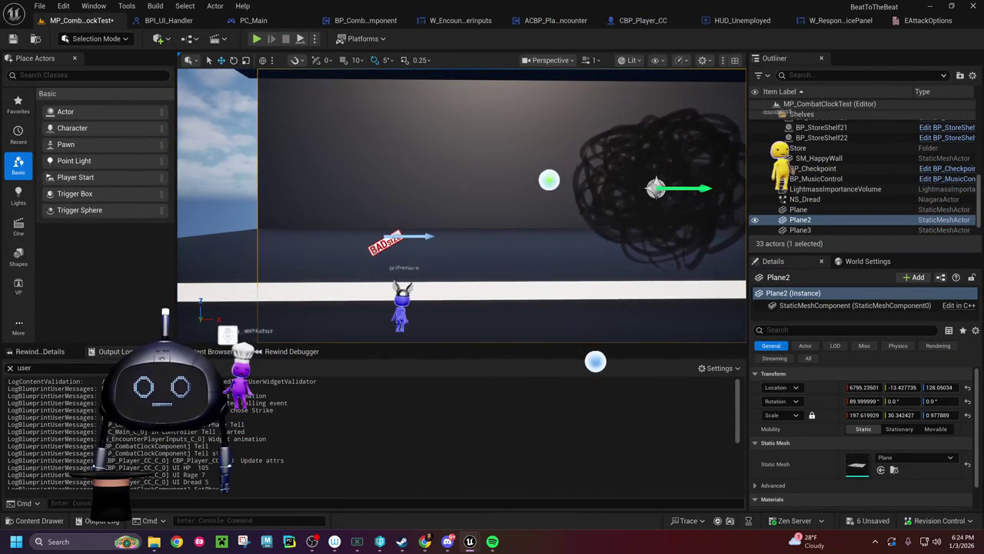
{"action": "left_click", "coordinate": [257, 39]}
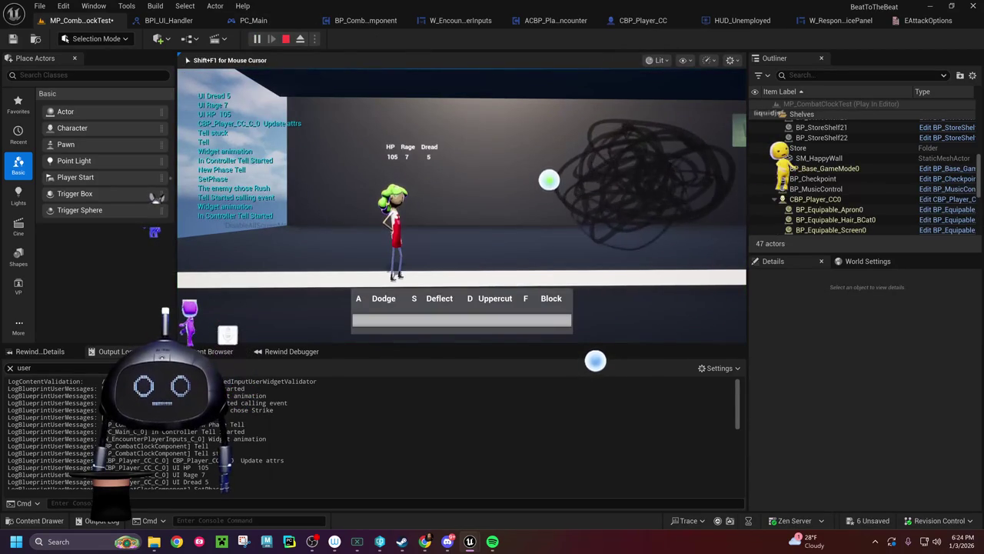
{"action": "key", "text": "a"}
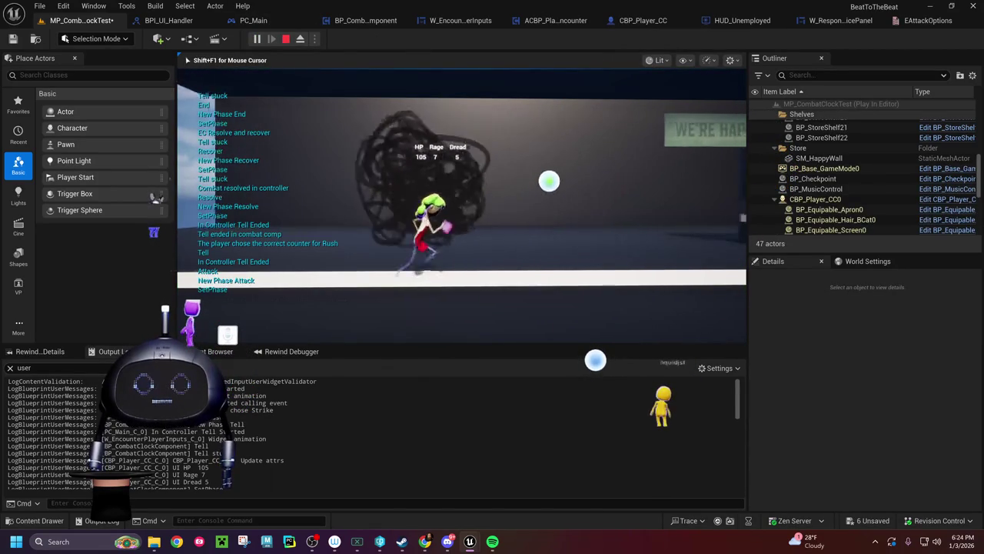
{"action": "key", "text": "Escape"}
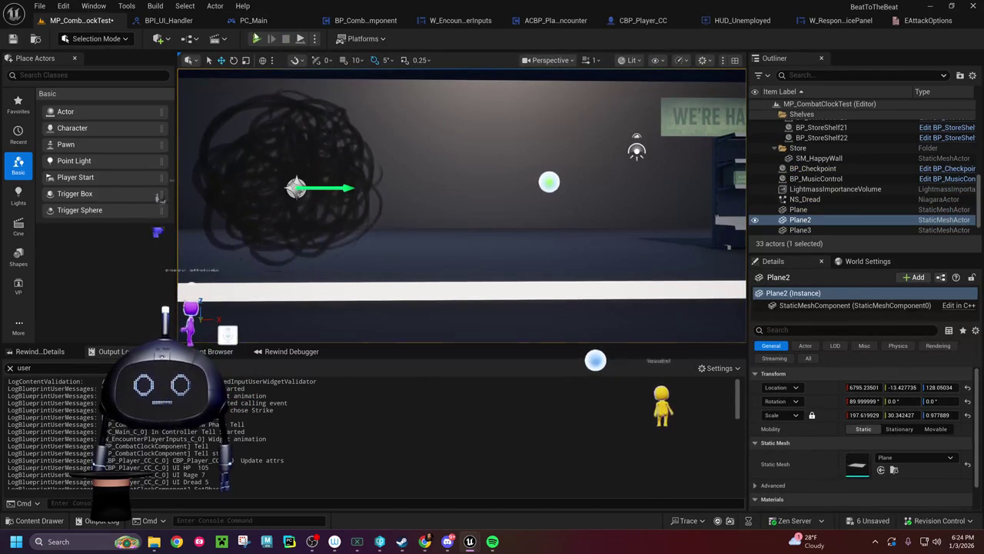
{"action": "key", "text": "alt+p"}
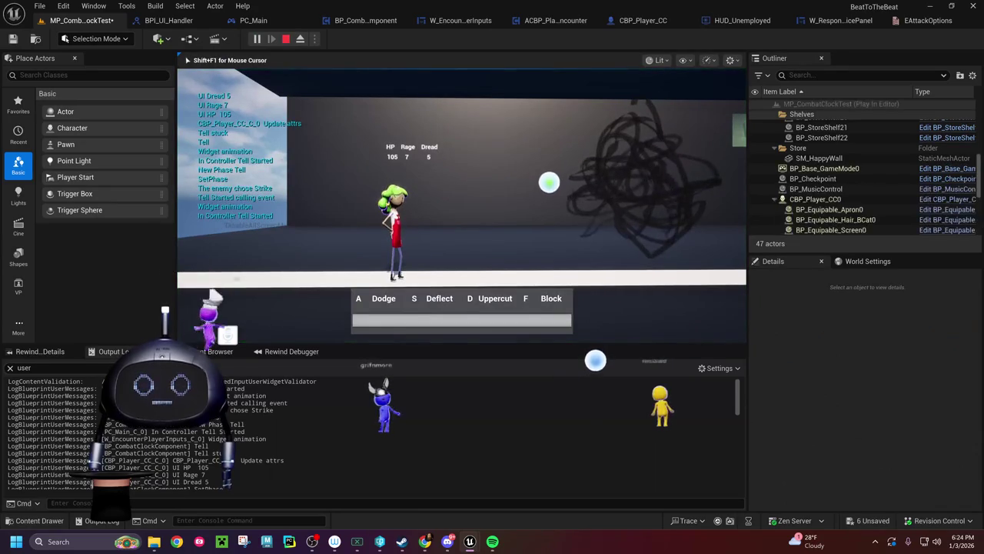
{"action": "key", "text": "Escape"}
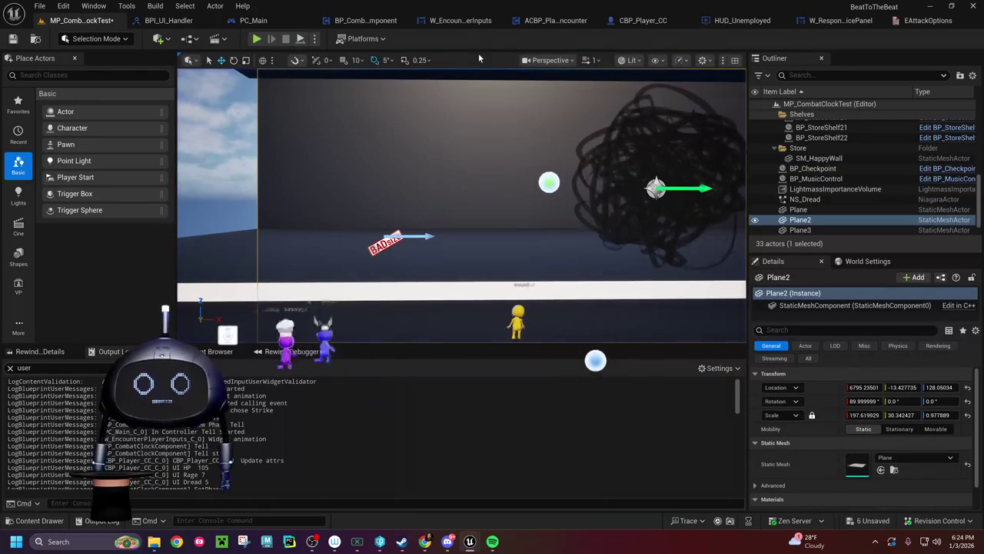
{"action": "left_click", "coordinate": [475, 21]}
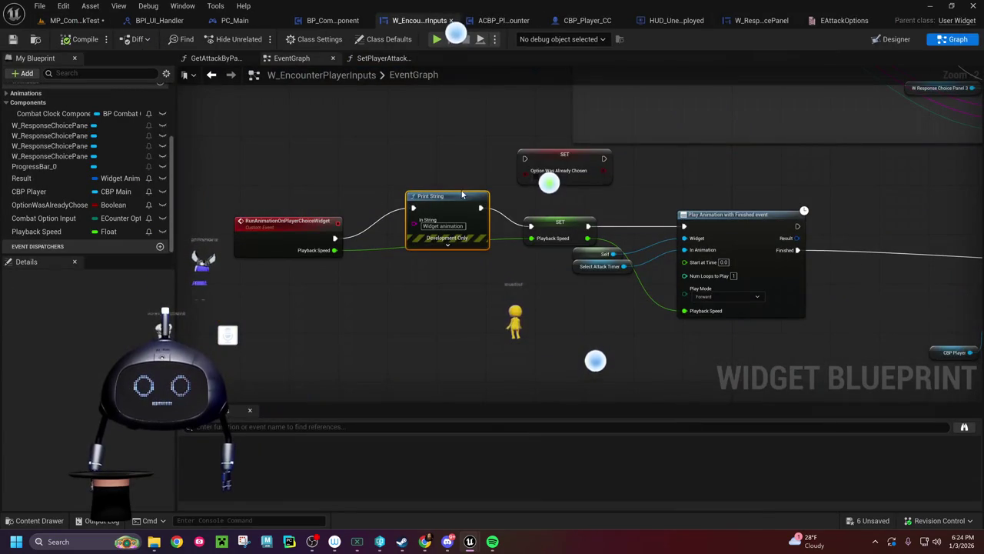
Step: Pan the widget graph back to the Print String and RunAnimationOnPlayerChoiceWidget event
{"action": "mouse_move", "coordinate": [446, 194]}
{"action": "left_mouse_down"}
{"action": "mouse_move", "coordinate": [386, 184]}
{"action": "mouse_move", "coordinate": [388, 214]}
{"action": "mouse_move", "coordinate": [387, 205]}
{"action": "left_mouse_up"}
{"action": "left_click_drag", "start_coordinate": [486, 245], "coordinate": [445, 246]}
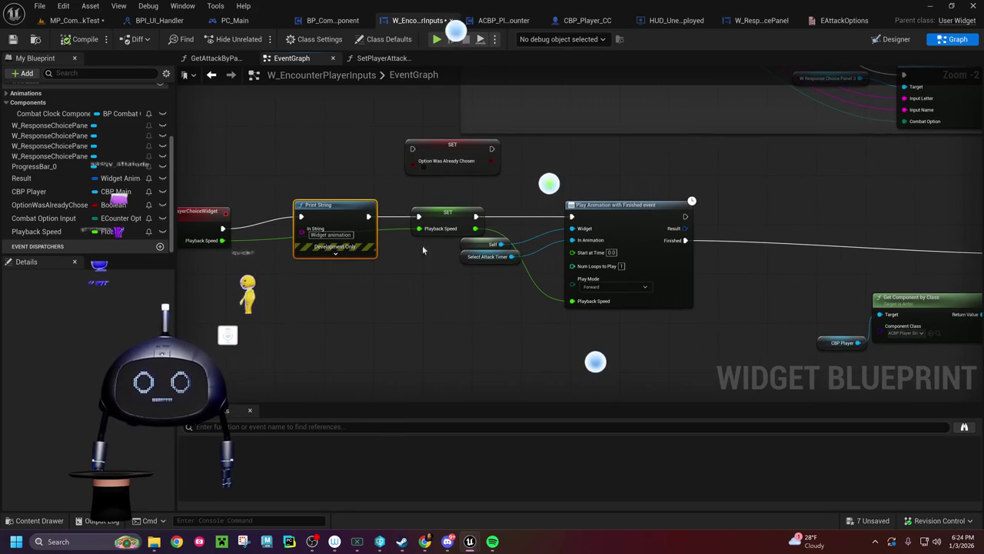
{"action": "left_click_drag", "start_coordinate": [235, 253], "coordinate": [415, 264]}
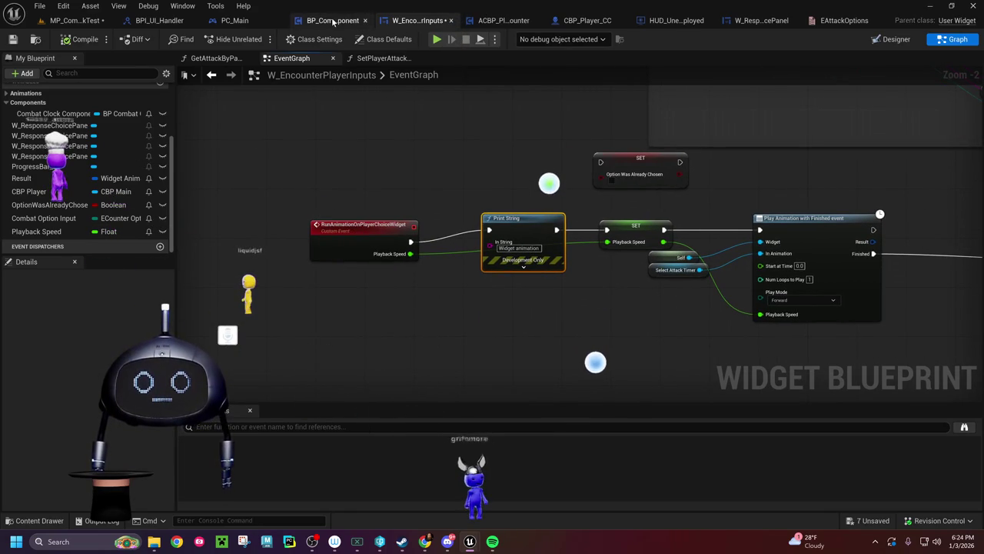
Step: Set Run Animation on Player Choice Widget Playback Speed to 1.0, recompile, and play-test MP_CombatClockTest
{"action": "left_click", "coordinate": [677, 21]}
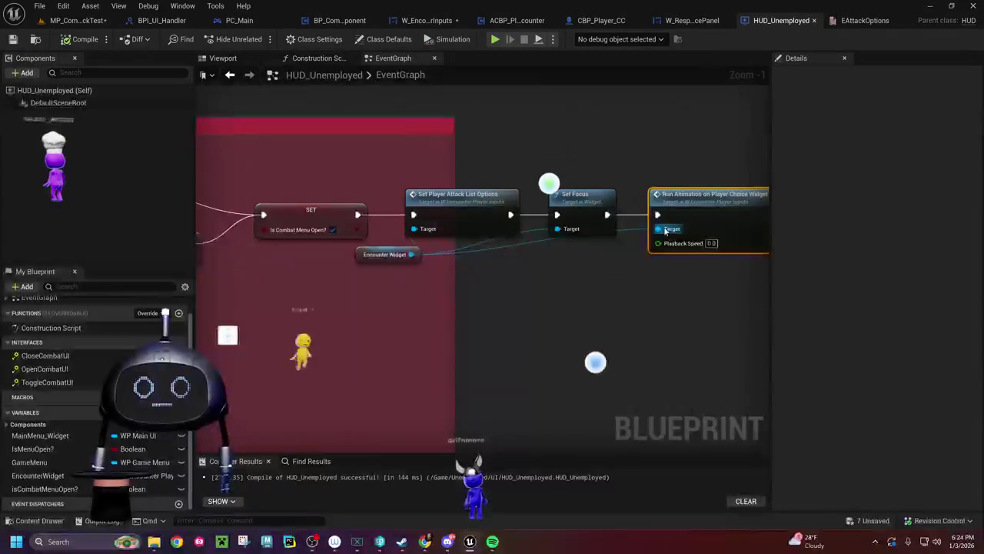
{"action": "left_click", "coordinate": [559, 231]}
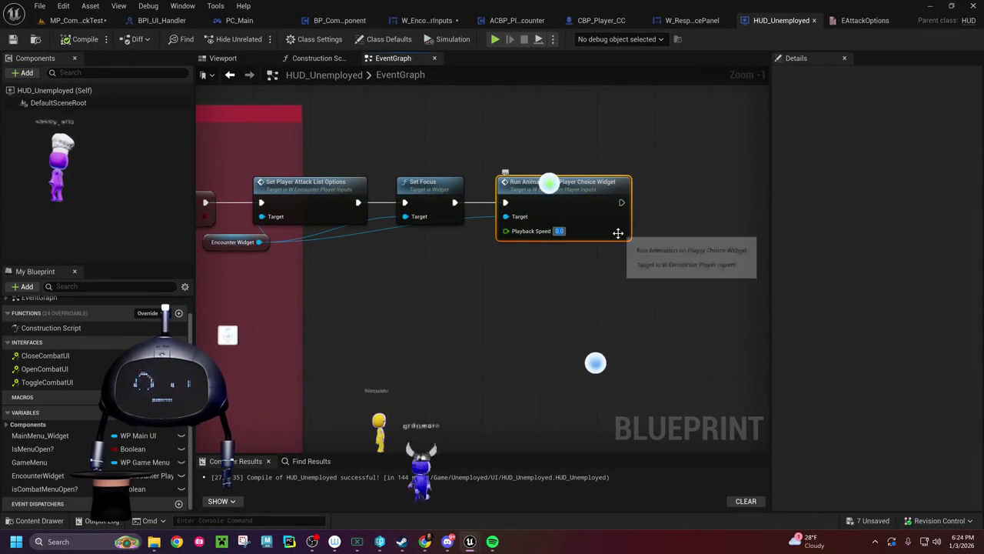
{"action": "type", "text": "1"}
{"action": "key", "text": "Return"}
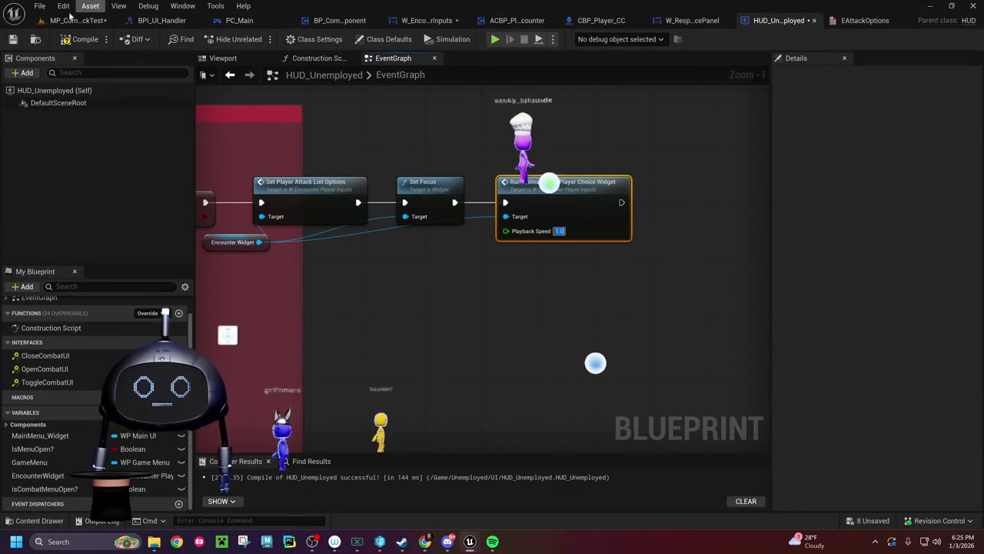
{"action": "left_click", "coordinate": [82, 39]}
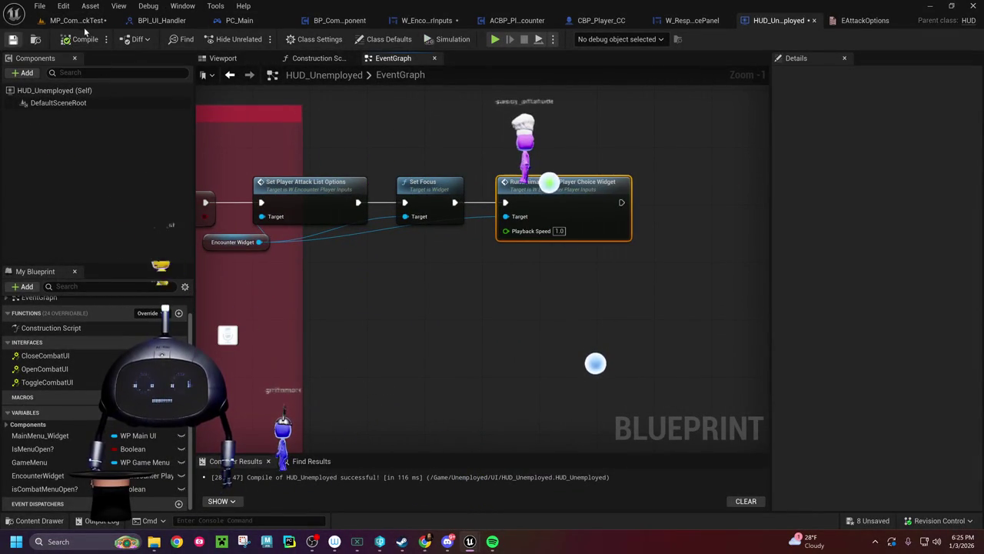
{"action": "left_click", "coordinate": [90, 23]}
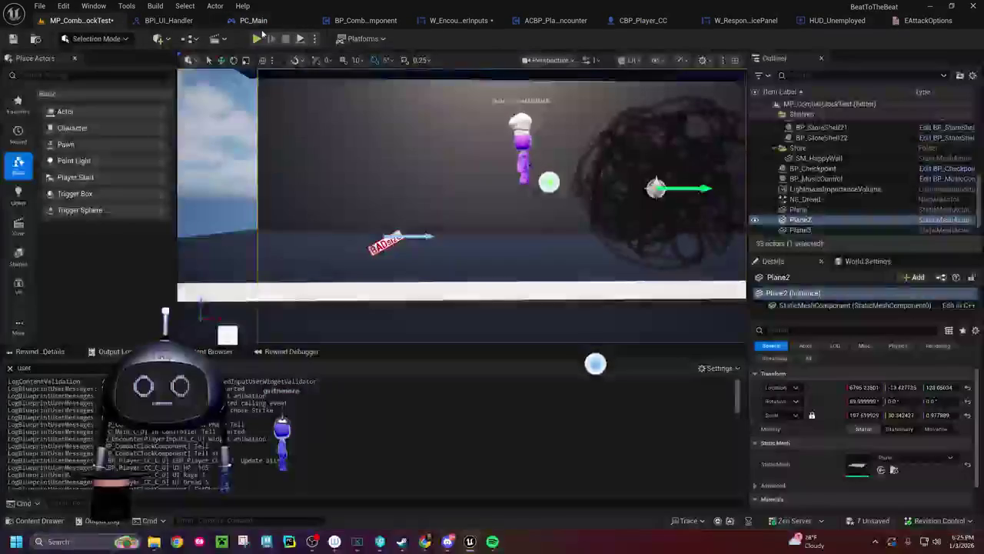
{"action": "left_click", "coordinate": [257, 39]}
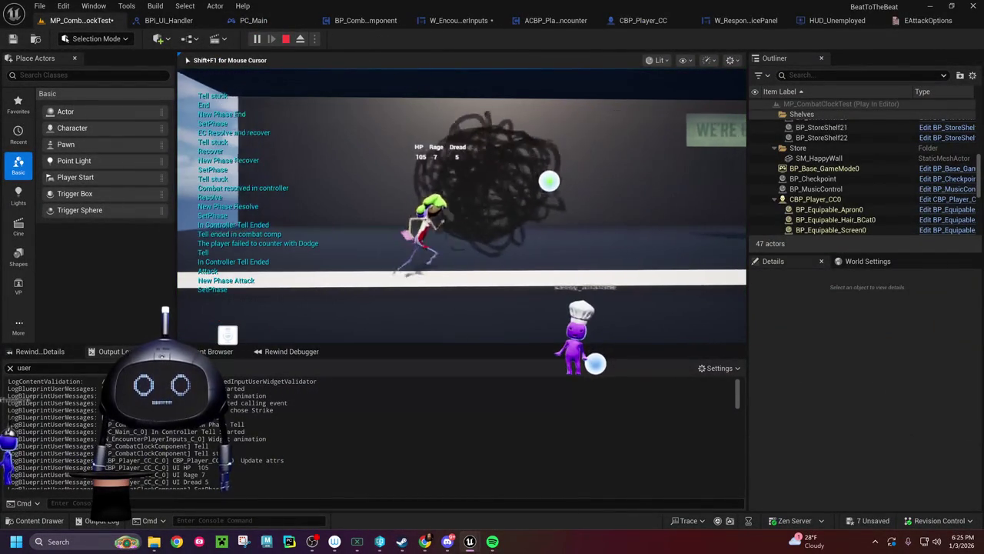
Step: Restart the play test twice, answering the enemy's Rush with the A counter
{"action": "key", "text": "Escape"}
{"action": "left_click", "coordinate": [257, 38]}
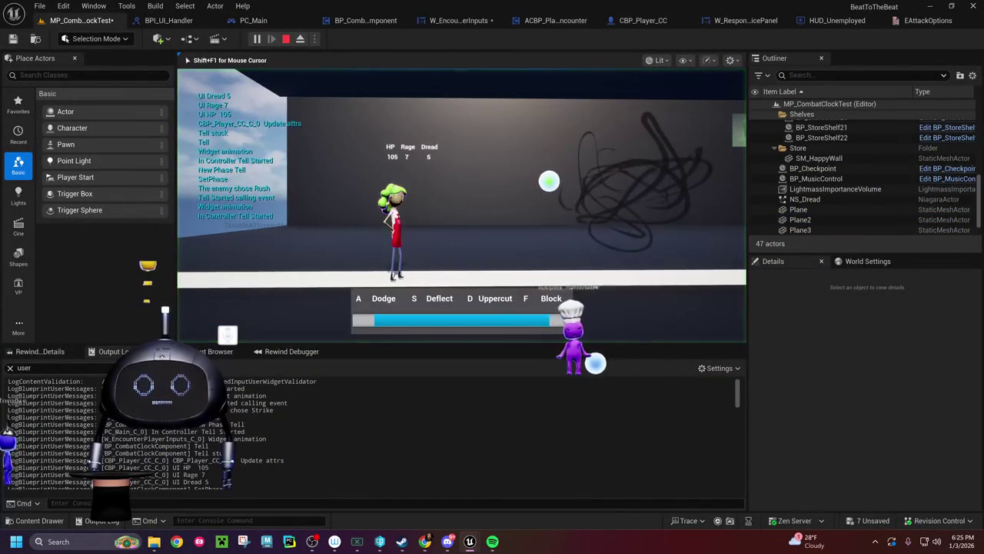
{"action": "key", "text": "a"}
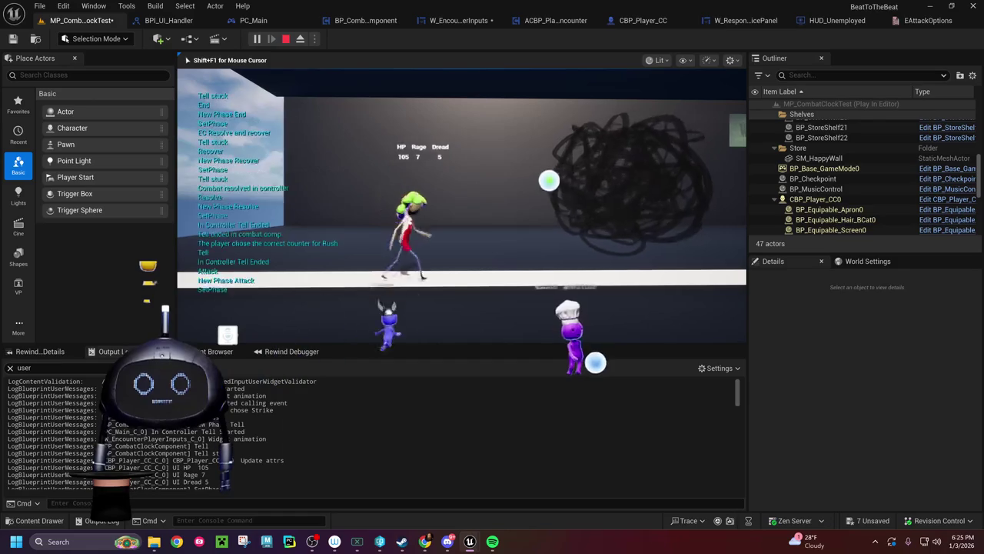
{"action": "key", "text": "Escape"}
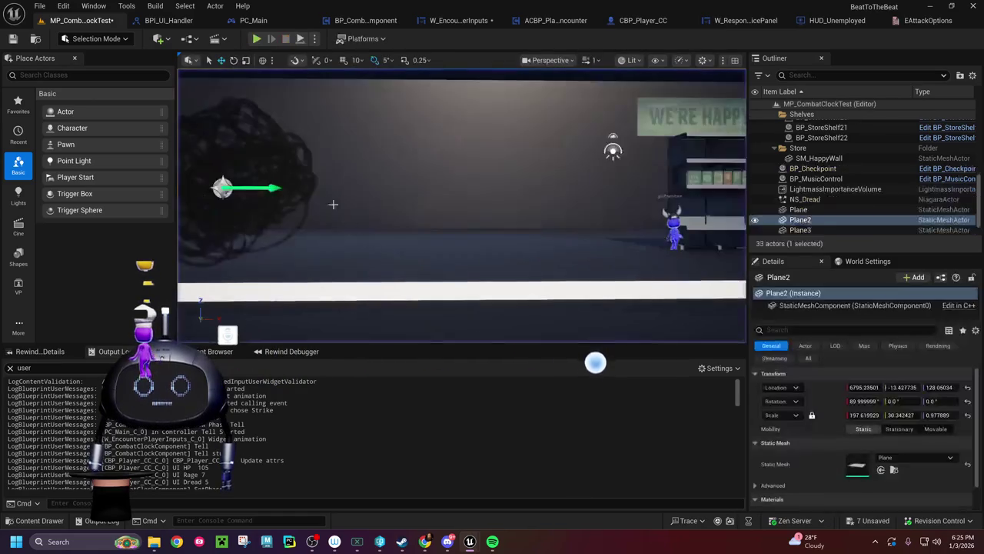
{"action": "left_click", "coordinate": [257, 38]}
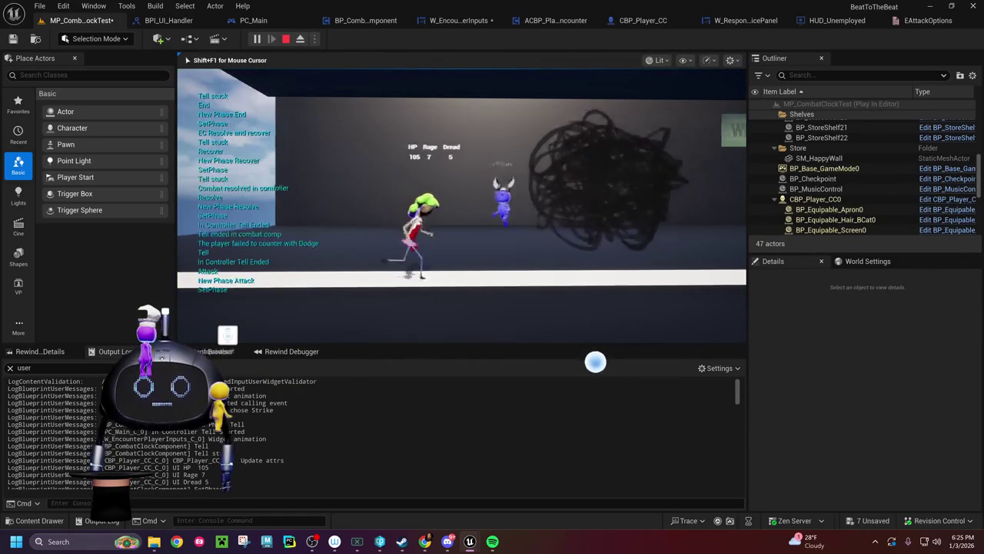
{"action": "key", "text": "Escape"}
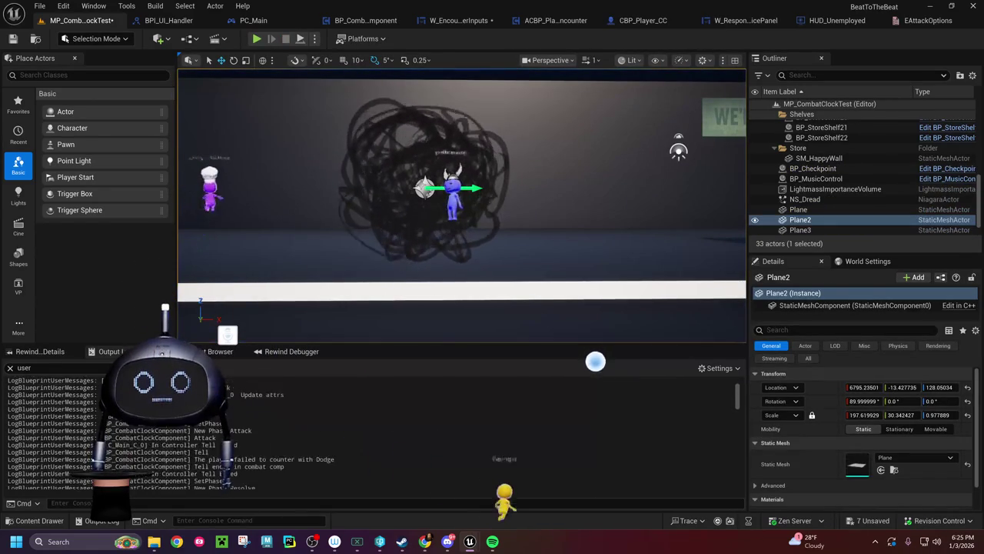
Step: Clear the Output Log, rerun the Rush counter test with A, then return to W_EncounterPlayerInputs
{"action": "scroll", "coordinate": [737, 413], "scroll_direction": "down", "scroll_amount": 10}
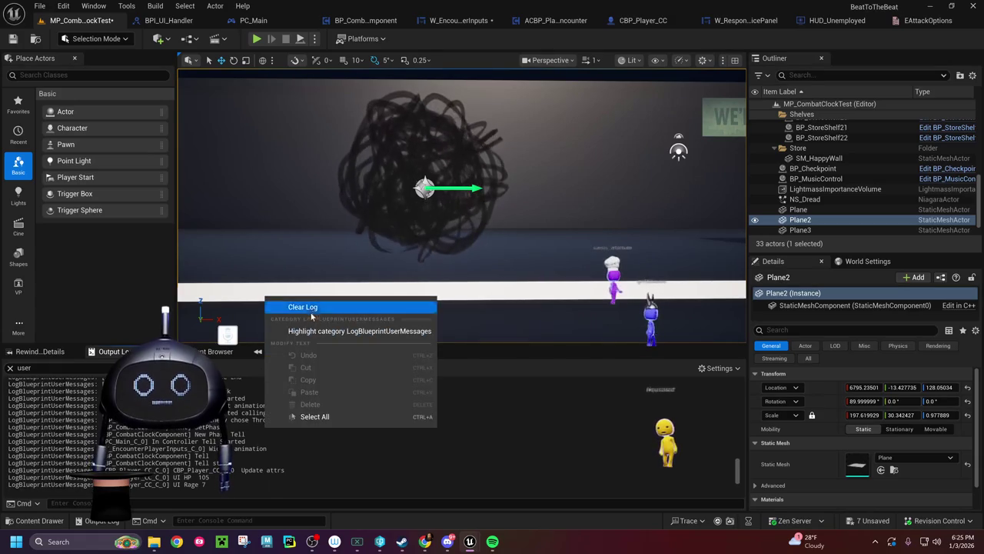
{"action": "left_click", "coordinate": [302, 307]}
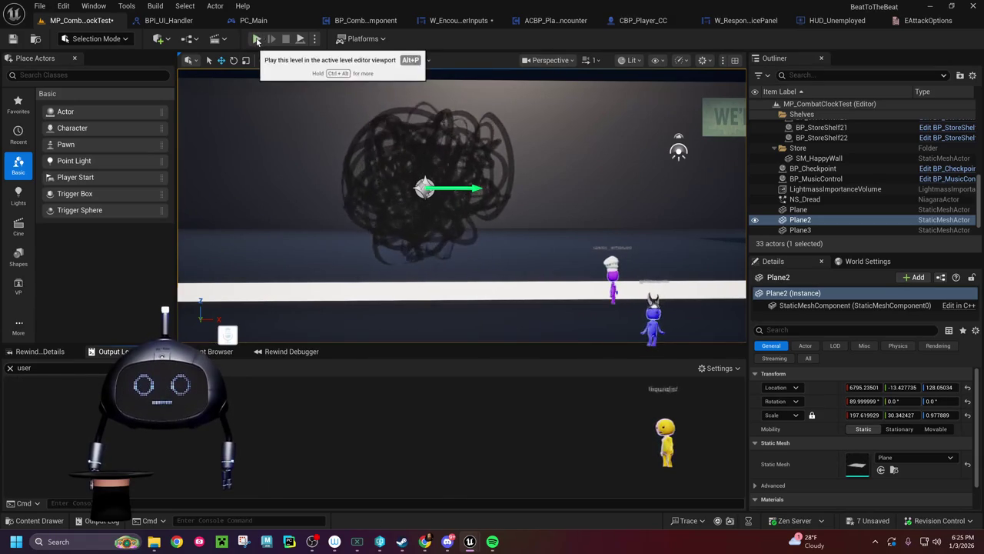
{"action": "left_click", "coordinate": [258, 38]}
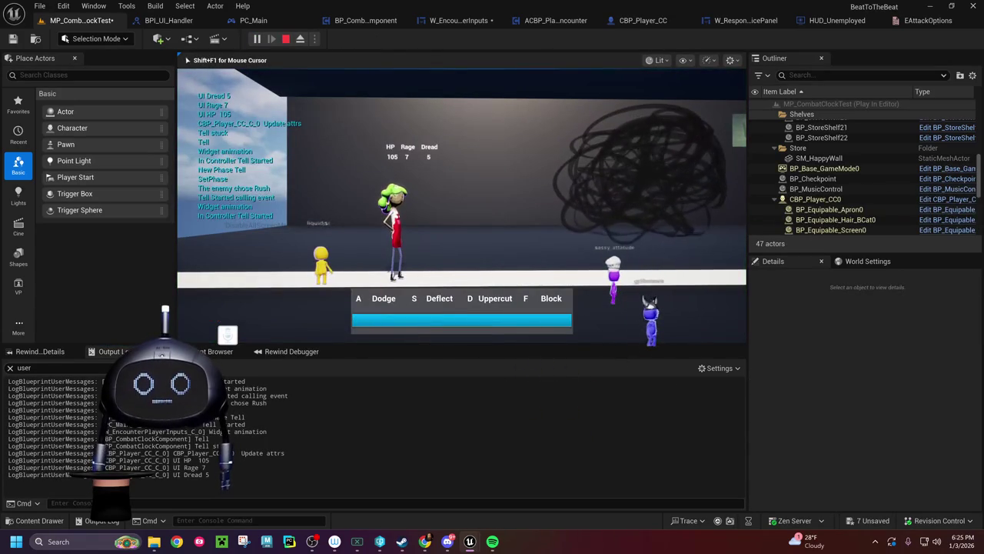
{"action": "key", "text": "a"}
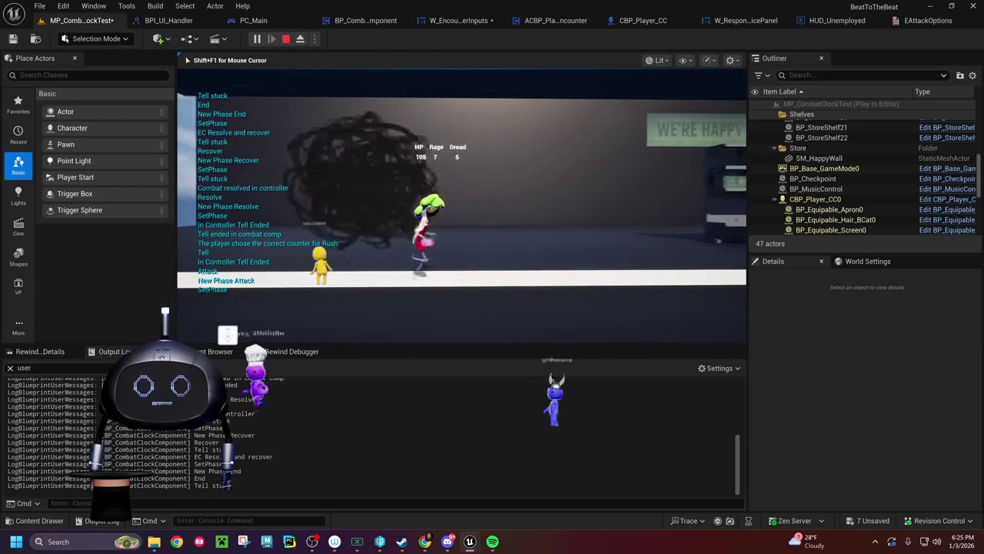
{"action": "key", "text": "Escape"}
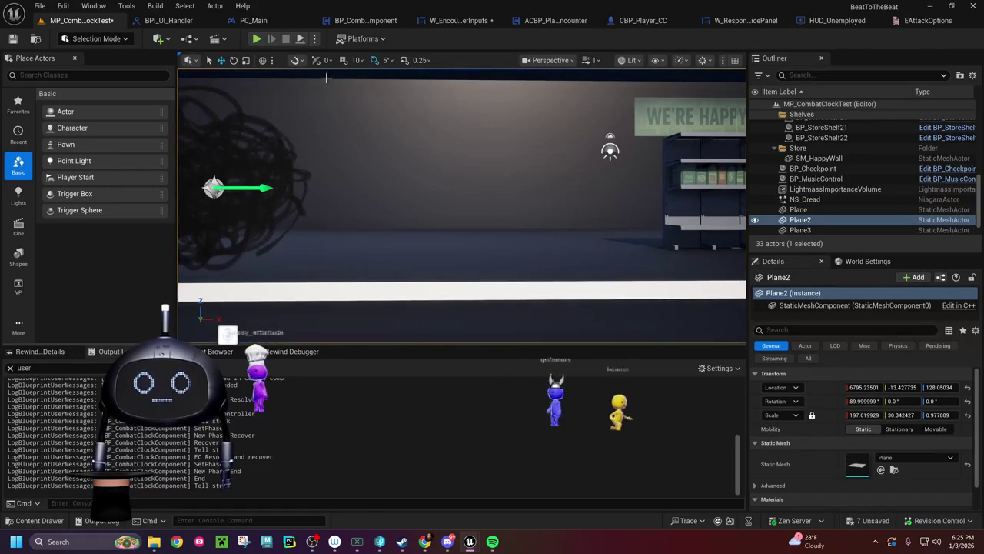
{"action": "left_click", "coordinate": [446, 20]}
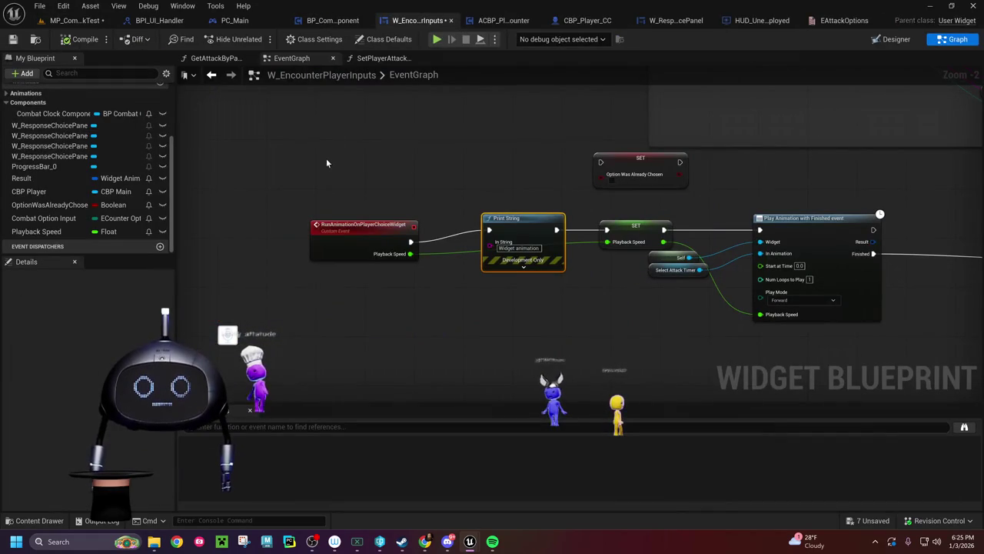
Step: Shift Commit Player COunter and its input nodes right to make room after Stop Widget Animation
{"action": "left_click", "coordinate": [338, 20]}
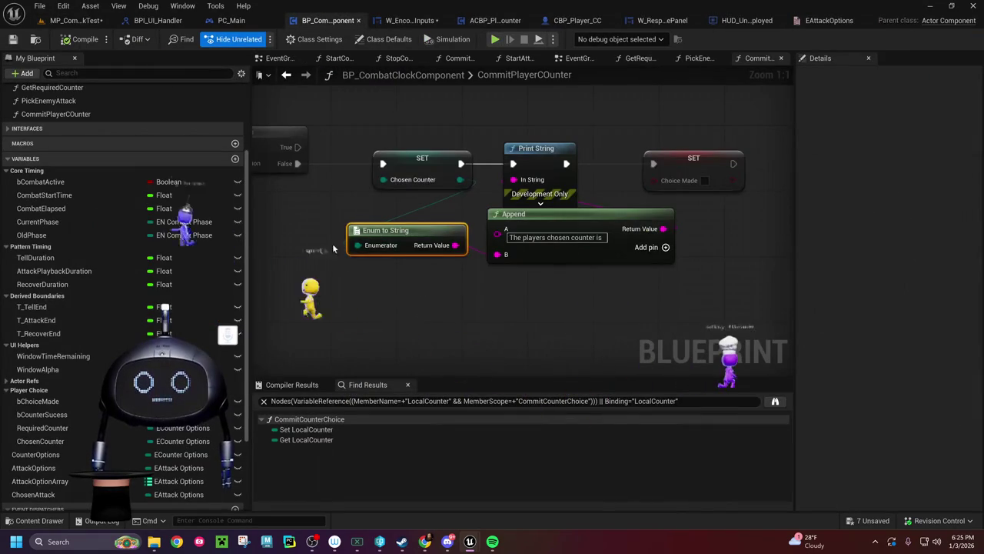
{"action": "left_click", "coordinate": [410, 21]}
{"action": "mouse_move", "coordinate": [434, 325]}
{"action": "left_mouse_down"}
{"action": "mouse_move", "coordinate": [435, 222]}
{"action": "mouse_move", "coordinate": [325, 176]}
{"action": "left_mouse_up"}
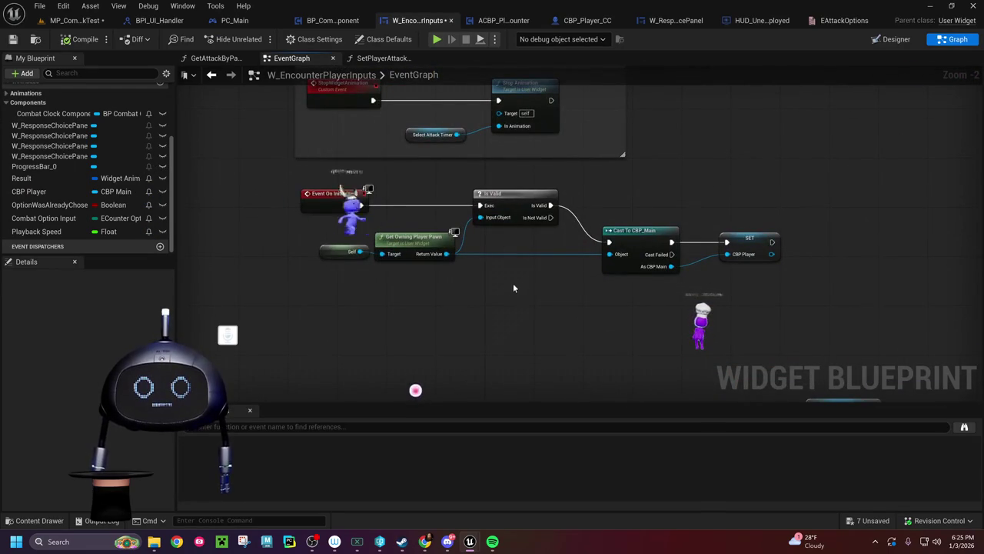
{"action": "scroll", "coordinate": [391, 291], "scroll_direction": "up", "scroll_amount": 3}
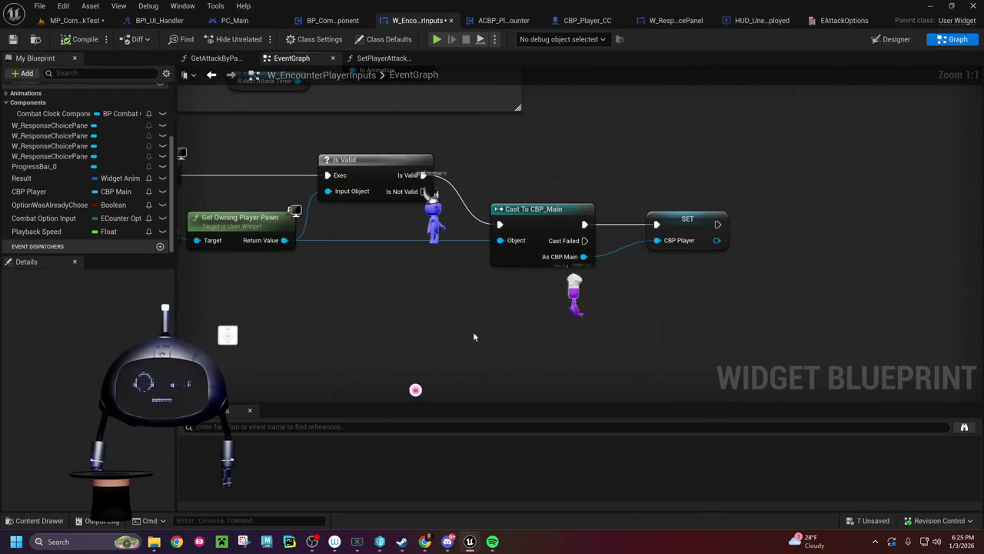
{"action": "mouse_move", "coordinate": [404, 316]}
{"action": "left_mouse_down"}
{"action": "mouse_move", "coordinate": [593, 328]}
{"action": "mouse_move", "coordinate": [286, 226]}
{"action": "left_mouse_up"}
{"action": "scroll", "coordinate": [396, 273], "scroll_direction": "down", "scroll_amount": 5}
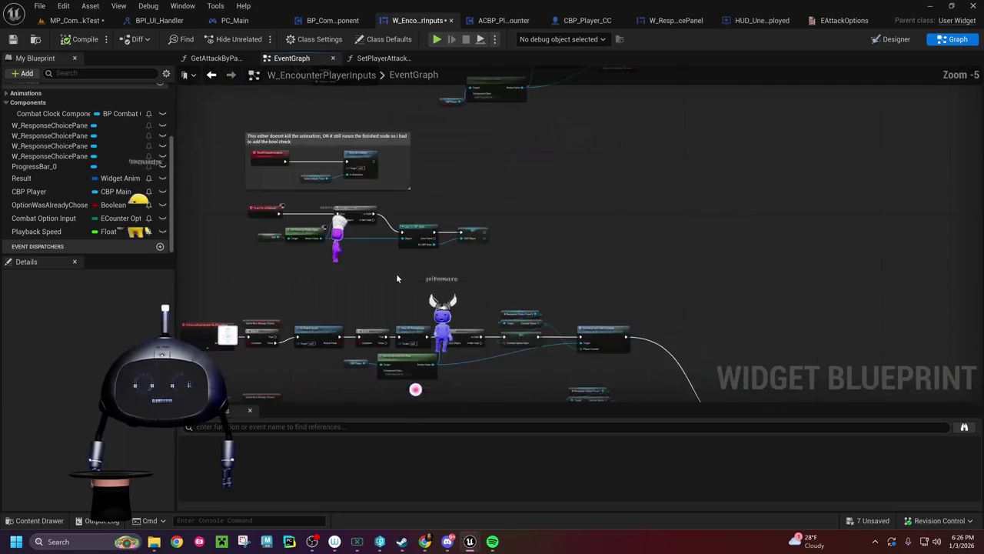
{"action": "scroll", "coordinate": [432, 245], "scroll_direction": "up", "scroll_amount": 4}
{"action": "mouse_move", "coordinate": [461, 246]}
{"action": "left_mouse_down"}
{"action": "mouse_move", "coordinate": [273, 116]}
{"action": "mouse_move", "coordinate": [277, 108]}
{"action": "mouse_move", "coordinate": [293, 131]}
{"action": "mouse_move", "coordinate": [257, 218]}
{"action": "mouse_move", "coordinate": [314, 231]}
{"action": "left_mouse_up"}
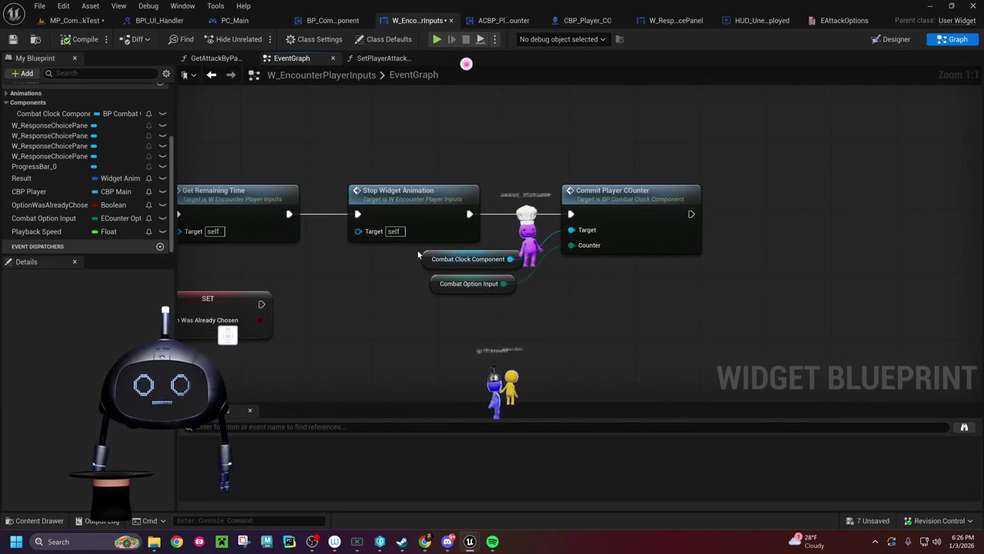
{"action": "left_click_drag", "start_coordinate": [466, 305], "coordinate": [467, 305]}
{"action": "left_click", "coordinate": [615, 194], "text": "ctrl"}
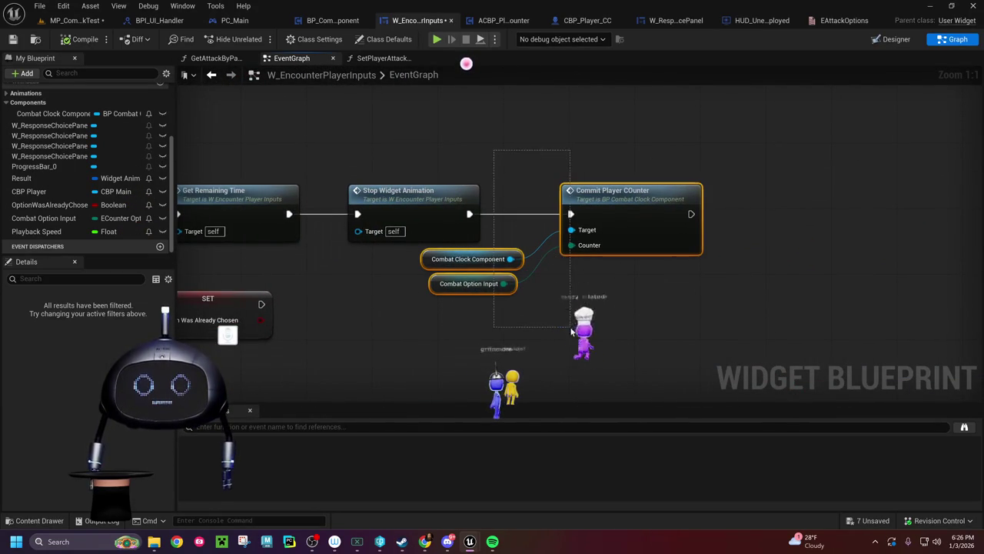
{"action": "left_click_drag", "start_coordinate": [631, 208], "coordinate": [818, 212]}
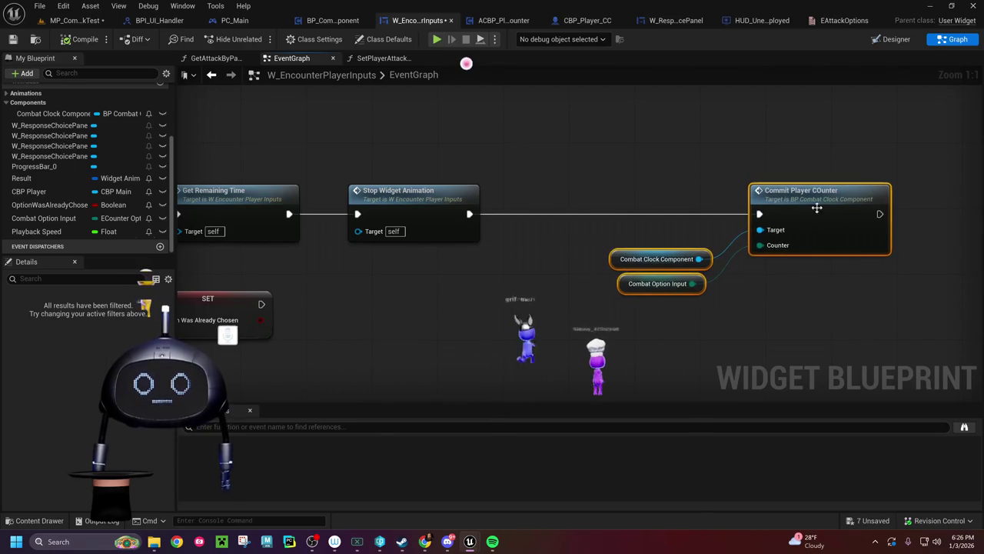
Step: Insert a Print String logging 'UI commiting player counter' after Stop Widget Animation
{"action": "left_click_drag", "start_coordinate": [468, 213], "coordinate": [520, 181]}
{"action": "type", "text": "print stri"}
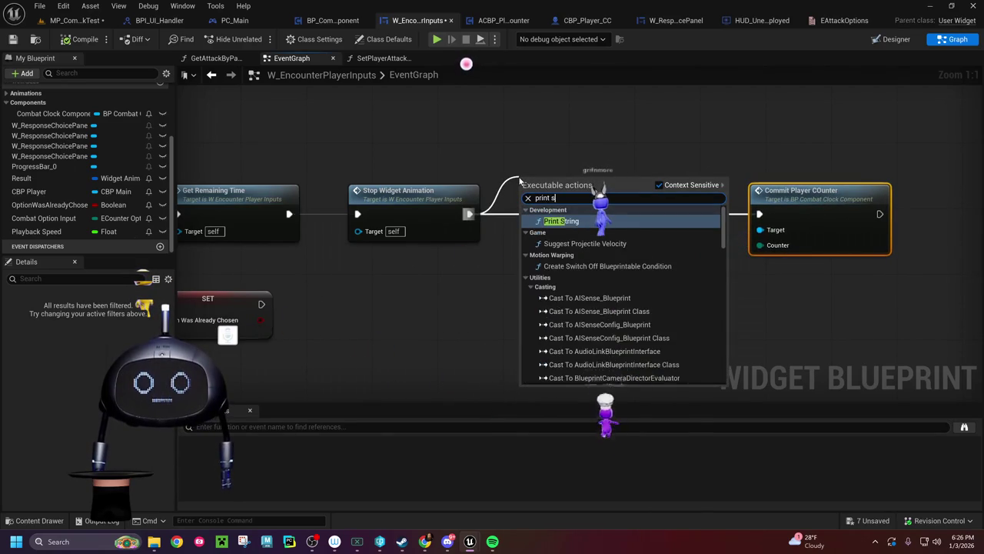
{"action": "type", "text": "ng"}
{"action": "key", "text": "Return"}
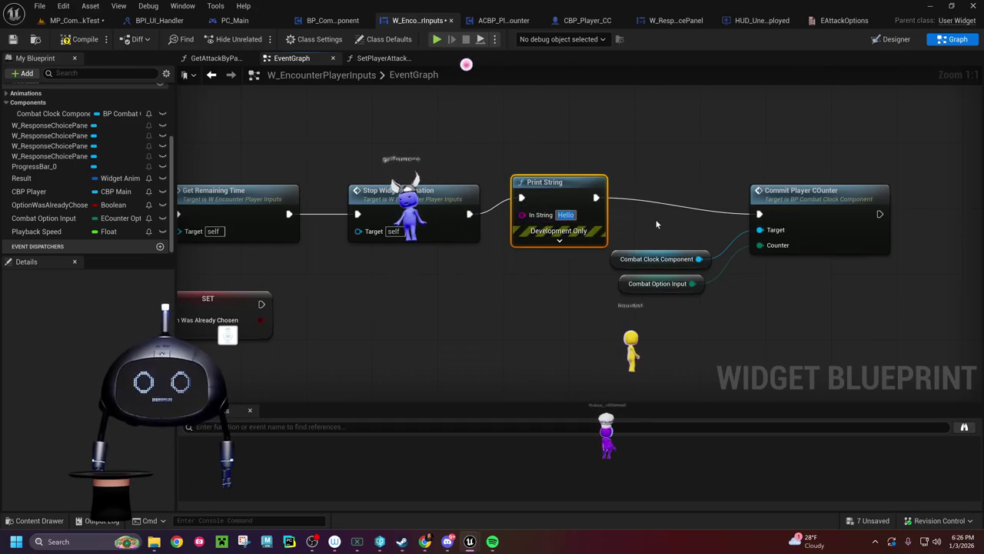
{"action": "type", "text": "UI com"}
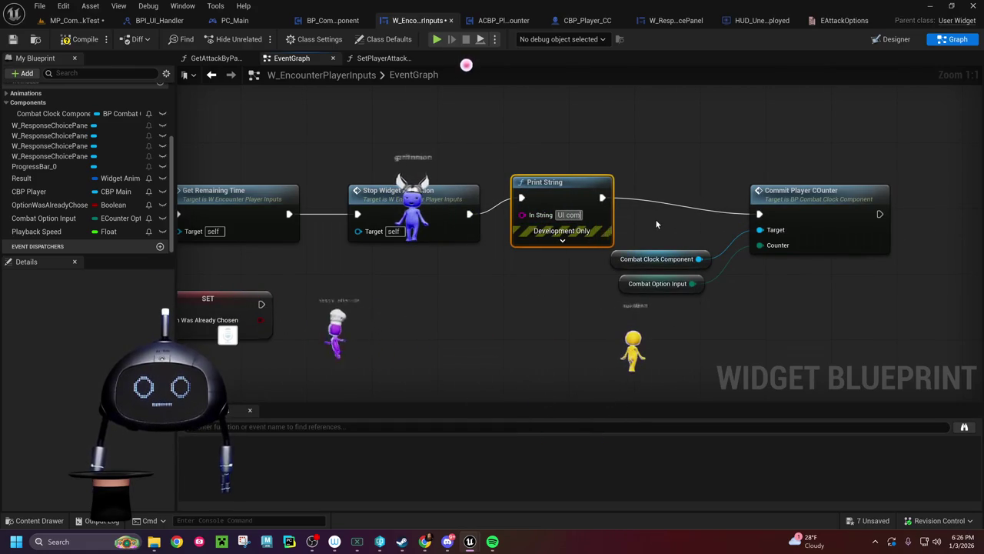
{"action": "type", "text": "miting pla"}
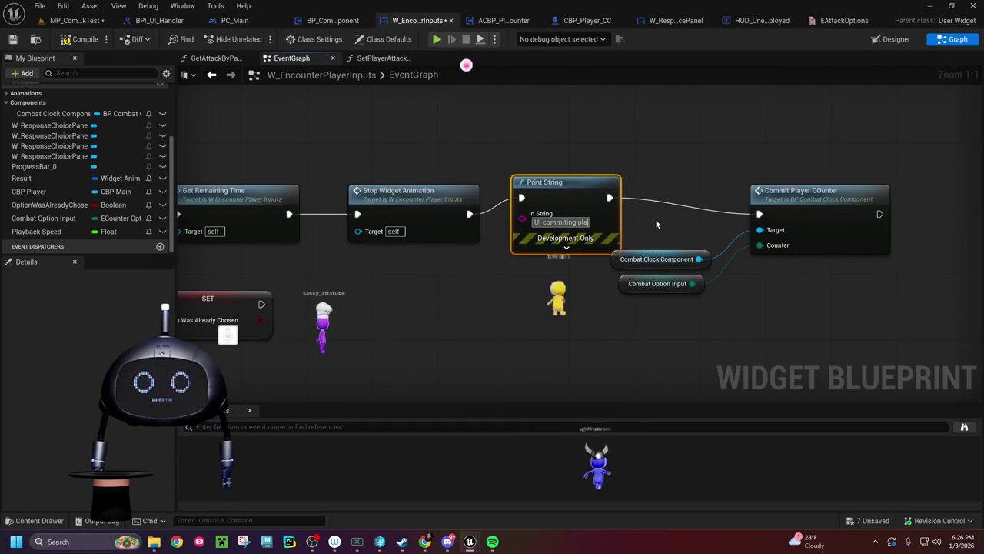
{"action": "type", "text": "yer counter"}
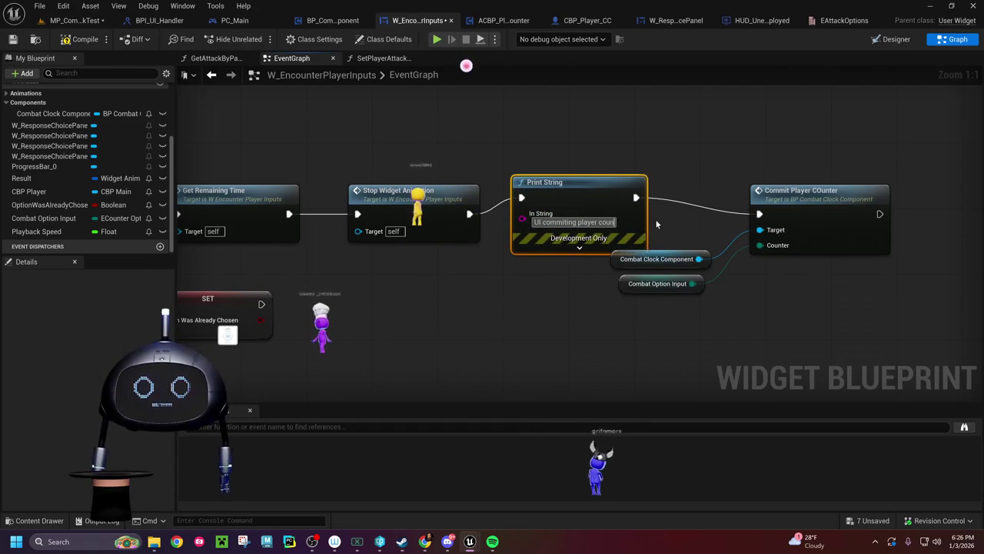
{"action": "key", "text": "Return"}
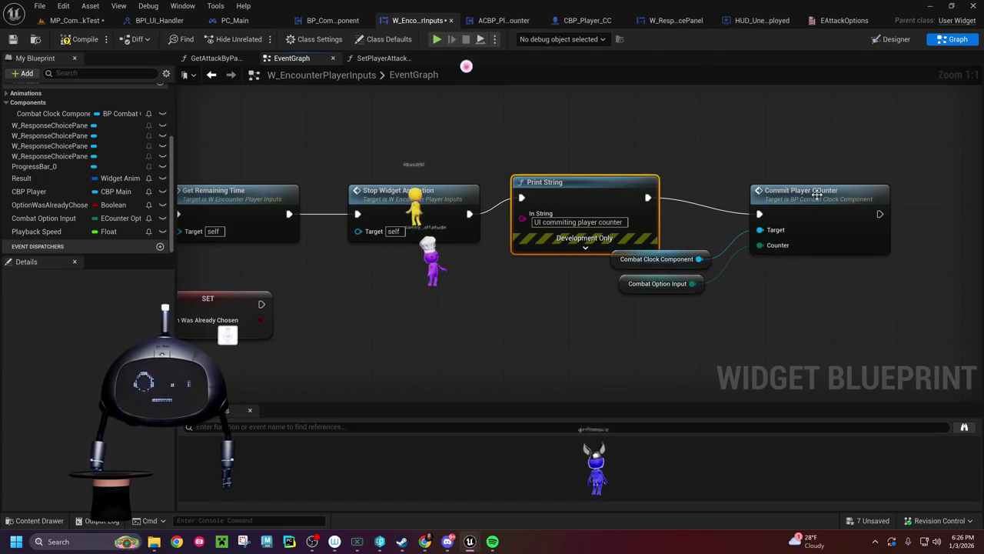
Step: Open the CommitPlayerCounter function graph and move its entry node left beside the Branch
{"action": "double_click", "coordinate": [818, 198]}
{"action": "mouse_move", "coordinate": [343, 295]}
{"action": "left_mouse_down"}
{"action": "mouse_move", "coordinate": [523, 270]}
{"action": "mouse_move", "coordinate": [212, 259]}
{"action": "left_mouse_up"}
{"action": "mouse_move", "coordinate": [692, 270]}
{"action": "left_mouse_down"}
{"action": "mouse_move", "coordinate": [287, 272]}
{"action": "mouse_move", "coordinate": [640, 271]}
{"action": "left_mouse_up"}
{"action": "left_click_drag", "start_coordinate": [308, 282], "coordinate": [495, 287]}
{"action": "mouse_move", "coordinate": [383, 166]}
{"action": "left_mouse_down"}
{"action": "mouse_move", "coordinate": [292, 168]}
{"action": "mouse_move", "coordinate": [371, 165]}
{"action": "mouse_move", "coordinate": [375, 153]}
{"action": "left_mouse_up"}
Step: Add a Print String 'Player counter incomming' after the CommitPlayerCounter entry and compile the component
{"action": "type", "text": "pri"}
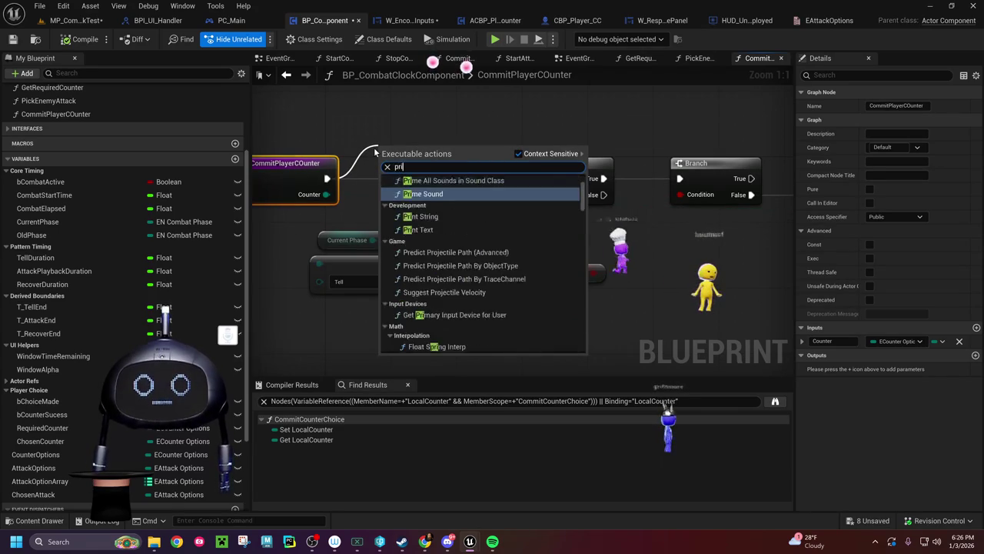
{"action": "type", "text": "nt string"}
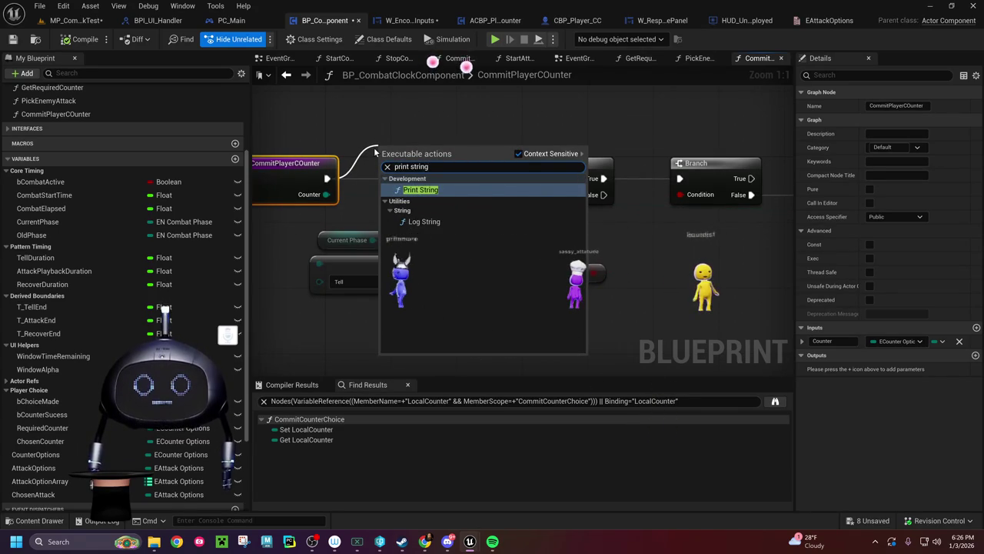
{"action": "key", "text": "Return"}
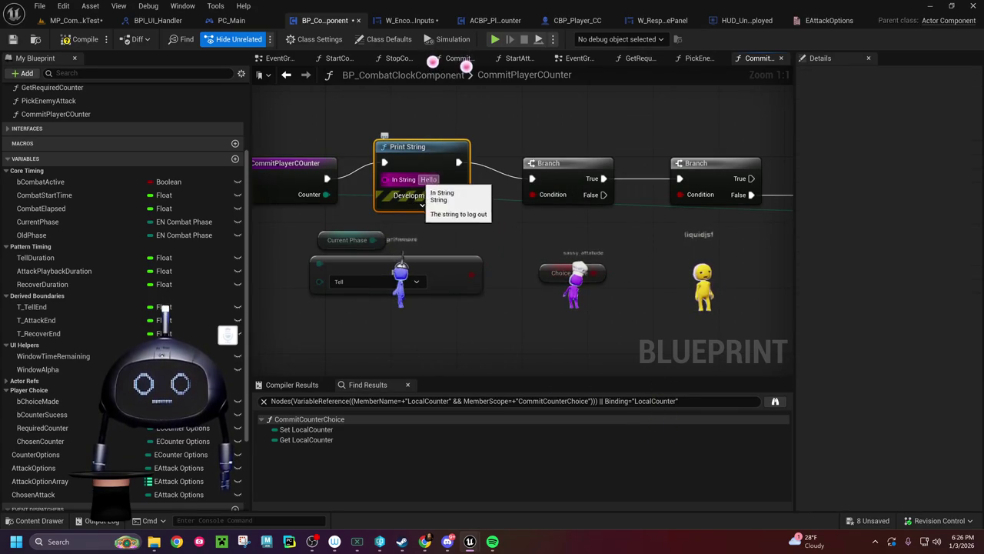
{"action": "type", "text": "Player counte"}
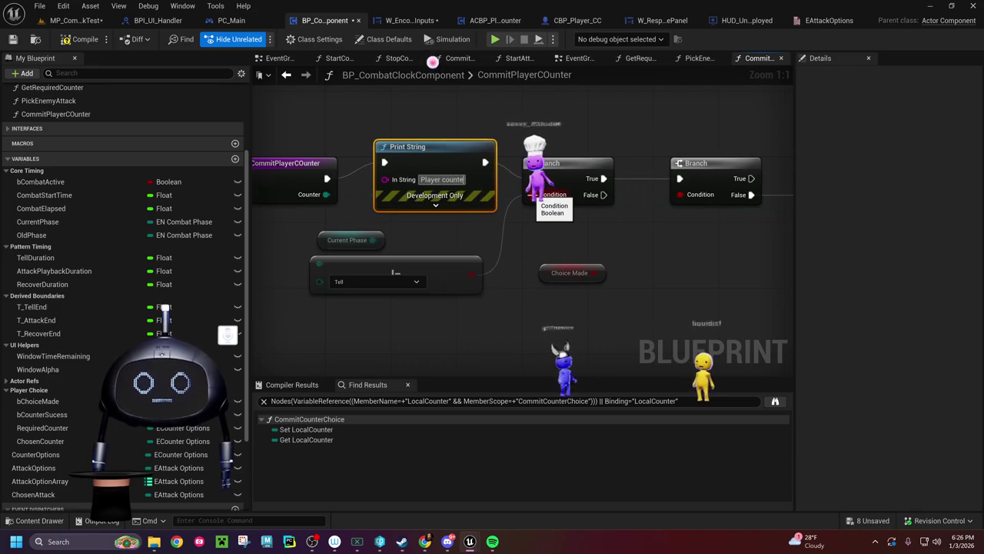
{"action": "type", "text": "r incomming"}
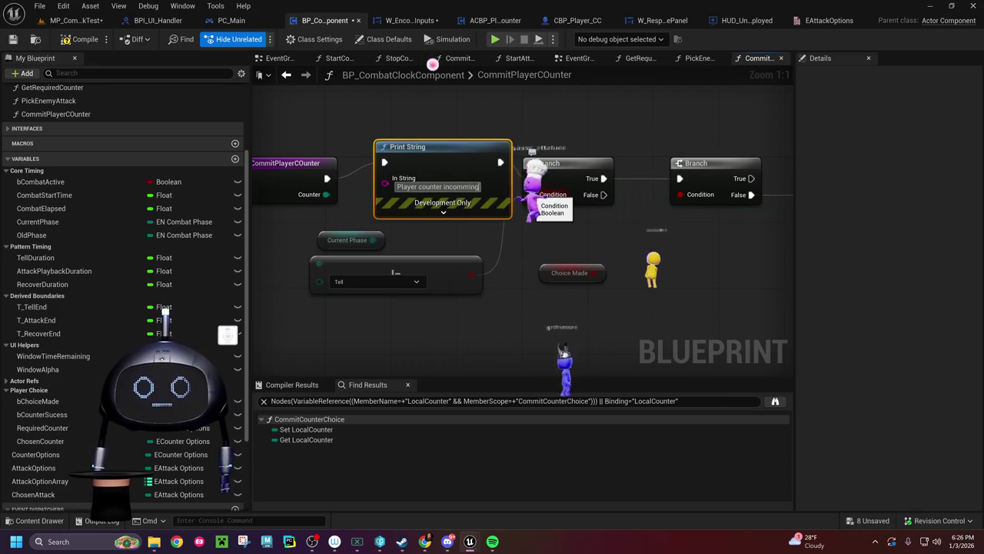
{"action": "key", "text": "Return"}
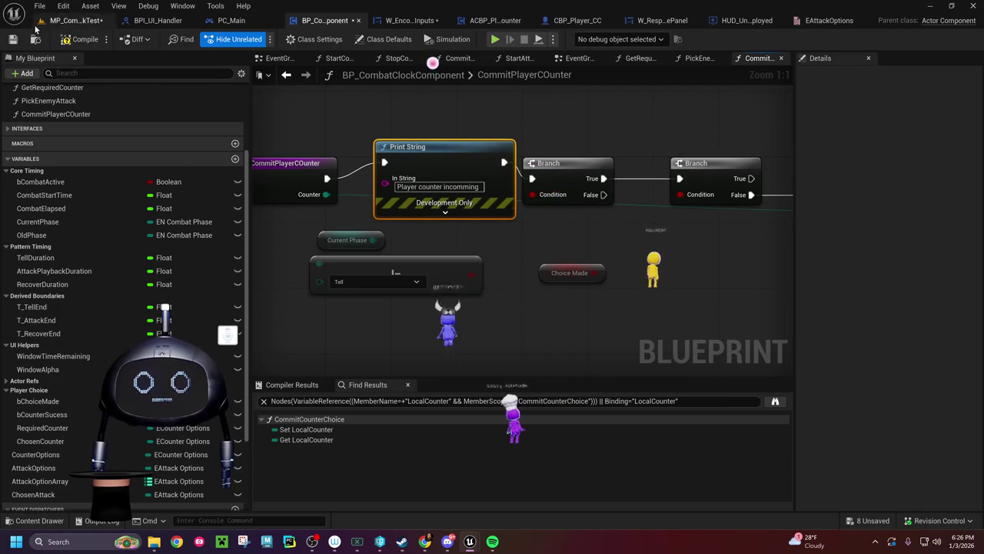
{"action": "left_click", "coordinate": [68, 41]}
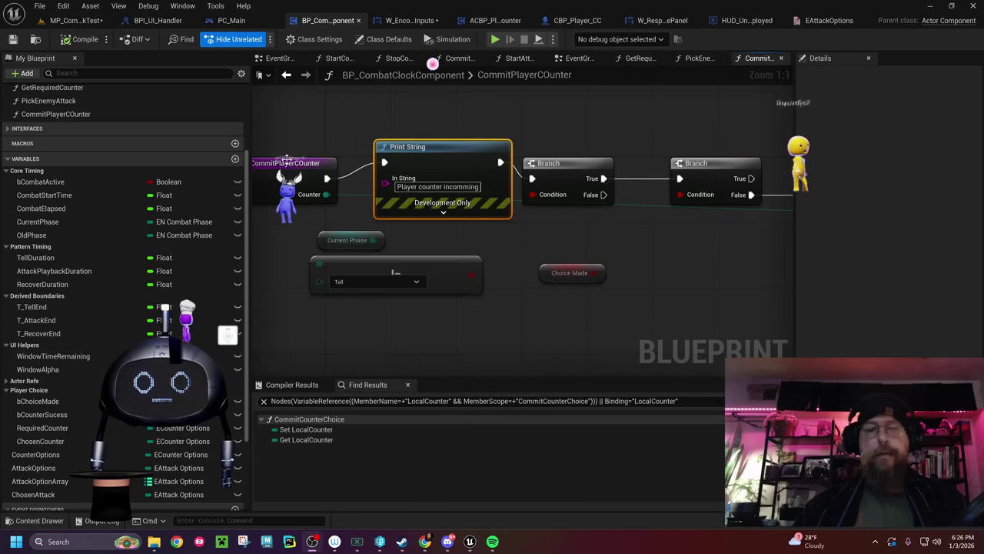
Step: Run two quick play tests of the MP_CombatClockTest level
{"action": "left_click", "coordinate": [68, 22]}
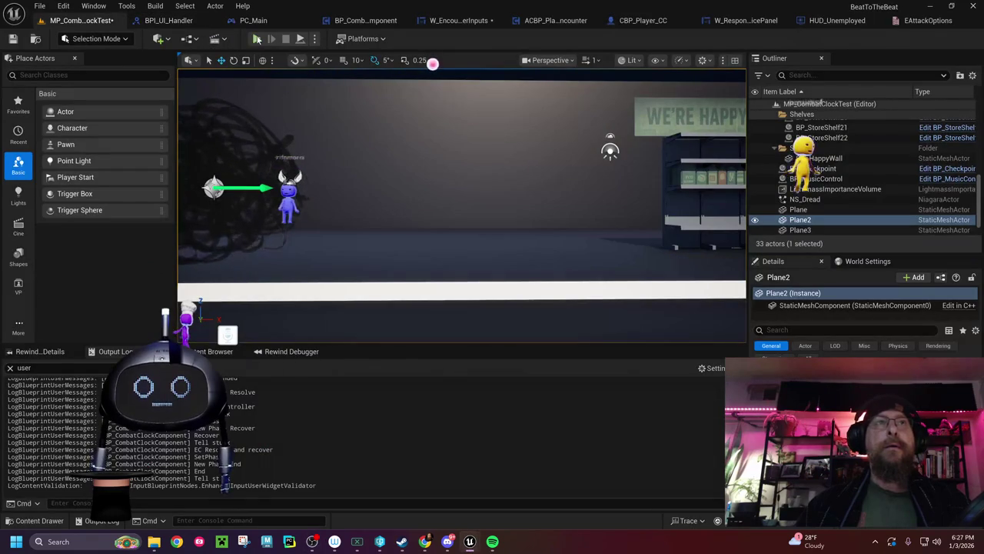
{"action": "key", "text": "alt+p"}
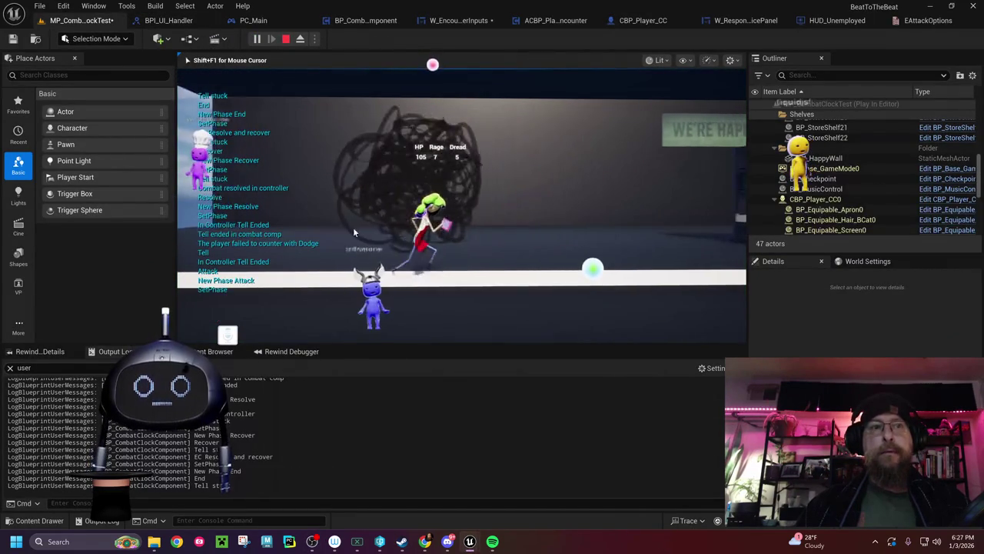
{"action": "key", "text": "Escape"}
{"action": "left_click", "coordinate": [257, 38]}
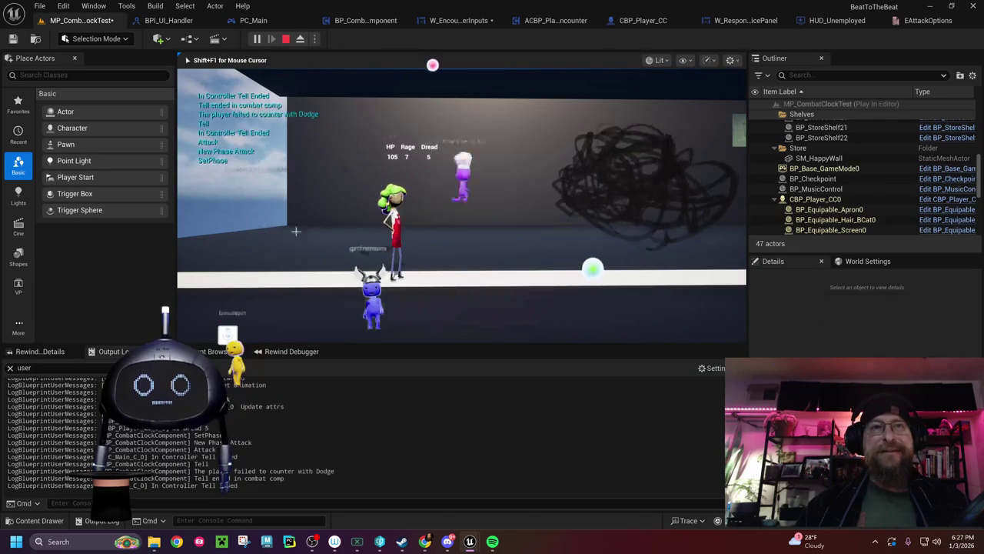
{"action": "key", "text": "Escape"}
Step: Clear the Output Log and run one more play test with a fresh log
{"action": "right_click", "coordinate": [264, 372]}
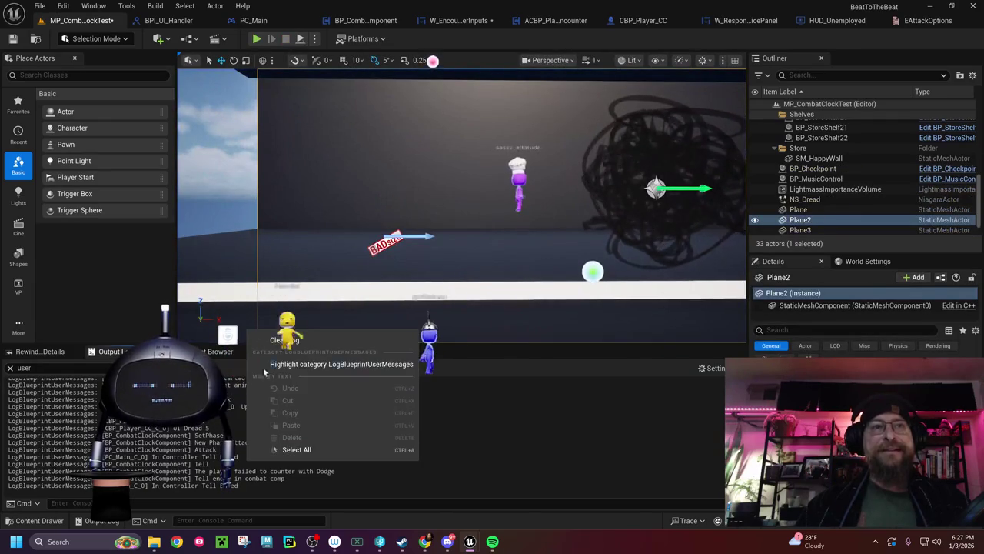
{"action": "left_click", "coordinate": [293, 339]}
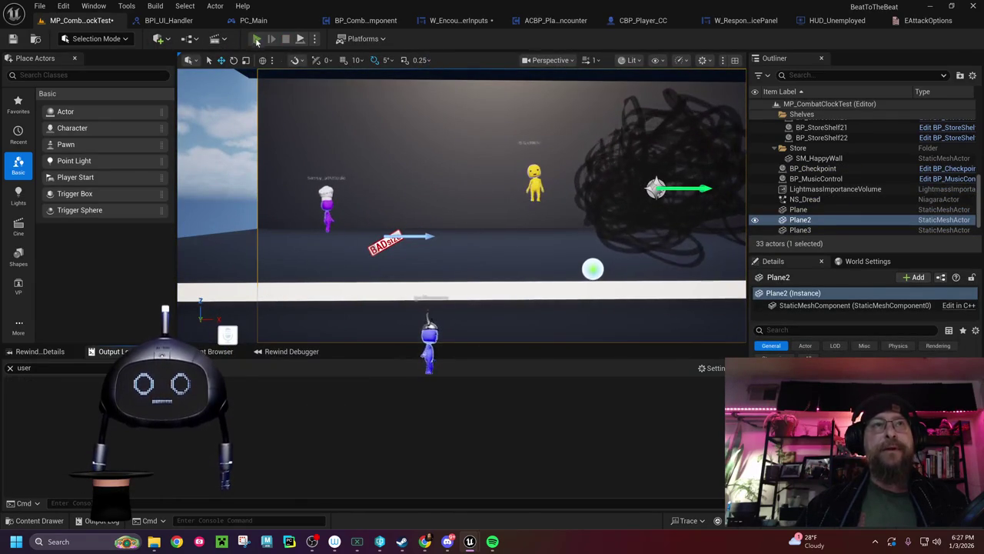
{"action": "left_click", "coordinate": [256, 39]}
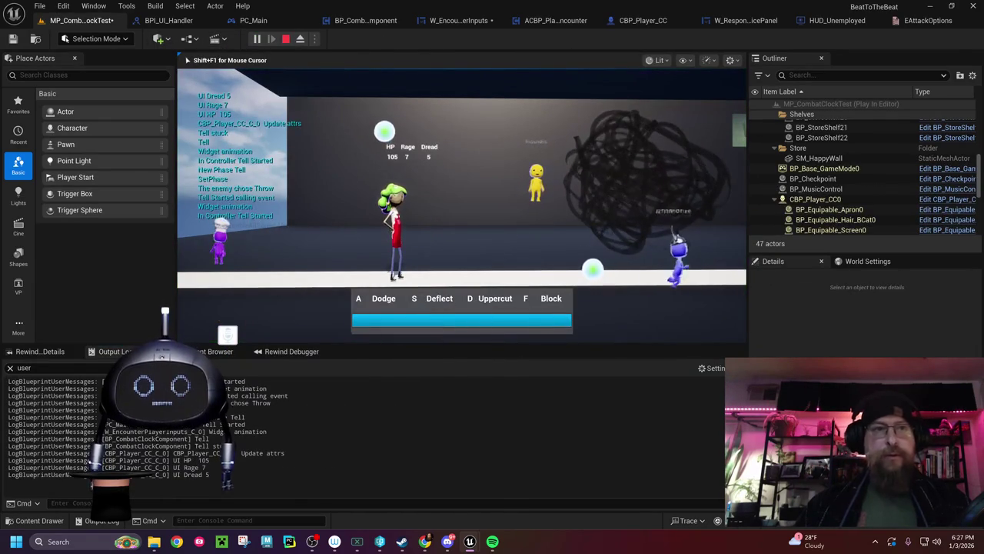
{"action": "key", "text": "Escape"}
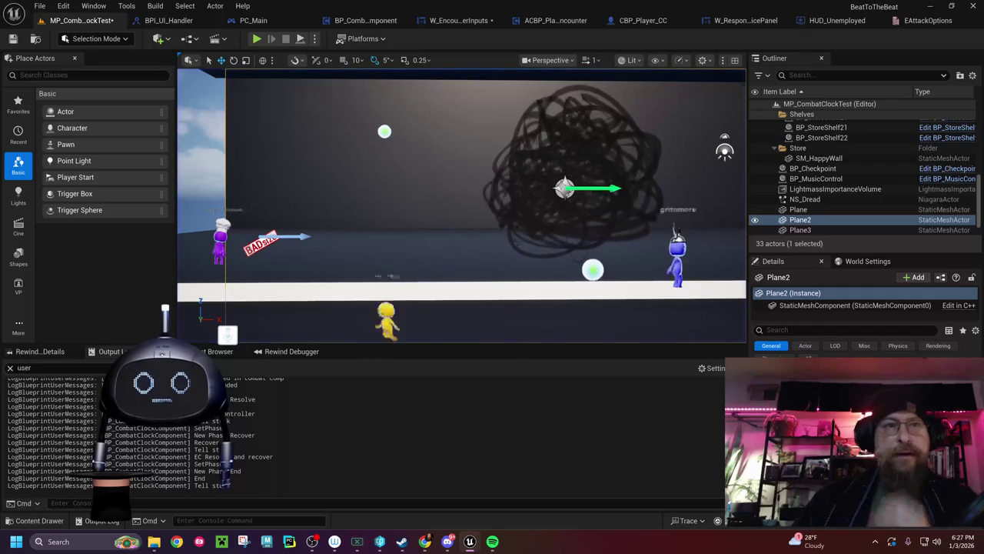
{"action": "scroll", "coordinate": [115, 430], "scroll_direction": "up", "scroll_amount": 3}
{"action": "scroll", "coordinate": [115, 431], "scroll_direction": "up", "scroll_amount": 3}
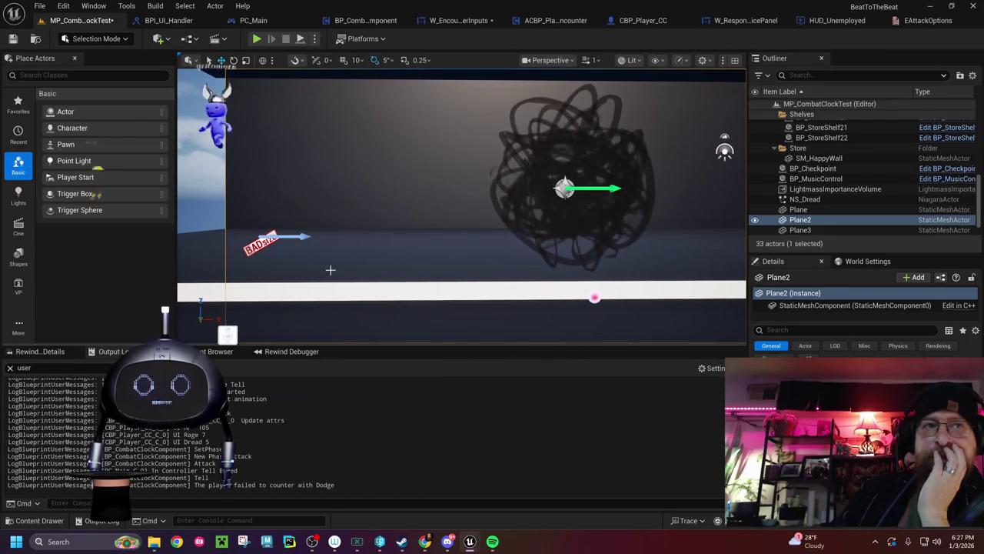
Step: Add a Print String 'Does not have focus' on the focus-check Branch's False output
{"action": "left_click", "coordinate": [462, 22]}
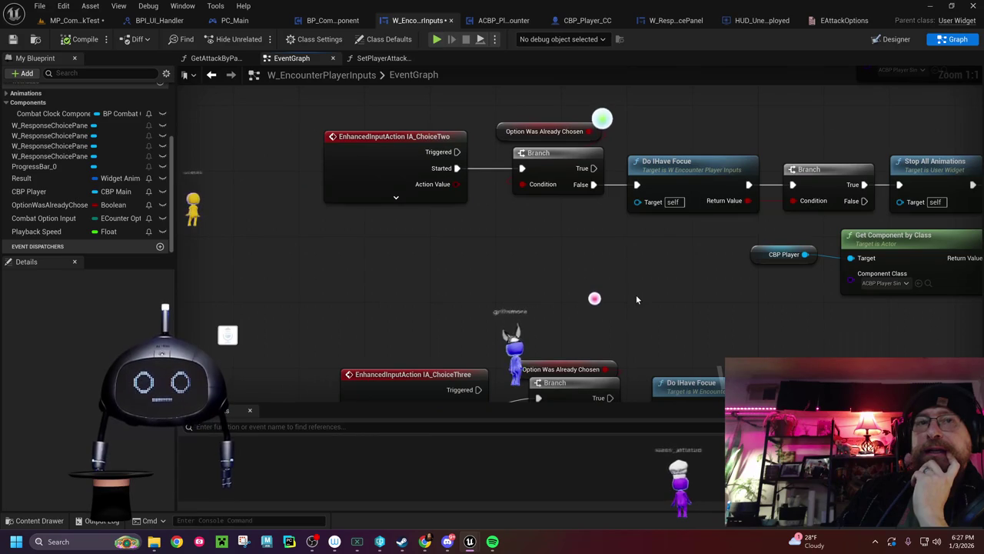
{"action": "left_click_drag", "start_coordinate": [596, 291], "coordinate": [495, 195]}
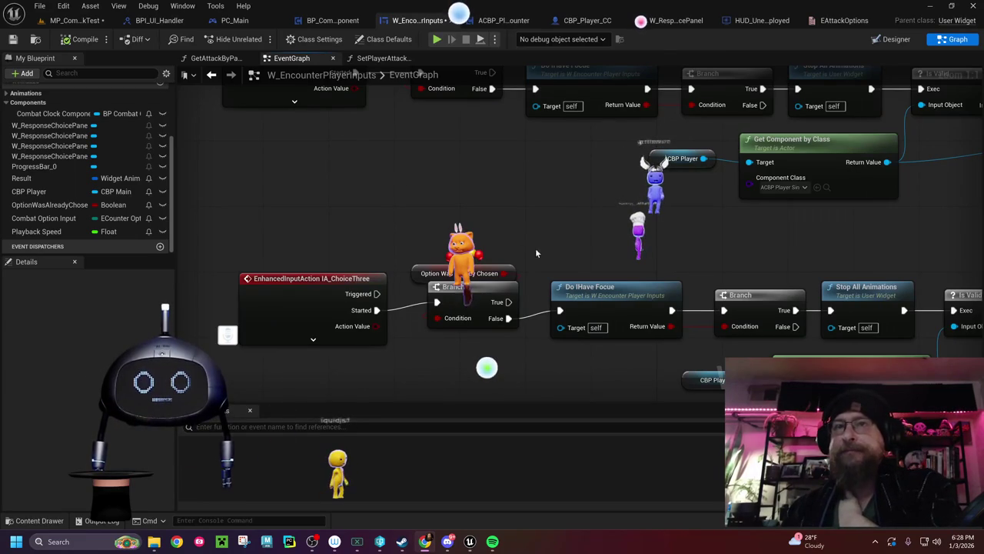
{"action": "left_click_drag", "start_coordinate": [574, 230], "coordinate": [314, 151]}
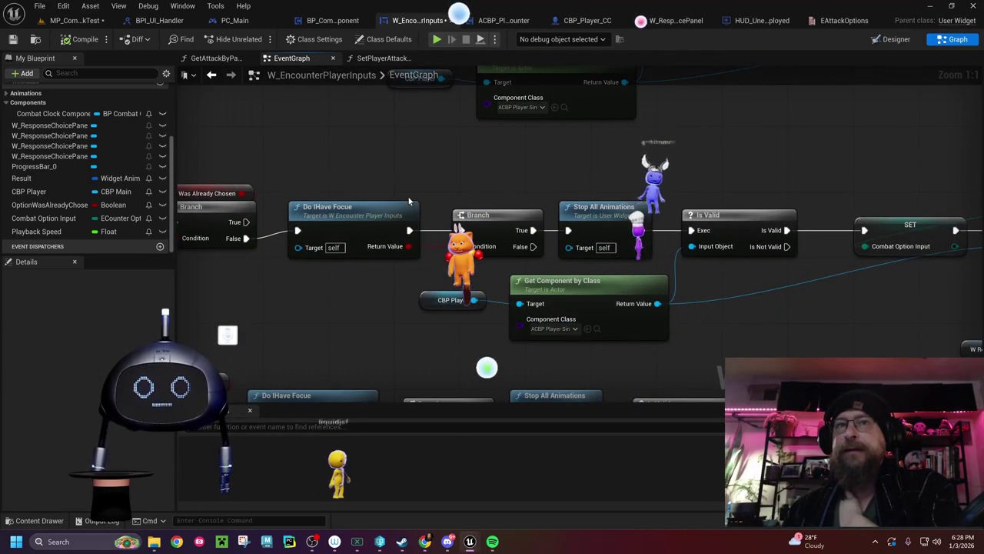
{"action": "mouse_move", "coordinate": [410, 201]}
{"action": "left_mouse_down"}
{"action": "mouse_move", "coordinate": [452, 58]}
{"action": "mouse_move", "coordinate": [879, 74]}
{"action": "left_mouse_up"}
{"action": "mouse_move", "coordinate": [752, 408]}
{"action": "left_mouse_down"}
{"action": "mouse_move", "coordinate": [431, 290]}
{"action": "mouse_move", "coordinate": [353, 288]}
{"action": "left_mouse_up"}
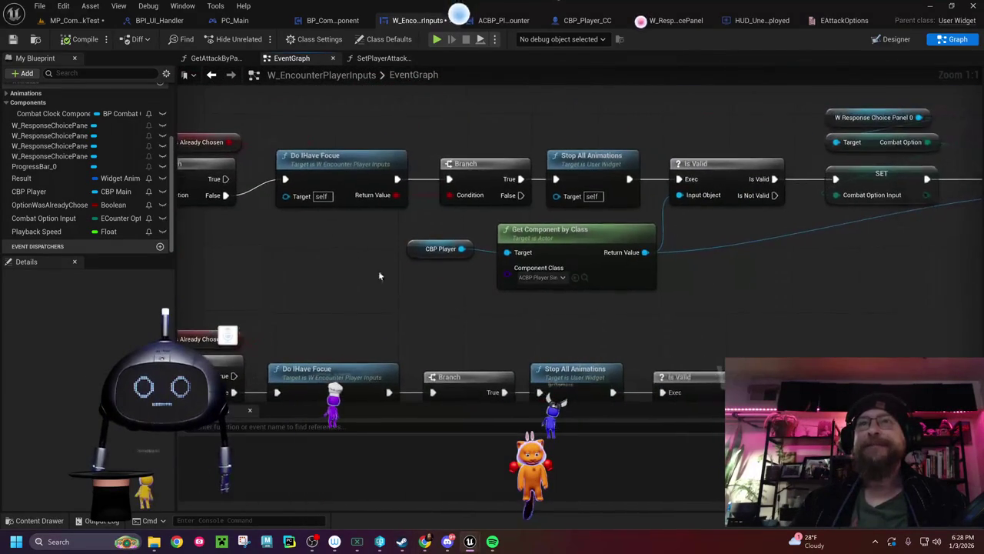
{"action": "left_click_drag", "start_coordinate": [522, 196], "coordinate": [708, 308]}
{"action": "type", "text": "print"}
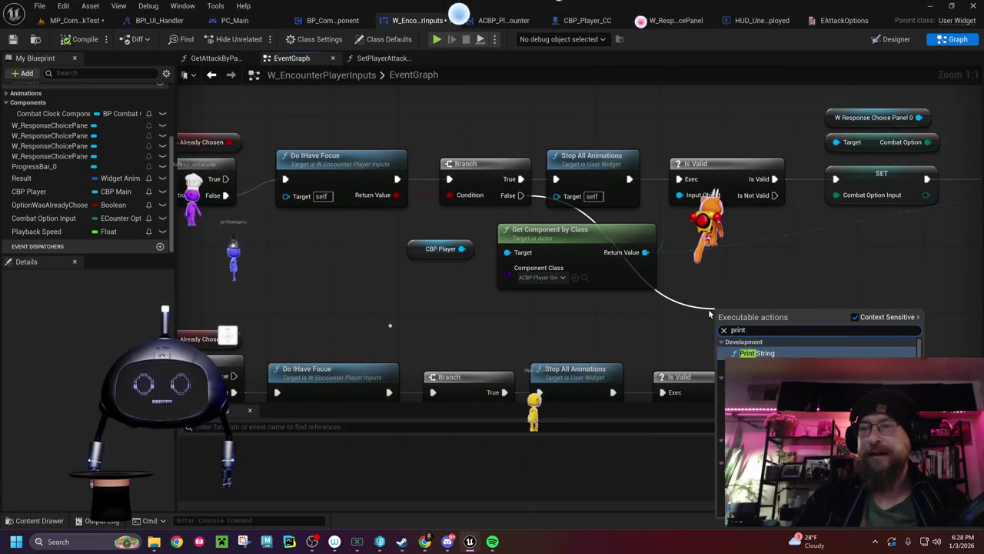
{"action": "key", "text": "Return"}
{"action": "left_click_drag", "start_coordinate": [717, 310], "coordinate": [717, 261]}
{"action": "type", "text": "Does not have f"}
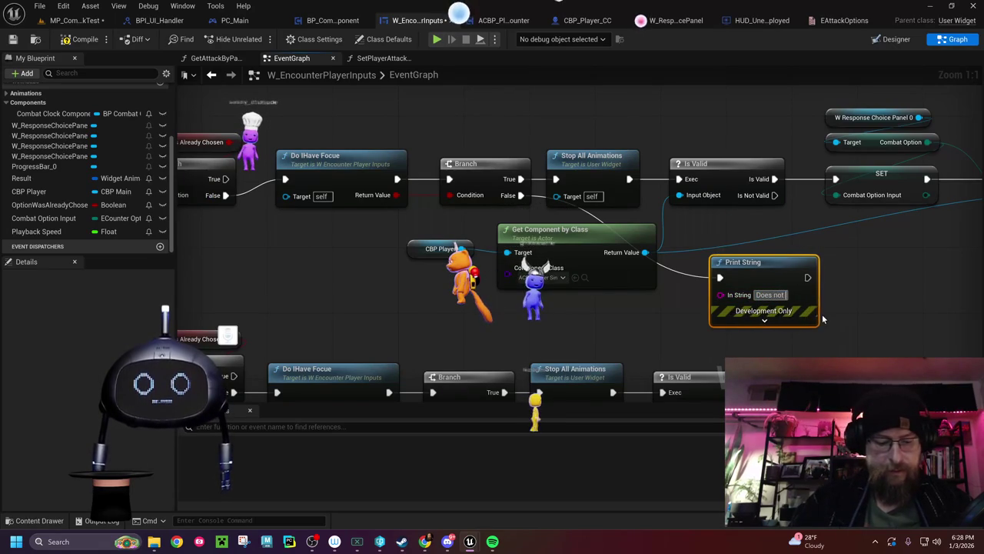
{"action": "type", "text": "ocus"}
Step: Add a Print String 'Pressed a button' after IA_ChoiceOne Started, then compile
{"action": "left_click_drag", "start_coordinate": [274, 239], "coordinate": [666, 275]}
{"action": "left_click_drag", "start_coordinate": [422, 186], "coordinate": [260, 188]}
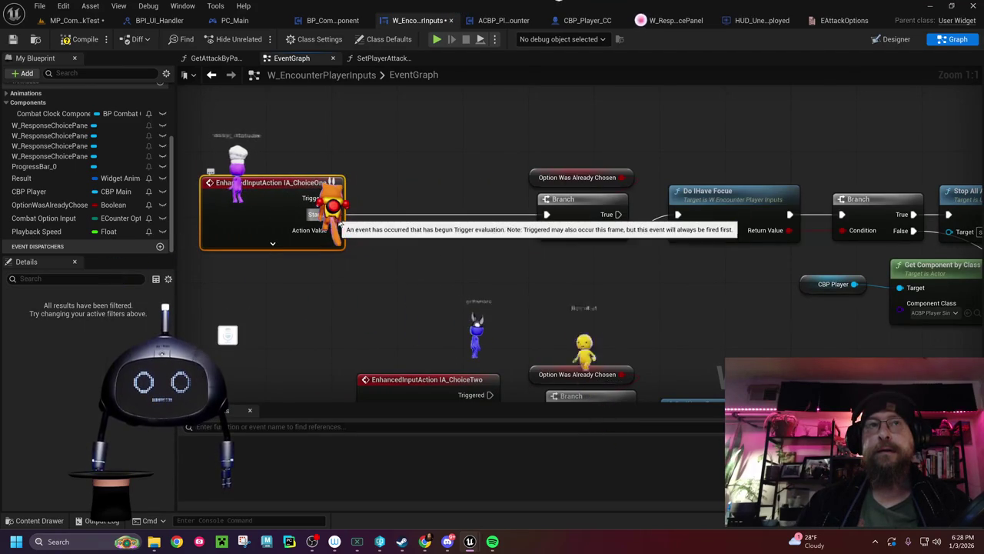
{"action": "left_click_drag", "start_coordinate": [334, 197], "coordinate": [377, 194]}
{"action": "type", "text": "print string"}
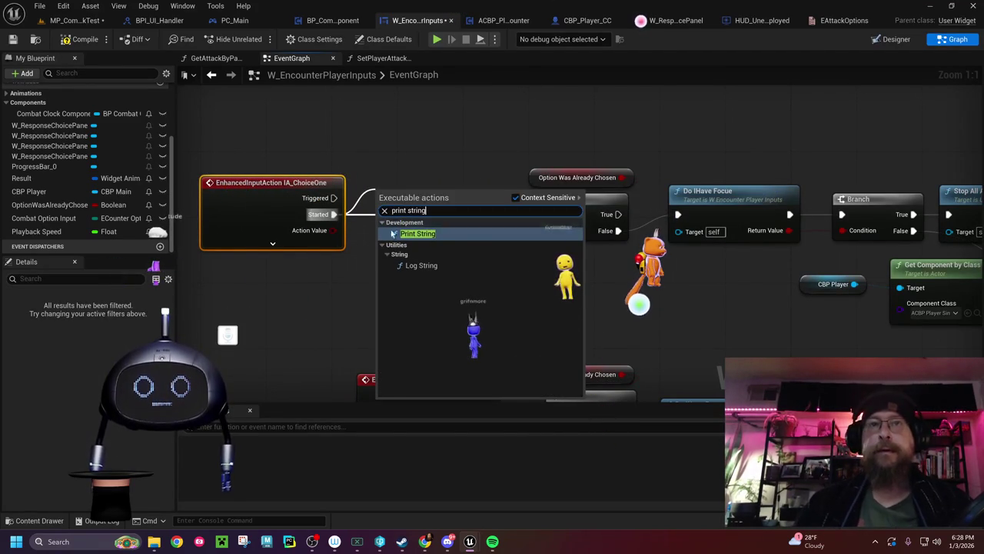
{"action": "left_click", "coordinate": [416, 233]}
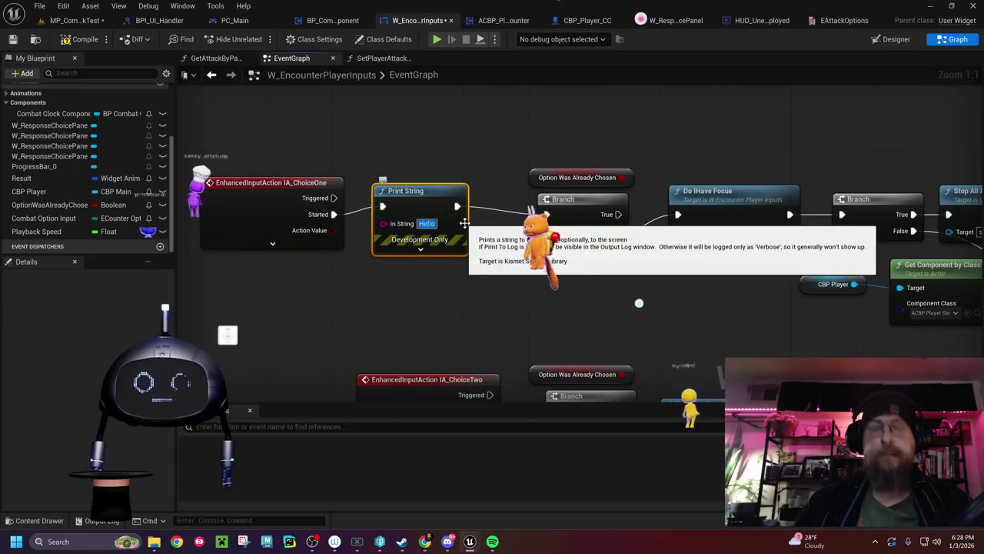
{"action": "type", "text": "Pressed a bu"}
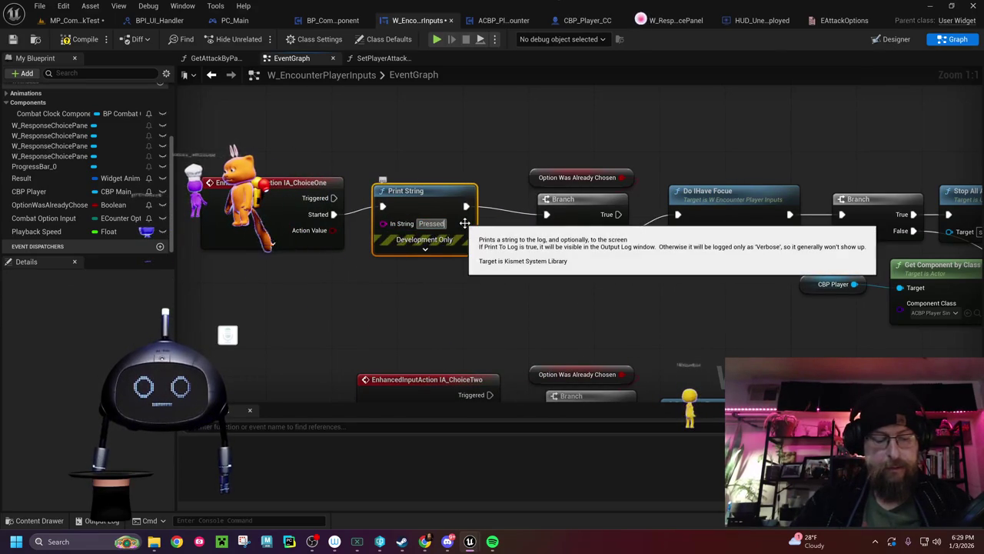
{"action": "type", "text": "tton"}
{"action": "key", "text": "Return"}
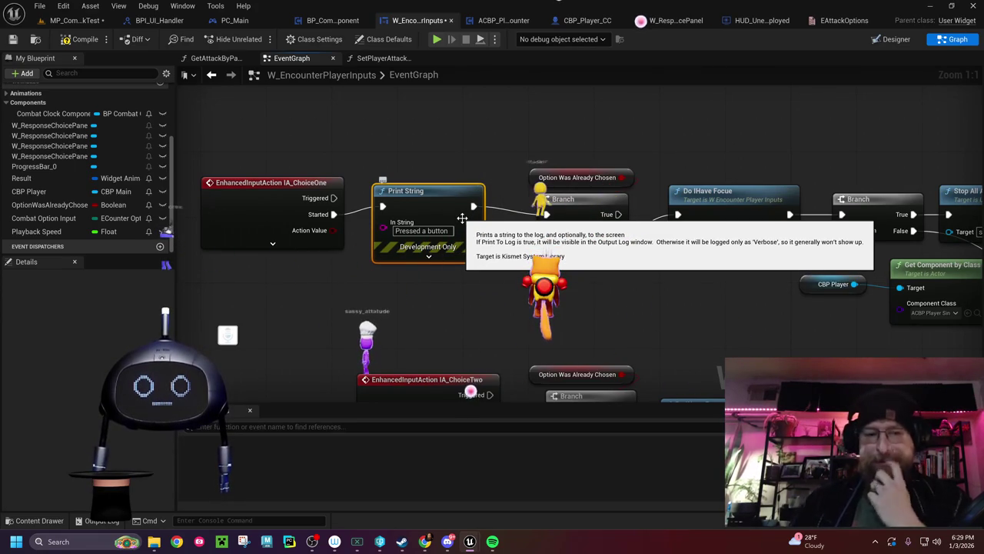
{"action": "left_click_drag", "start_coordinate": [407, 190], "coordinate": [415, 199]}
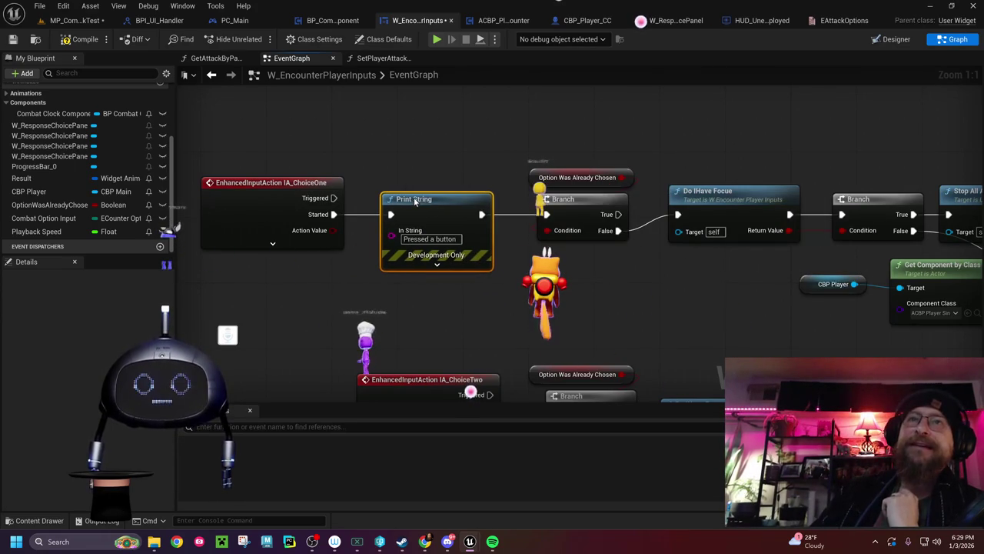
{"action": "left_click", "coordinate": [83, 38]}
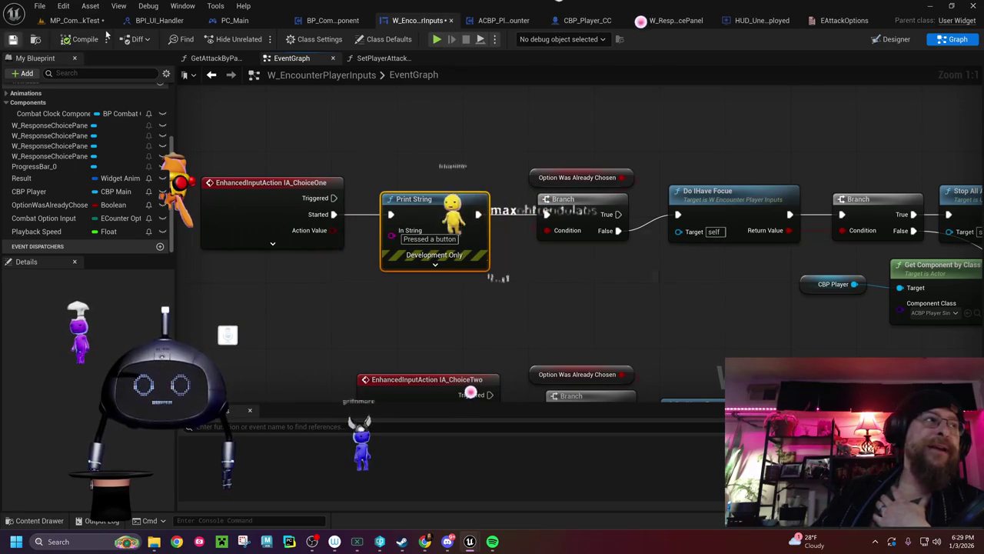
Step: Clear the Output Log, play-test pressing A, then switch to the W_ResponseChoicePanel graph
{"action": "left_click", "coordinate": [98, 23]}
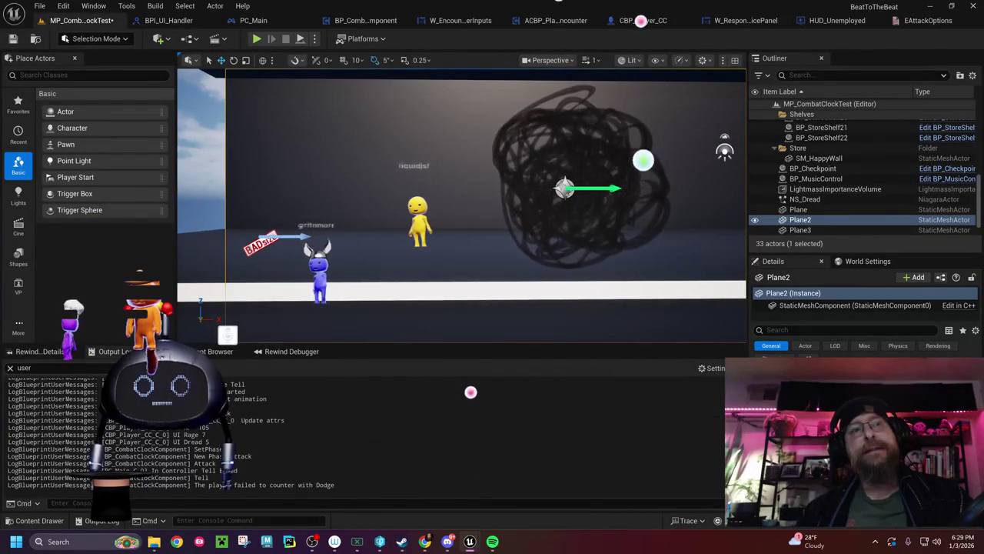
{"action": "right_click", "coordinate": [301, 343]}
{"action": "left_click", "coordinate": [327, 353]}
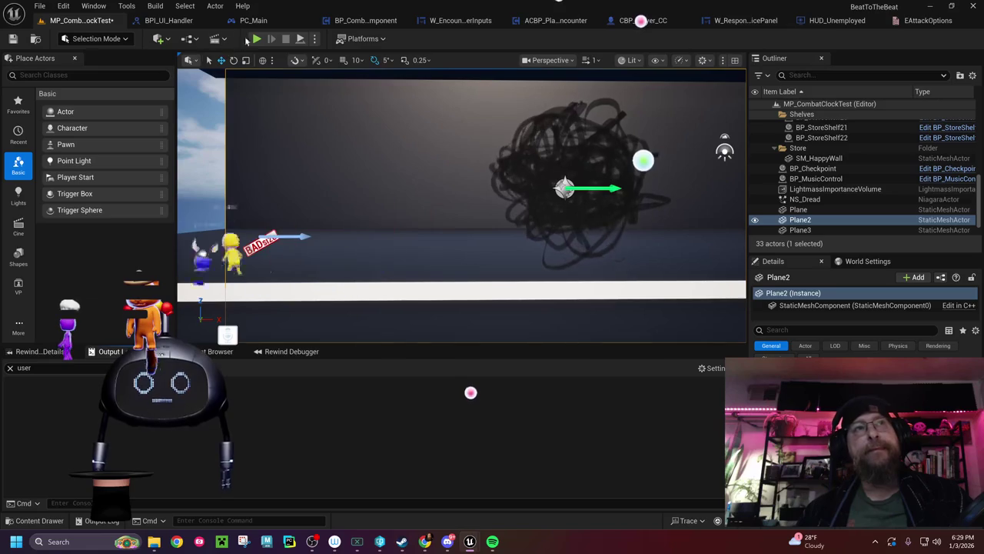
{"action": "key", "text": "alt+p"}
{"action": "key", "text": "a"}
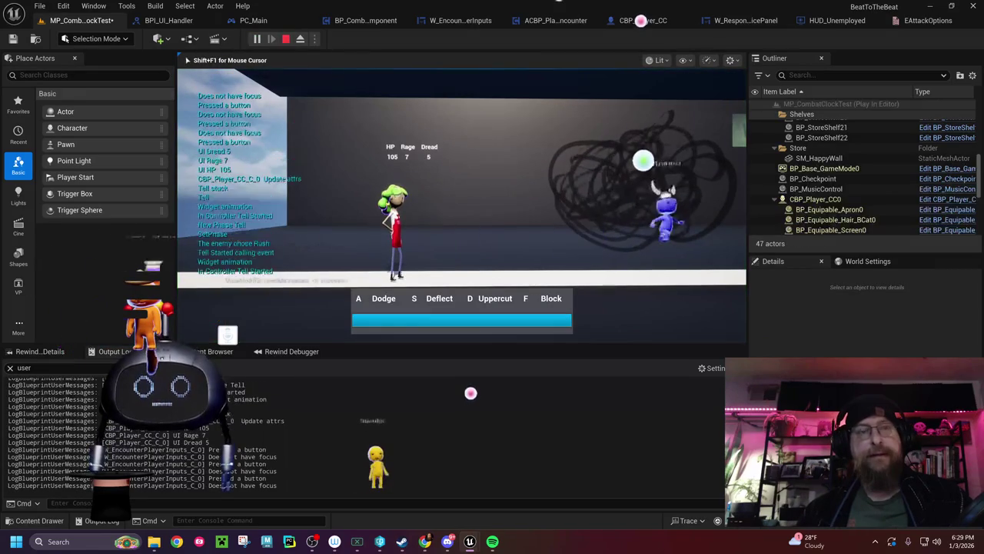
{"action": "key", "text": "Escape"}
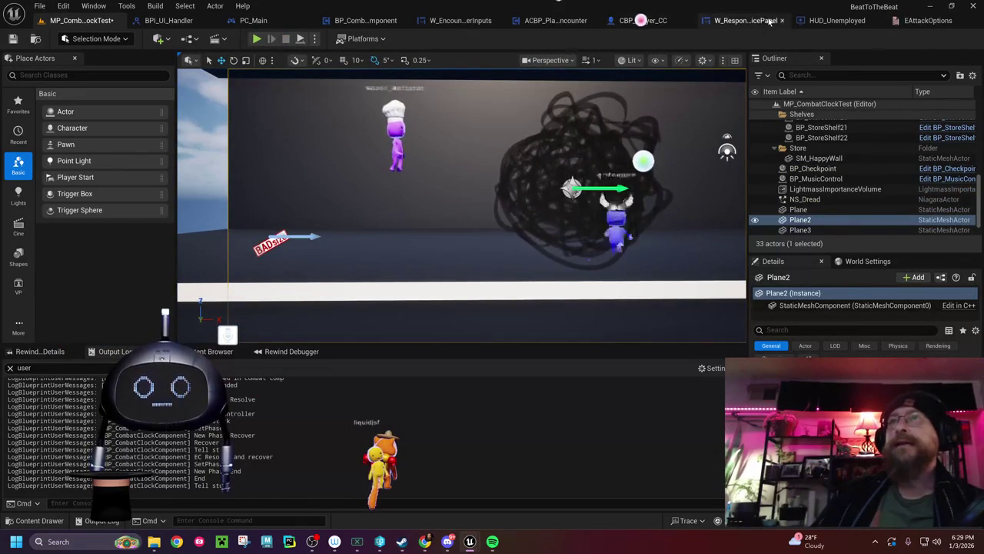
{"action": "left_click", "coordinate": [739, 21]}
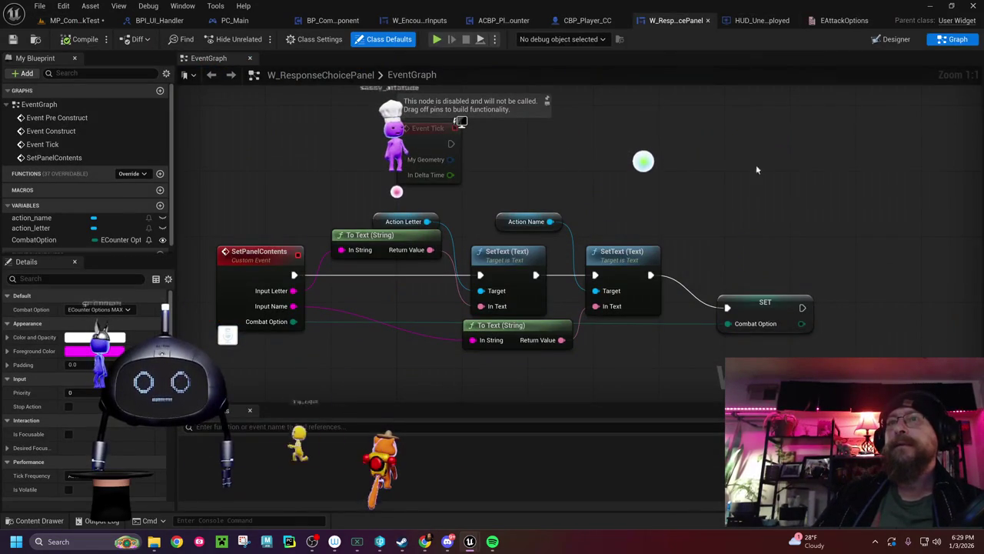
Step: In HUD_Unemployed, drag the Encounter Widget getter down and left beneath the SET node
{"action": "left_click", "coordinate": [760, 21]}
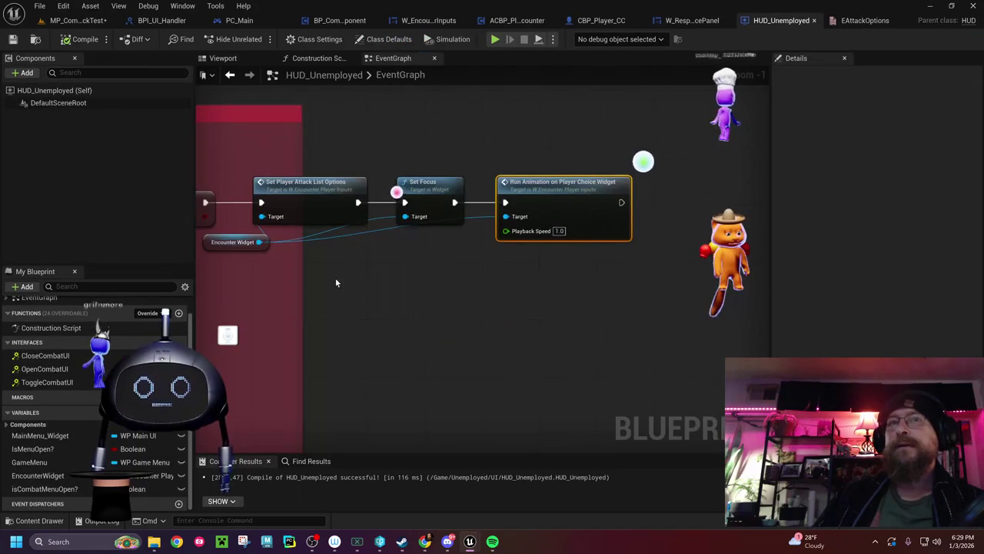
{"action": "left_click_drag", "start_coordinate": [336, 282], "coordinate": [467, 313]}
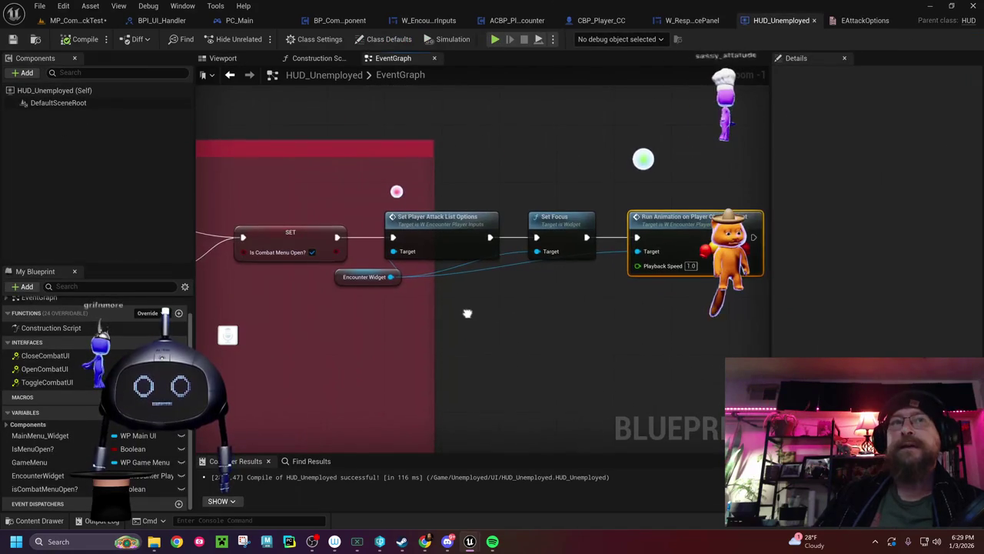
{"action": "left_click", "coordinate": [362, 279]}
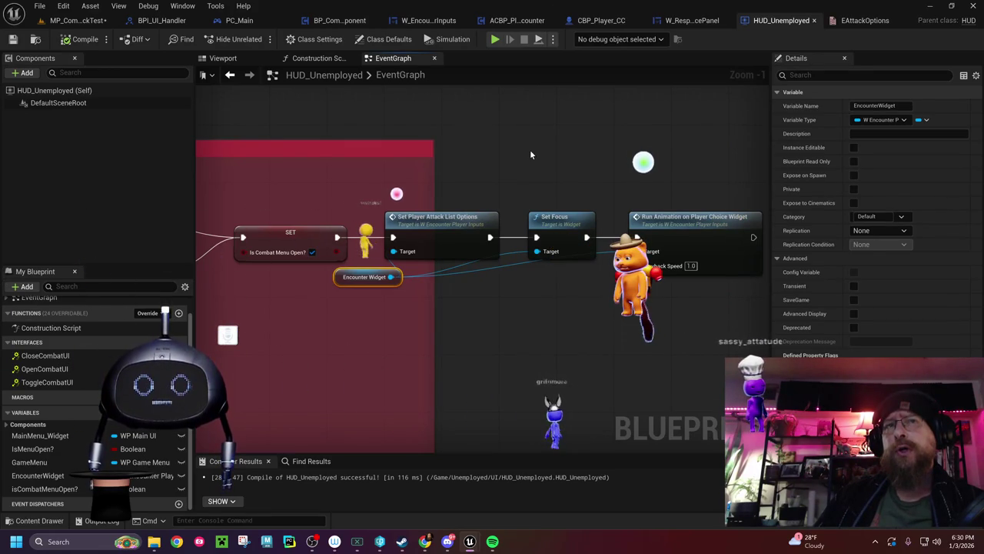
{"action": "mouse_move", "coordinate": [339, 280]}
{"action": "left_mouse_down"}
{"action": "mouse_move", "coordinate": [306, 320]}
{"action": "mouse_move", "coordinate": [296, 293]}
{"action": "left_mouse_up"}
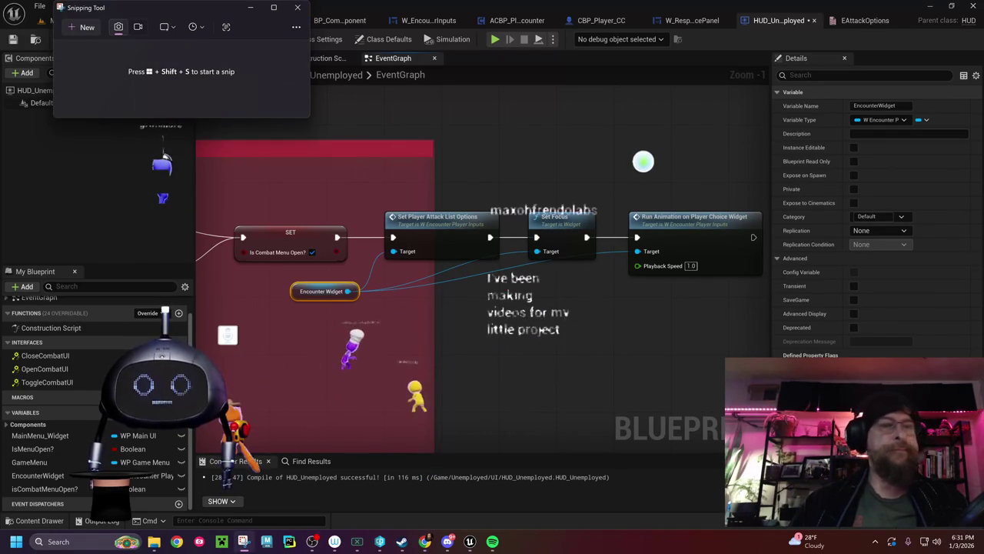
Step: Capture a Snipping Tool screenshot of the HUD_Unemployed graph area
{"action": "left_click", "coordinate": [83, 27]}
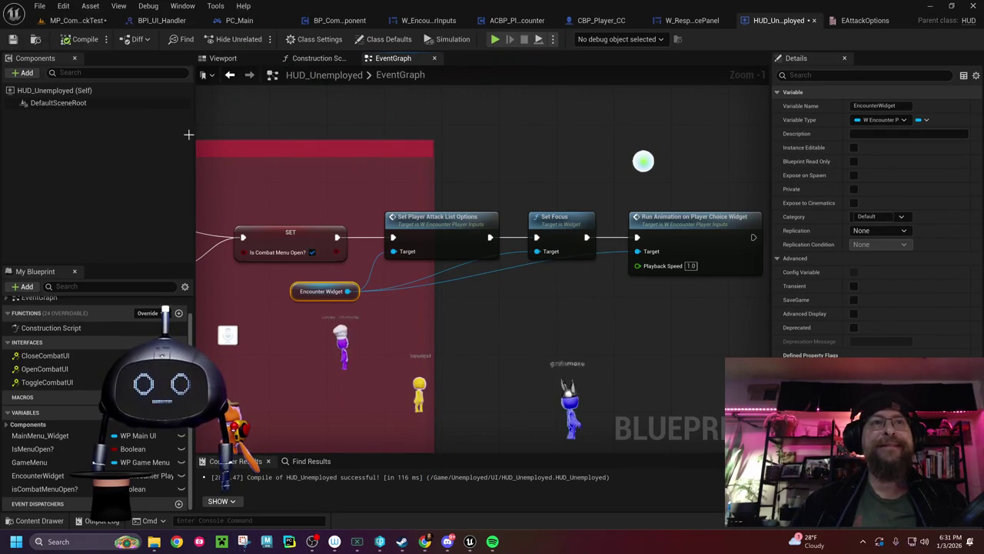
{"action": "mouse_move", "coordinate": [210, 116]}
{"action": "left_mouse_down"}
{"action": "mouse_move", "coordinate": [643, 346]}
{"action": "mouse_move", "coordinate": [769, 357]}
{"action": "left_mouse_up"}
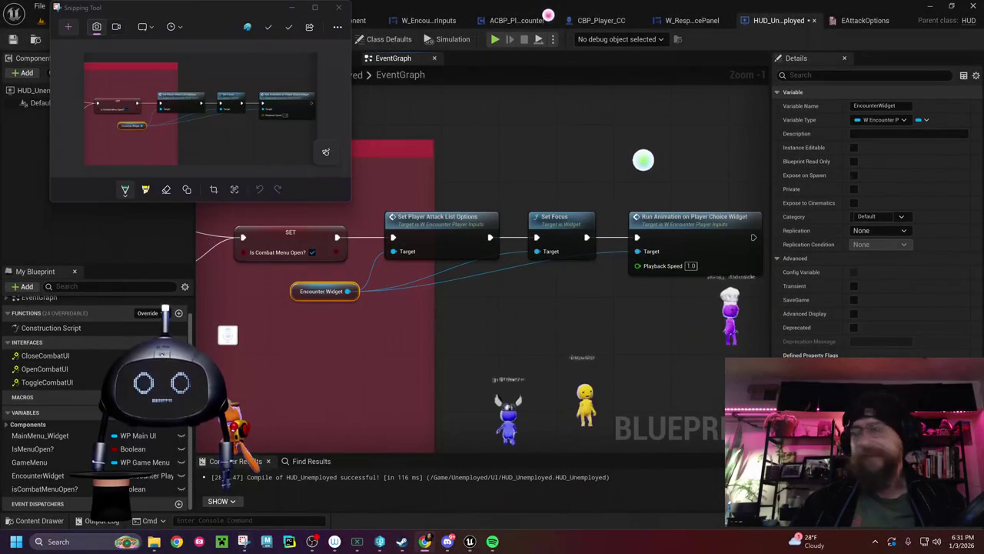
{"action": "left_click", "coordinate": [289, 8]}
Step: Stretch the red comment box to enclose all the Encounter Widget nodes, then return to MP_CombatClockTest
{"action": "left_click_drag", "start_coordinate": [476, 119], "coordinate": [532, 116]}
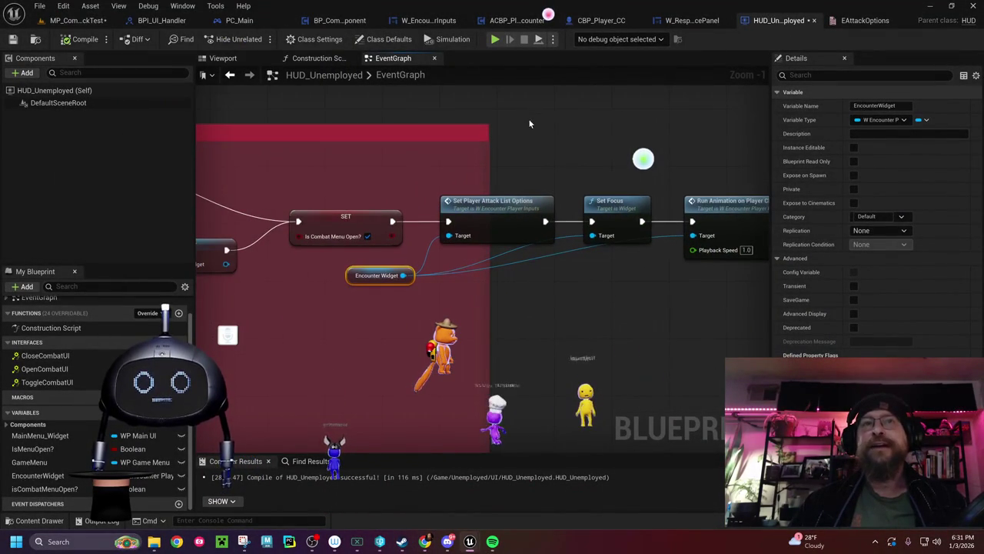
{"action": "mouse_move", "coordinate": [427, 201]}
{"action": "left_mouse_down"}
{"action": "mouse_move", "coordinate": [538, 185]}
{"action": "mouse_move", "coordinate": [585, 192]}
{"action": "mouse_move", "coordinate": [500, 191]}
{"action": "left_mouse_up"}
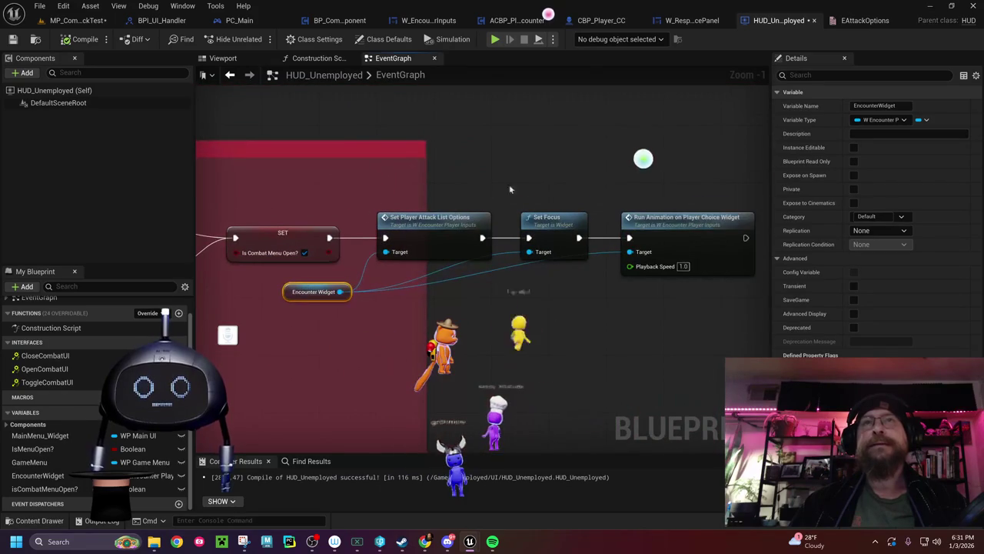
{"action": "left_click_drag", "start_coordinate": [428, 192], "coordinate": [765, 205]}
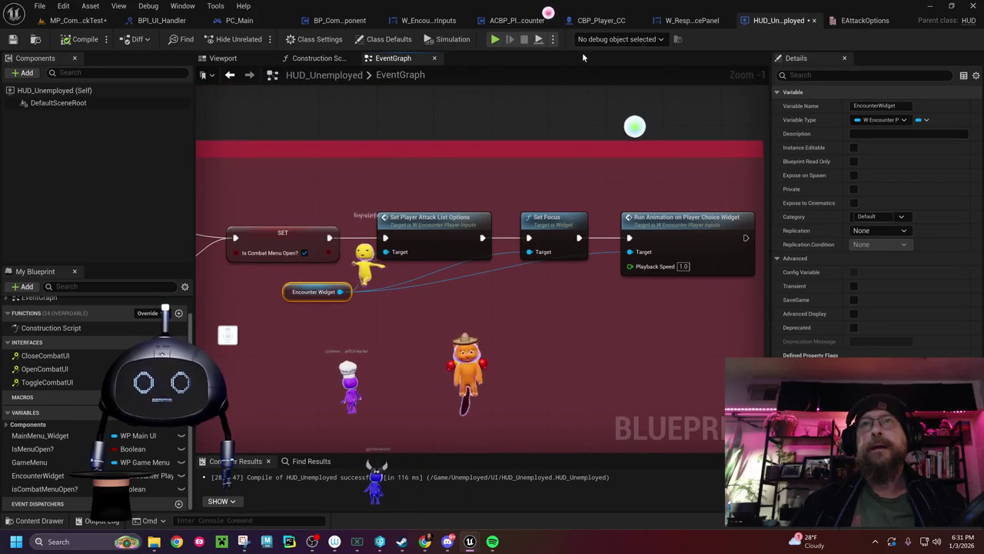
{"action": "left_click", "coordinate": [71, 20]}
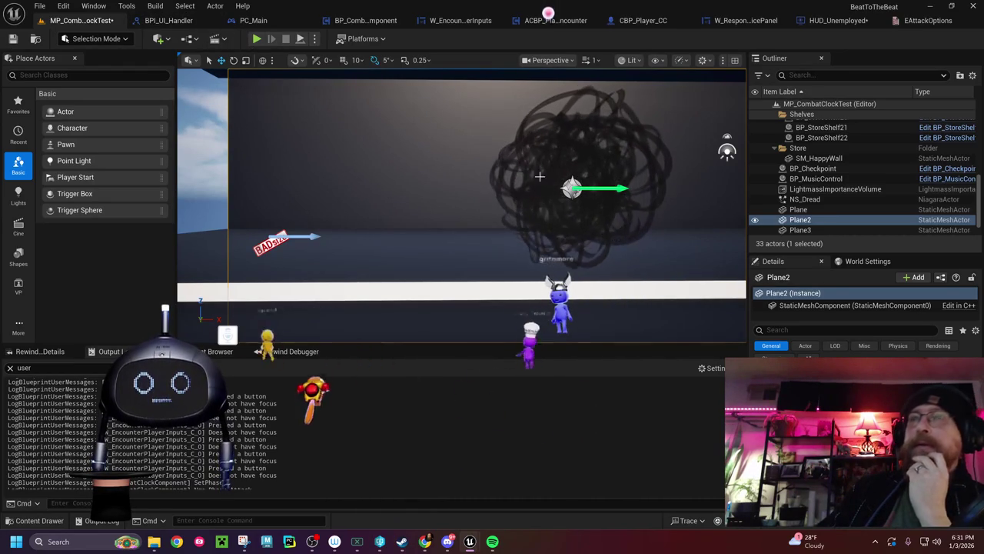
Step: Survey the W_EncounterPlayerInputs focus checks, Is Valid/SET nodes and animation Print String logging
{"action": "left_click", "coordinate": [453, 20]}
{"action": "mouse_move", "coordinate": [443, 317]}
{"action": "left_mouse_down"}
{"action": "mouse_move", "coordinate": [190, 252]}
{"action": "mouse_move", "coordinate": [450, 242]}
{"action": "mouse_move", "coordinate": [746, 252]}
{"action": "left_mouse_up"}
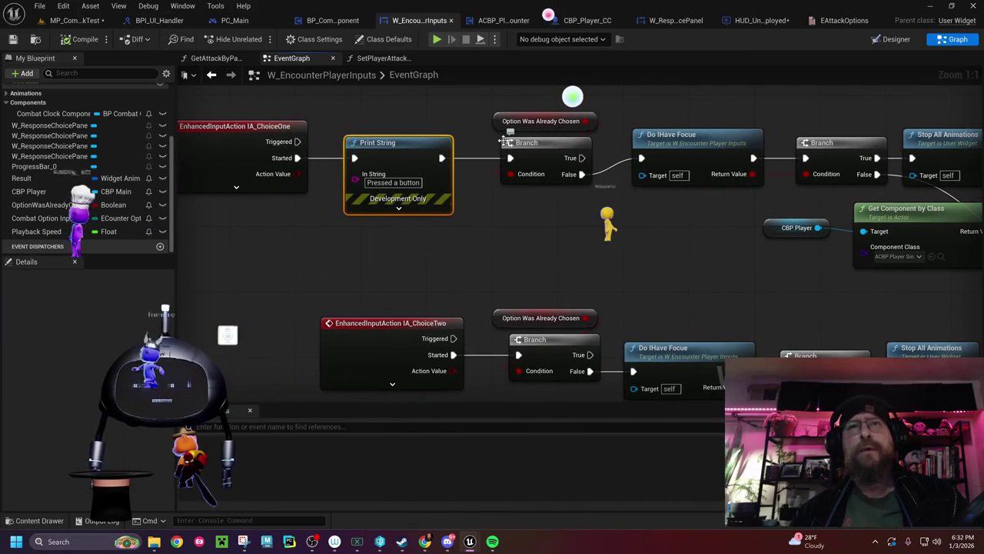
{"action": "left_click_drag", "start_coordinate": [625, 151], "coordinate": [184, 191]}
{"action": "scroll", "coordinate": [658, 206], "scroll_direction": "down", "scroll_amount": 5}
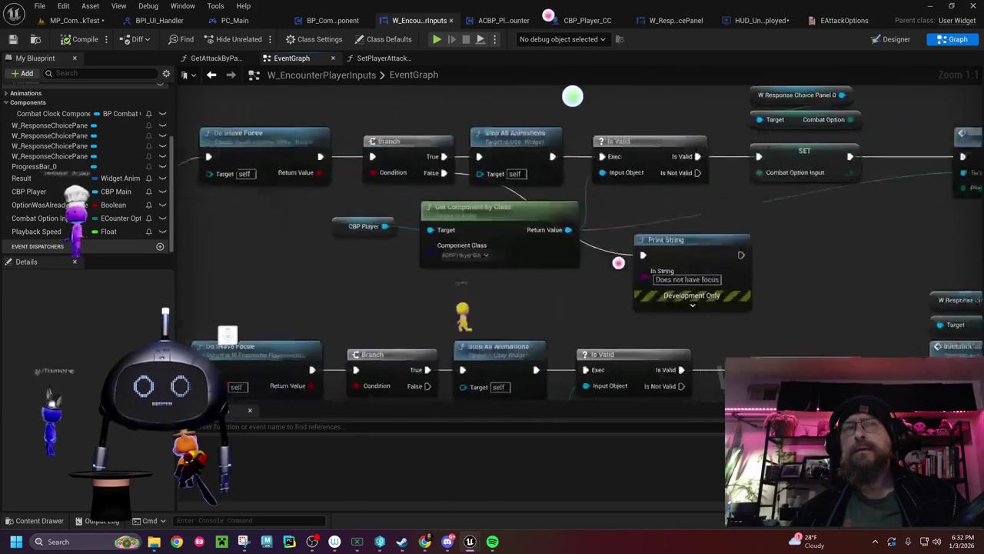
{"action": "scroll", "coordinate": [676, 196], "scroll_direction": "down", "scroll_amount": 2}
{"action": "scroll", "coordinate": [492, 246], "scroll_direction": "up", "scroll_amount": 6}
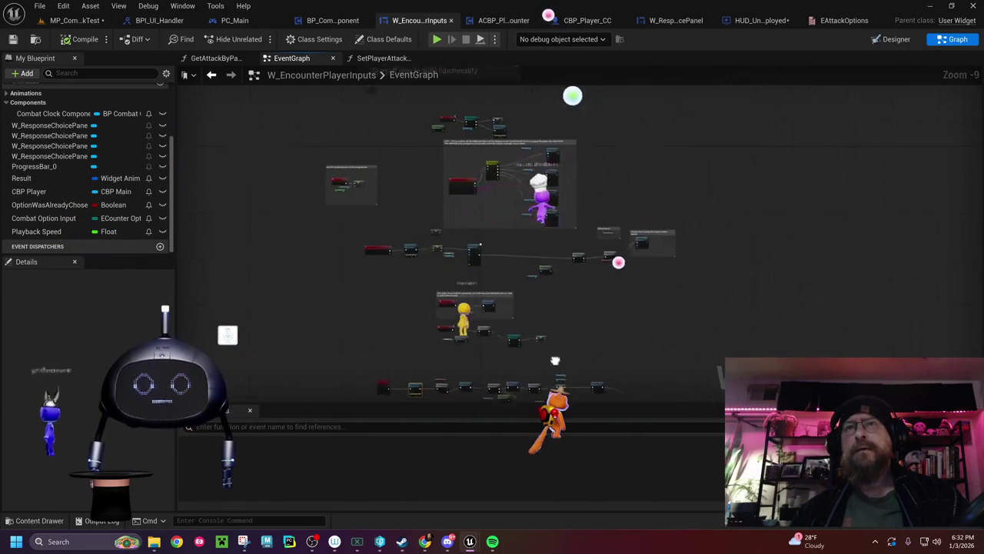
{"action": "left_click_drag", "start_coordinate": [497, 264], "coordinate": [591, 410]}
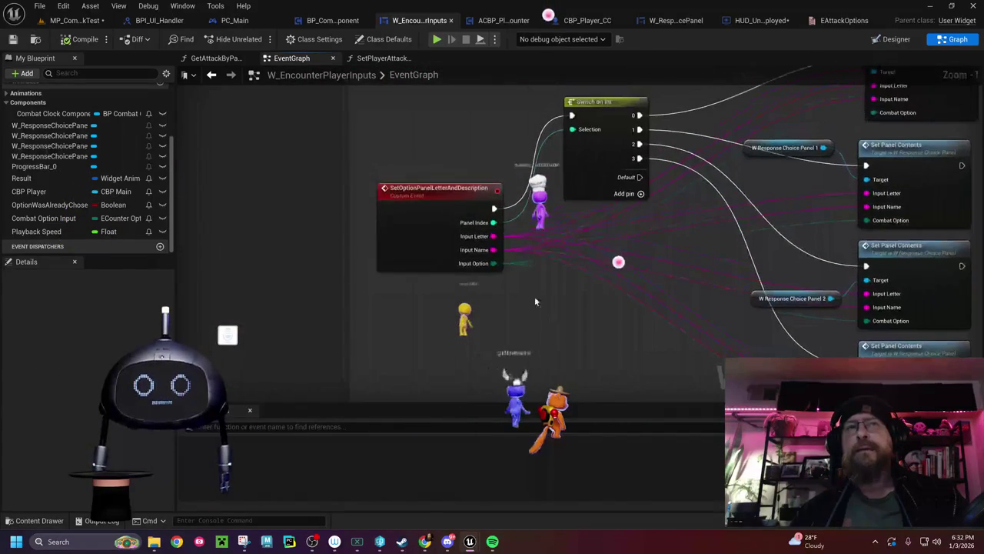
{"action": "mouse_move", "coordinate": [736, 283]}
{"action": "left_mouse_down"}
{"action": "mouse_move", "coordinate": [736, 426]}
{"action": "mouse_move", "coordinate": [813, 550]}
{"action": "left_mouse_up"}
{"action": "left_click_drag", "start_coordinate": [458, 217], "coordinate": [746, 345]}
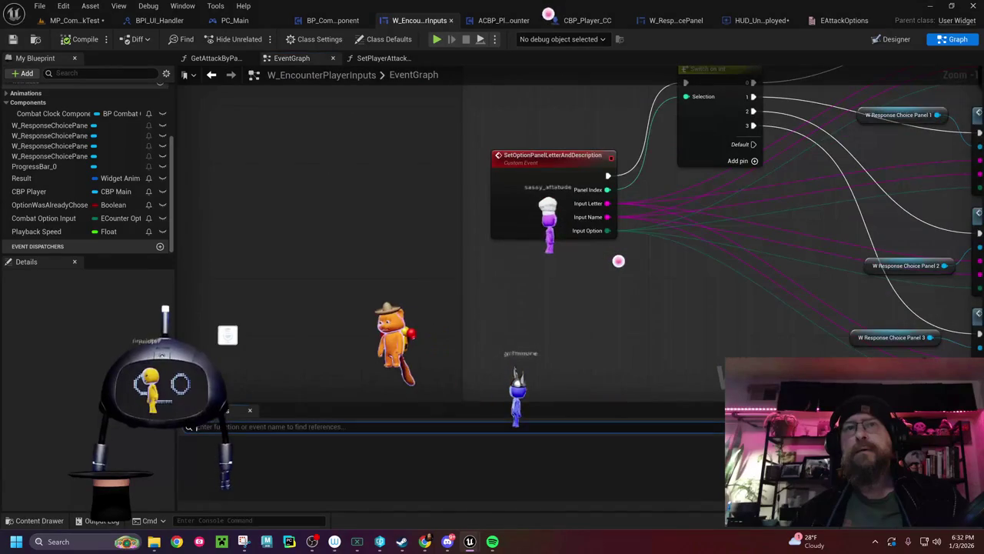
{"action": "left_click_drag", "start_coordinate": [884, 137], "coordinate": [499, 196]}
Step: Frame the IA_ChoiceTwo branch row and select the Option Was Already Chosen node
{"action": "scroll", "coordinate": [464, 282], "scroll_direction": "down", "scroll_amount": 4}
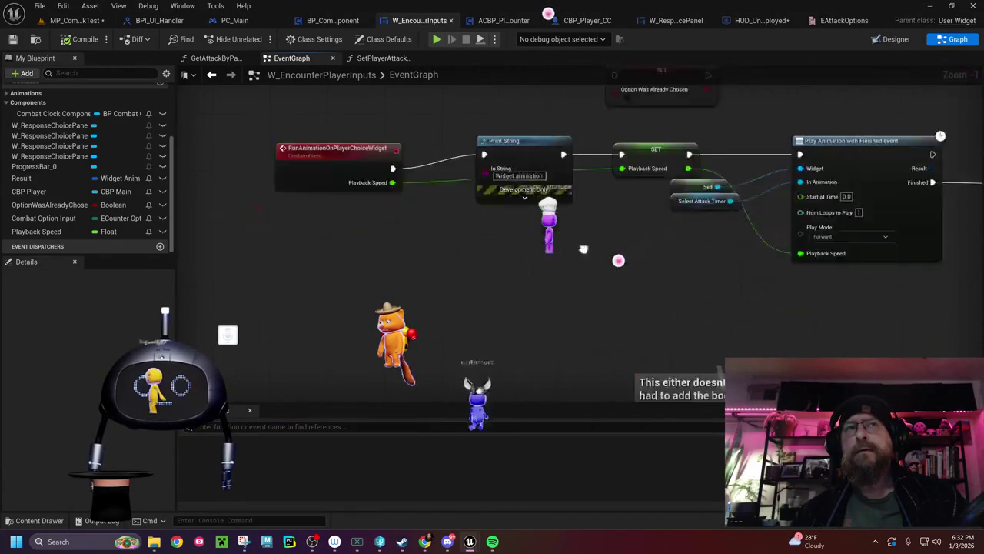
{"action": "mouse_move", "coordinate": [563, 291]}
{"action": "left_mouse_down"}
{"action": "mouse_move", "coordinate": [471, 244]}
{"action": "mouse_move", "coordinate": [409, 292]}
{"action": "left_mouse_up"}
{"action": "scroll", "coordinate": [471, 244], "scroll_direction": "up", "scroll_amount": 1}
{"action": "scroll", "coordinate": [573, 233], "scroll_direction": "up", "scroll_amount": 3}
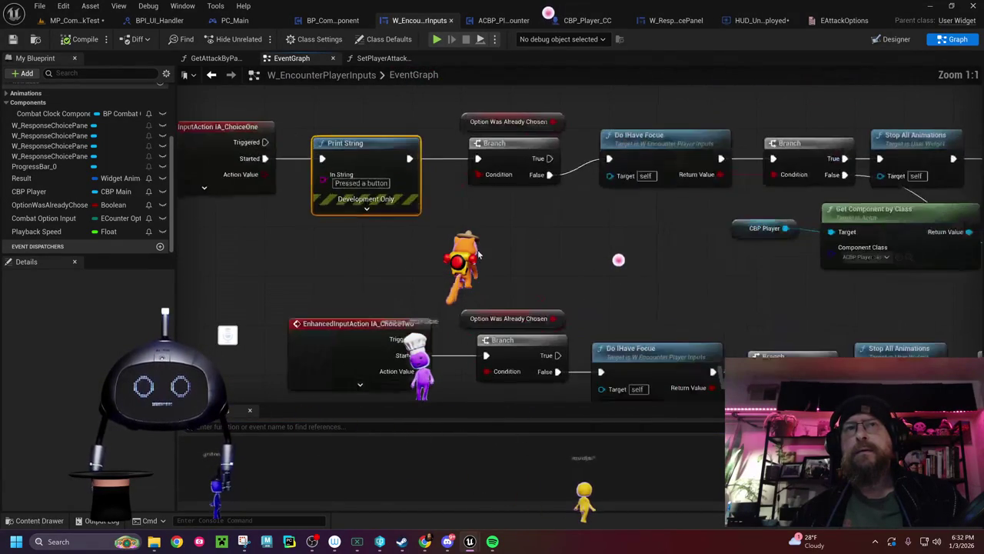
{"action": "scroll", "coordinate": [574, 233], "scroll_direction": "up", "scroll_amount": 1}
{"action": "mouse_move", "coordinate": [470, 223]}
{"action": "left_mouse_down"}
{"action": "mouse_move", "coordinate": [408, 171]}
{"action": "mouse_move", "coordinate": [331, 163]}
{"action": "left_mouse_up"}
{"action": "mouse_move", "coordinate": [331, 163]}
{"action": "left_mouse_down"}
{"action": "mouse_move", "coordinate": [231, 213]}
{"action": "mouse_move", "coordinate": [270, 163]}
{"action": "mouse_move", "coordinate": [211, 204]}
{"action": "mouse_move", "coordinate": [378, 210]}
{"action": "left_mouse_up"}
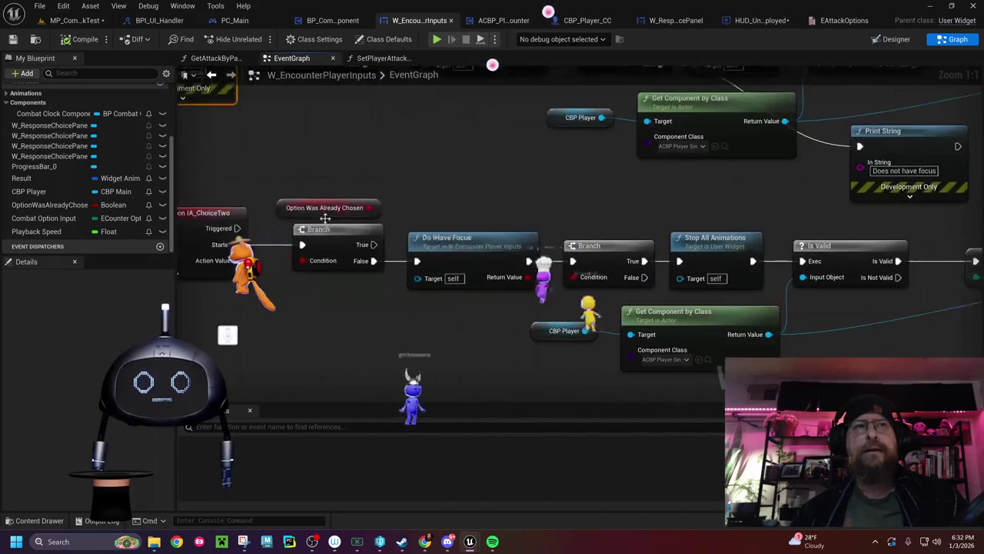
{"action": "left_click", "coordinate": [307, 207]}
Step: Find references to OptionWasAlreadyChosen and jump to the node that sets it
{"action": "right_click", "coordinate": [283, 212]}
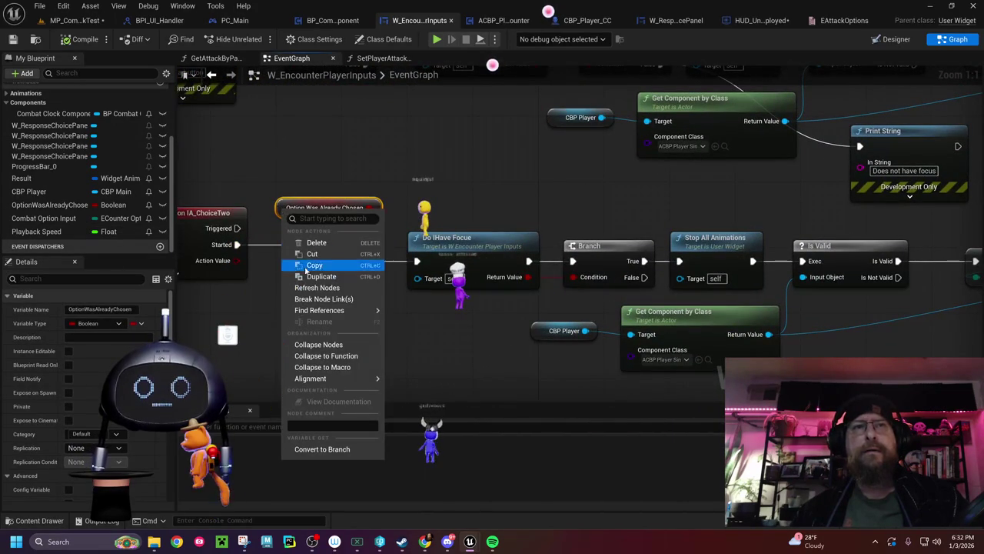
{"action": "mouse_move", "coordinate": [350, 310]}
{"action": "left_click", "coordinate": [428, 319]}
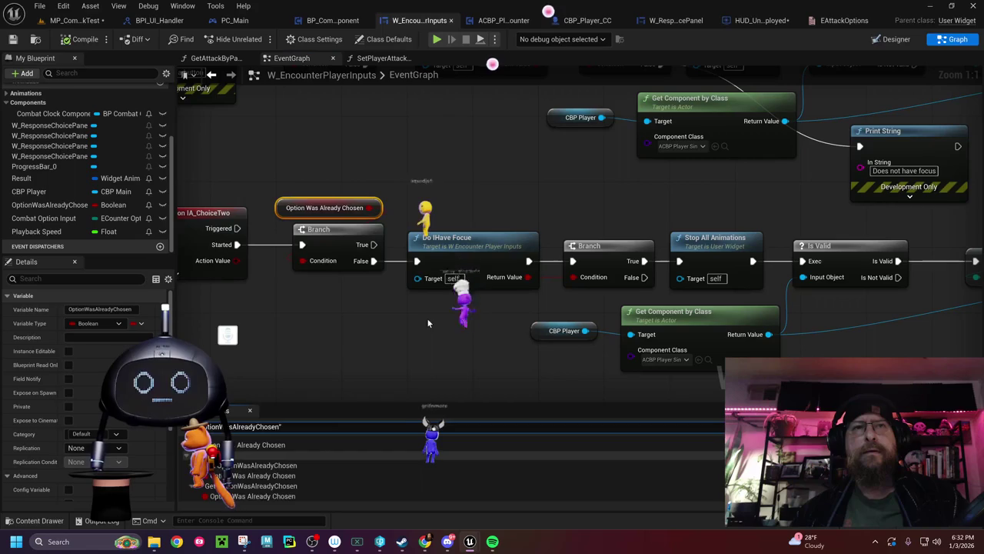
{"action": "left_click", "coordinate": [292, 465]}
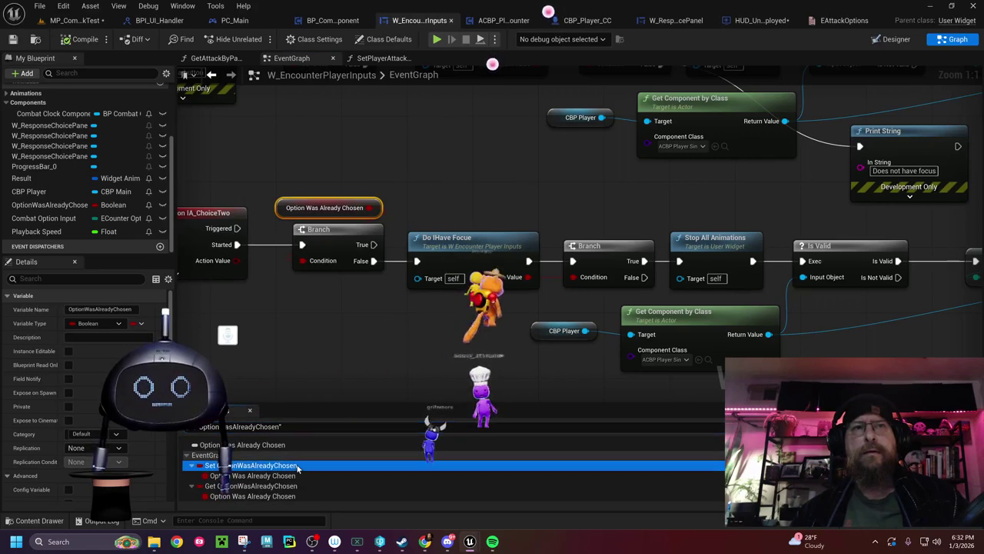
Step: Move the four Commit Player Counter logging nodes down and right, then compile and save
{"action": "mouse_move", "coordinate": [531, 310]}
{"action": "left_mouse_down"}
{"action": "mouse_move", "coordinate": [357, 381]}
{"action": "mouse_move", "coordinate": [249, 344]}
{"action": "left_mouse_up"}
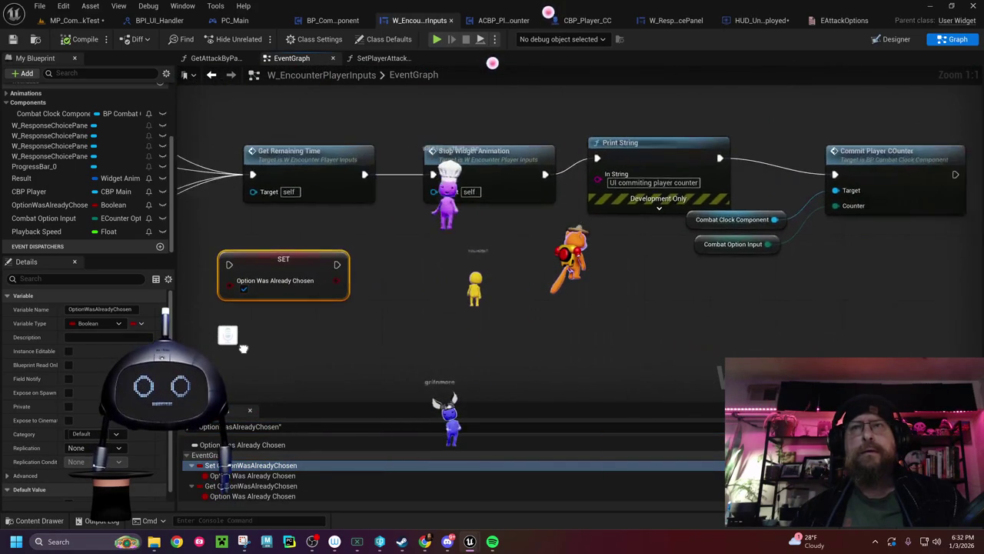
{"action": "left_click_drag", "start_coordinate": [752, 237], "coordinate": [613, 237]}
{"action": "left_click_drag", "start_coordinate": [796, 156], "coordinate": [793, 137]}
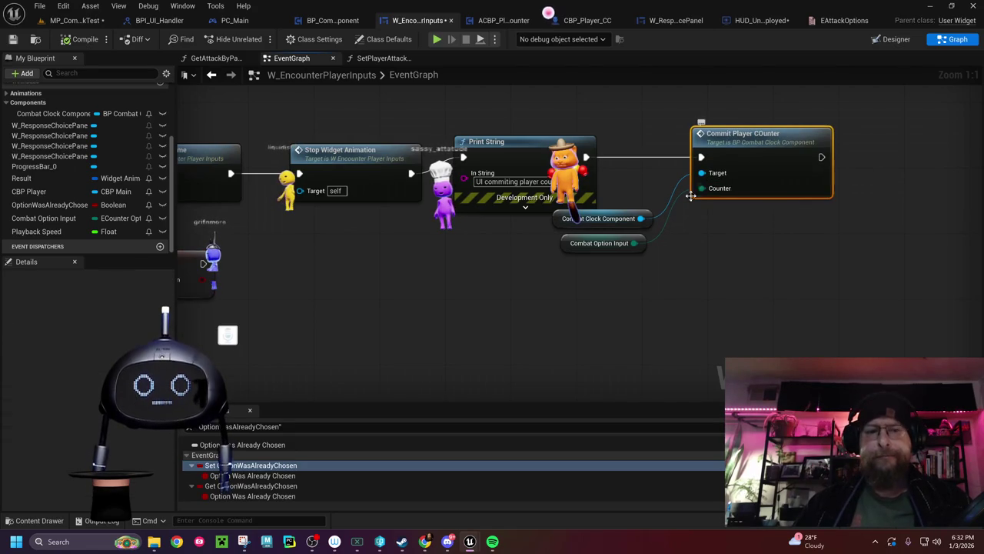
{"action": "mouse_move", "coordinate": [614, 196]}
{"action": "left_mouse_down"}
{"action": "mouse_move", "coordinate": [568, 247]}
{"action": "mouse_move", "coordinate": [649, 254]}
{"action": "mouse_move", "coordinate": [659, 241]}
{"action": "left_mouse_up"}
{"action": "left_click_drag", "start_coordinate": [503, 103], "coordinate": [779, 271]}
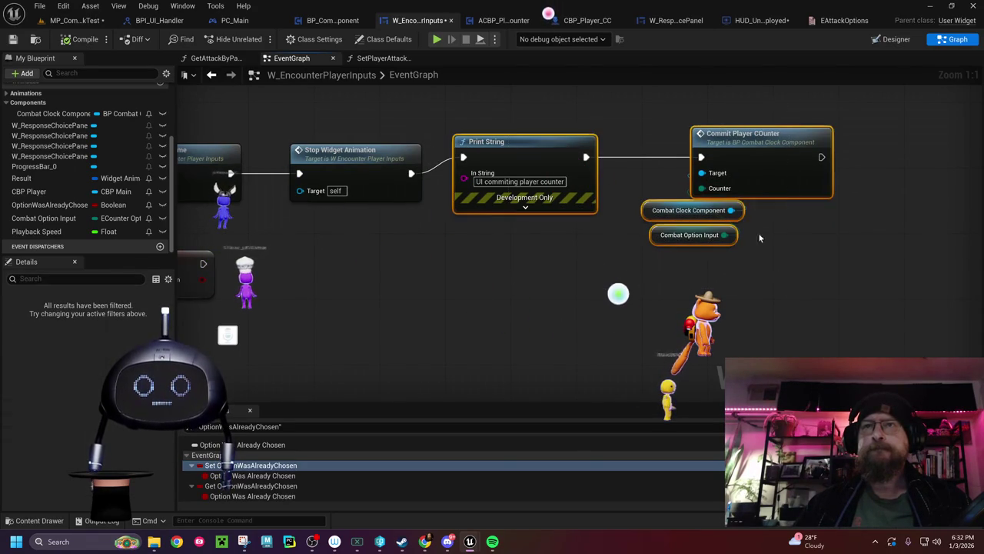
{"action": "mouse_move", "coordinate": [729, 144]}
{"action": "left_mouse_down"}
{"action": "mouse_move", "coordinate": [736, 163]}
{"action": "mouse_move", "coordinate": [736, 154]}
{"action": "left_mouse_up"}
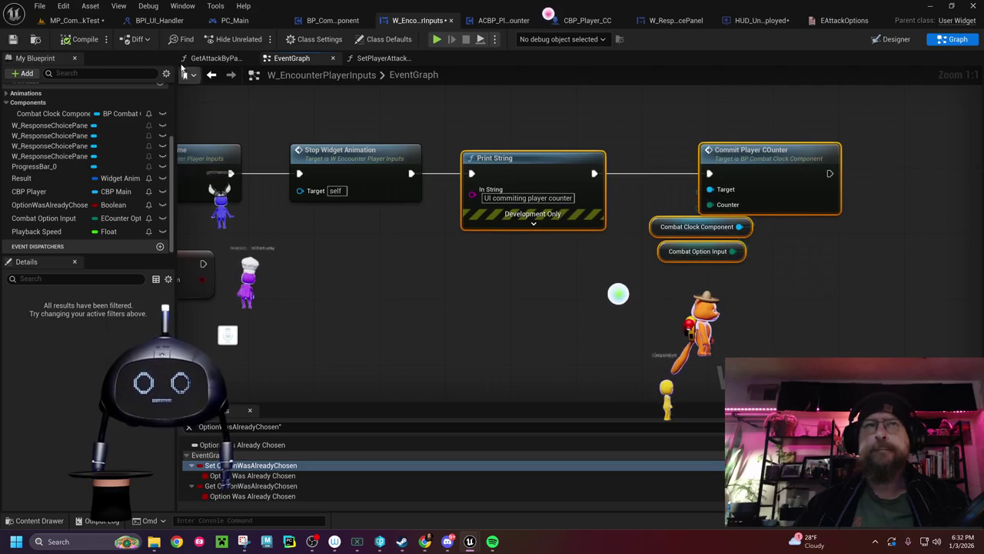
{"action": "left_click", "coordinate": [81, 40]}
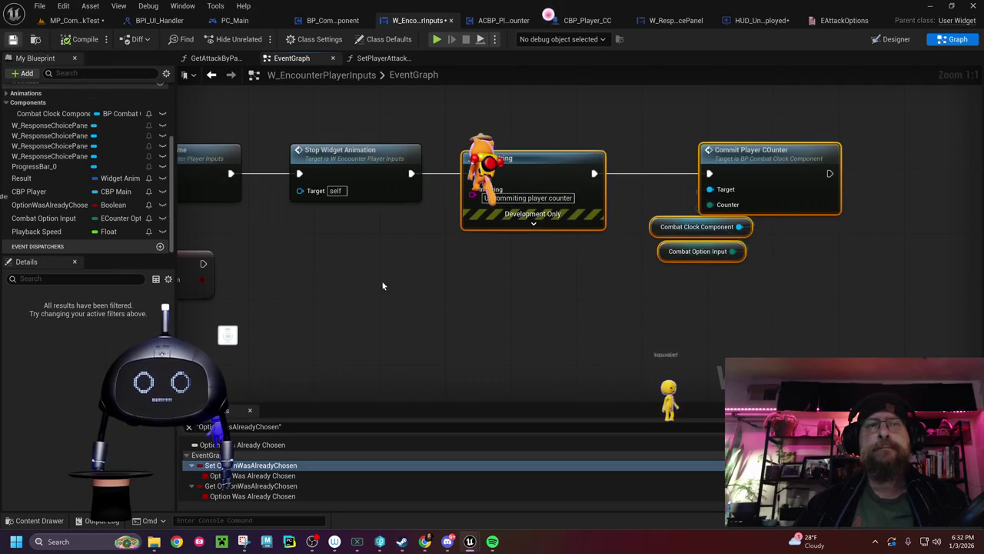
{"action": "key", "text": "ctrl+s"}
Step: Frame the ChoiceOne and ChoiceTwo input event rows and capture them as a screenshot
{"action": "scroll", "coordinate": [416, 319], "scroll_direction": "down", "scroll_amount": 12}
{"action": "left_click_drag", "start_coordinate": [408, 323], "coordinate": [567, 289]}
{"action": "scroll", "coordinate": [530, 296], "scroll_direction": "up", "scroll_amount": 10}
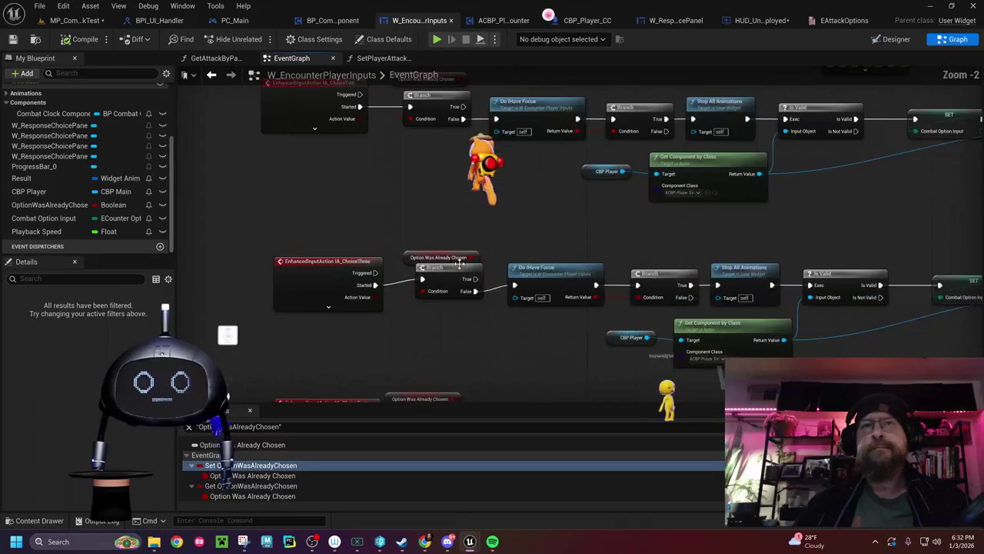
{"action": "mouse_move", "coordinate": [455, 166]}
{"action": "left_mouse_down"}
{"action": "mouse_move", "coordinate": [461, 254]}
{"action": "mouse_move", "coordinate": [508, 402]}
{"action": "left_mouse_up"}
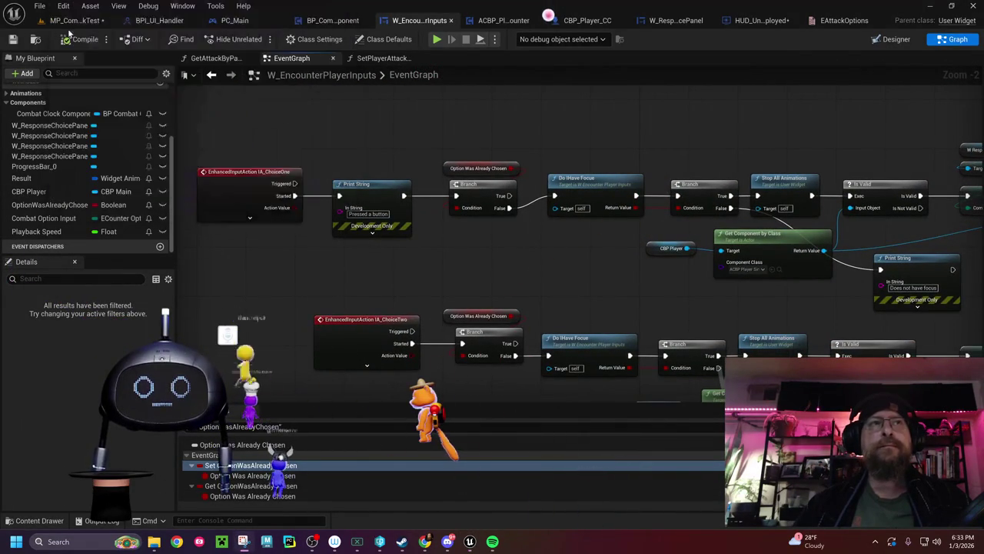
{"action": "key", "text": "super+shift+s"}
{"action": "mouse_move", "coordinate": [177, 109]}
{"action": "left_mouse_down"}
{"action": "mouse_move", "coordinate": [813, 256]}
{"action": "mouse_move", "coordinate": [854, 300]}
{"action": "left_mouse_up"}
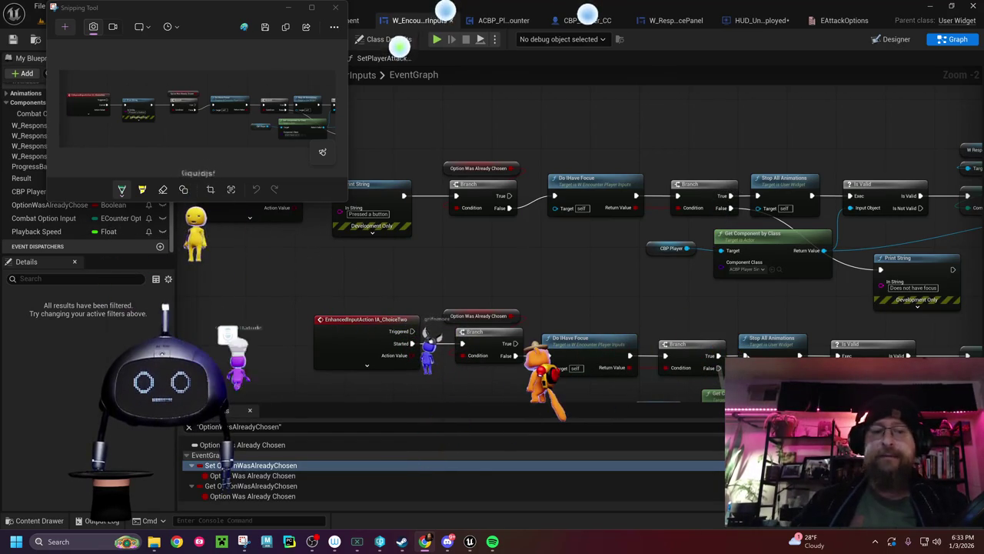
Step: Dismiss the Snipping Tool preview to uncover the W_EncounterPlayerInputs EventGraph and its search results
{"action": "left_click", "coordinate": [336, 8]}
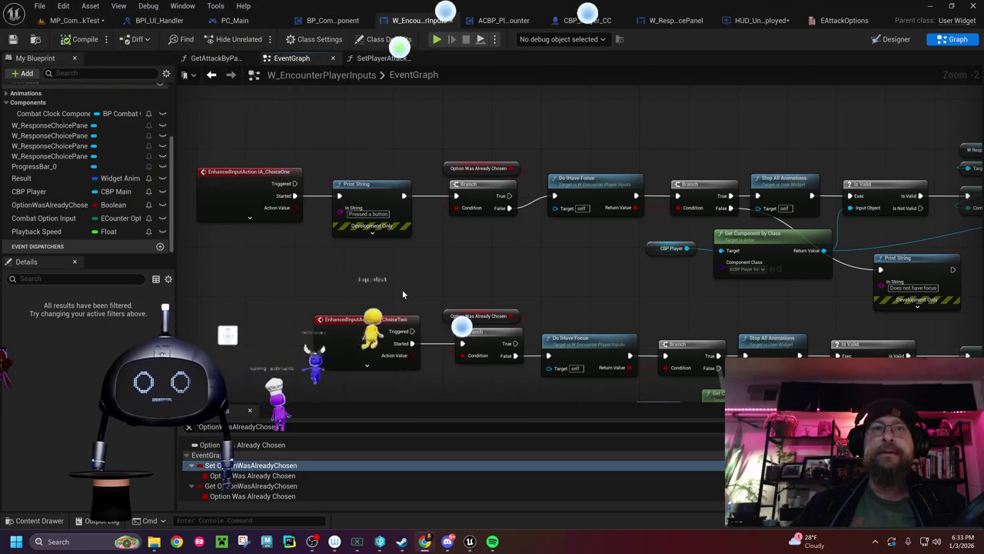
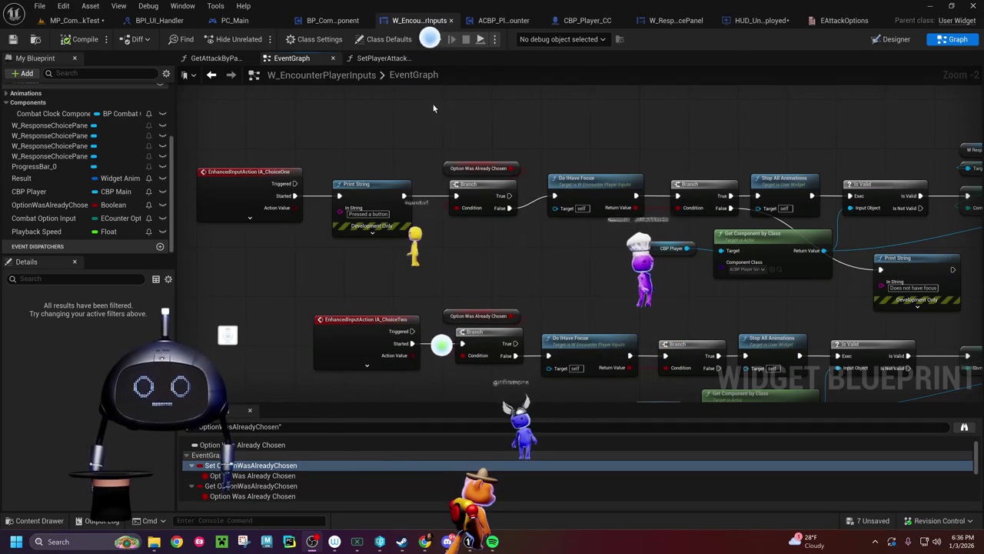
Step: Switch to ACBP_PlayerSingleEncounter and view its AutoGenFunc graph, which prints 'Hello'
{"action": "left_click", "coordinate": [501, 20]}
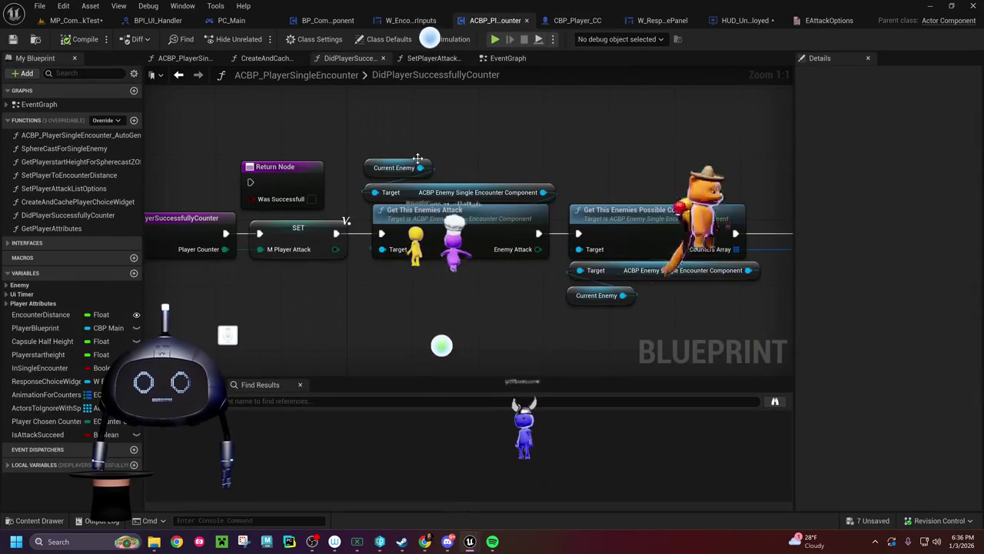
{"action": "left_click_drag", "start_coordinate": [554, 140], "coordinate": [666, 137]}
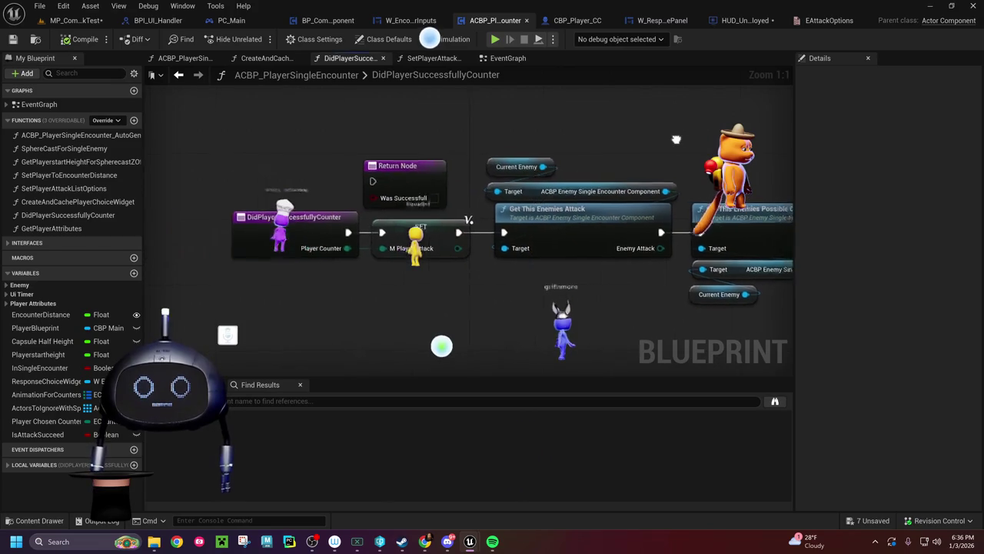
{"action": "left_click", "coordinate": [184, 59]}
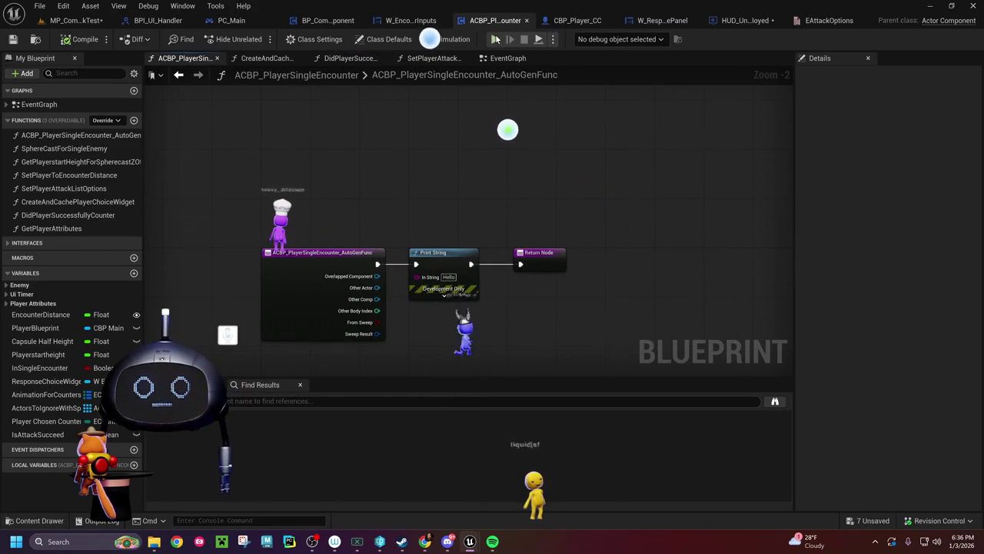
Step: Frame the EventGraph's 'Setup the player choices' comment around the Response Choice Widget node at 1:1 zoom
{"action": "double_click", "coordinate": [38, 104]}
{"action": "scroll", "coordinate": [459, 265], "scroll_direction": "up", "scroll_amount": 13}
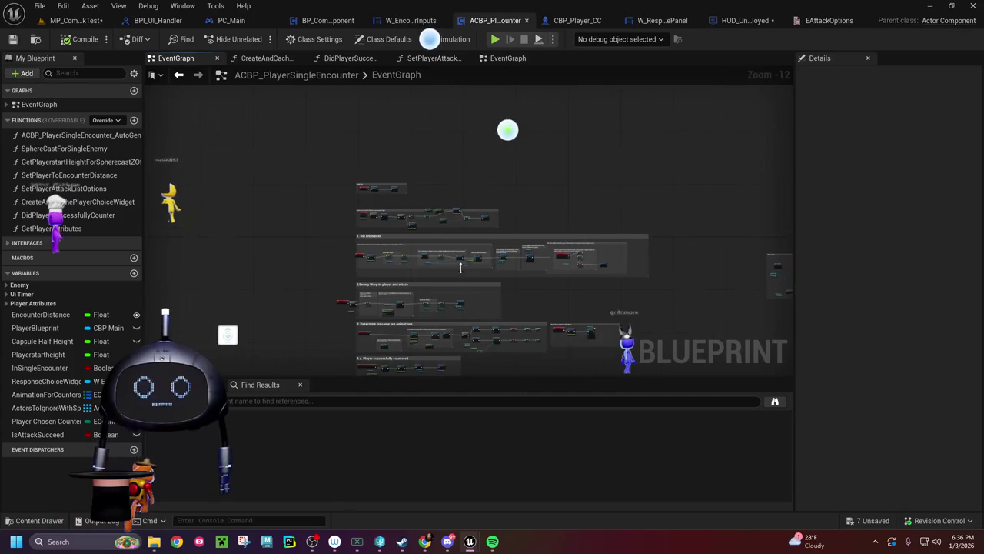
{"action": "mouse_move", "coordinate": [458, 265]}
{"action": "left_mouse_down"}
{"action": "mouse_move", "coordinate": [393, 268]}
{"action": "mouse_move", "coordinate": [522, 331]}
{"action": "left_mouse_up"}
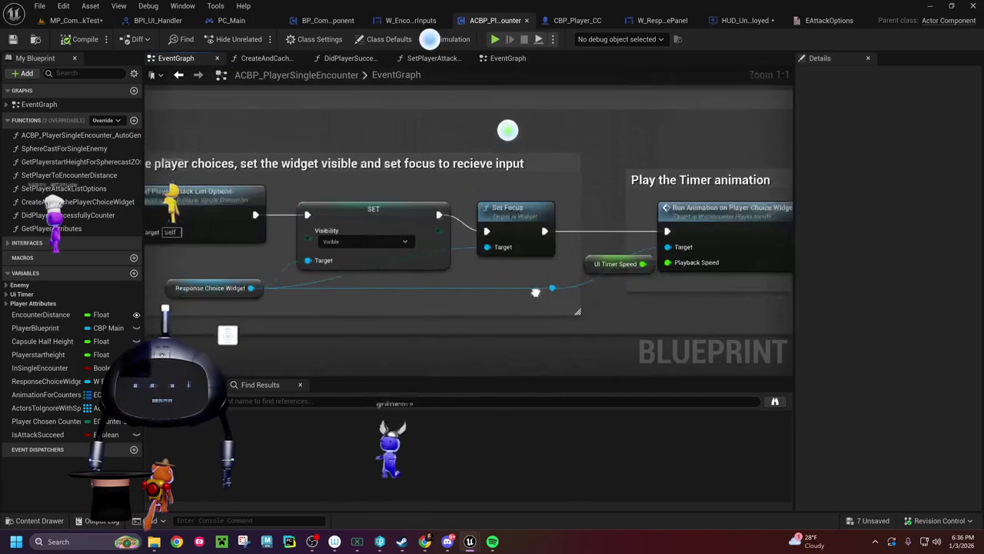
{"action": "left_click", "coordinate": [169, 287]}
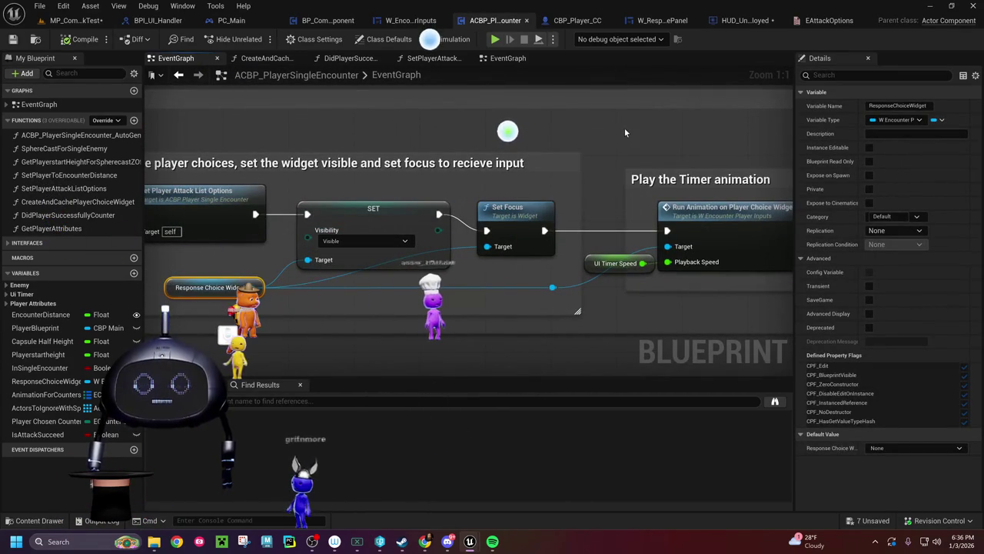
{"action": "mouse_move", "coordinate": [420, 188]}
{"action": "left_mouse_down"}
{"action": "mouse_move", "coordinate": [574, 192]}
{"action": "mouse_move", "coordinate": [410, 200]}
{"action": "left_mouse_up"}
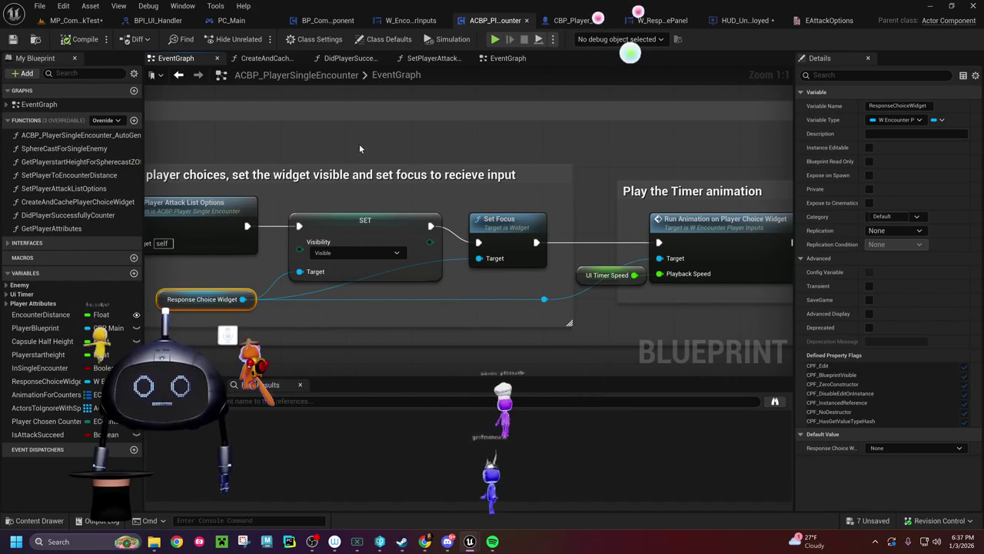
{"action": "left_click_drag", "start_coordinate": [370, 141], "coordinate": [467, 120]}
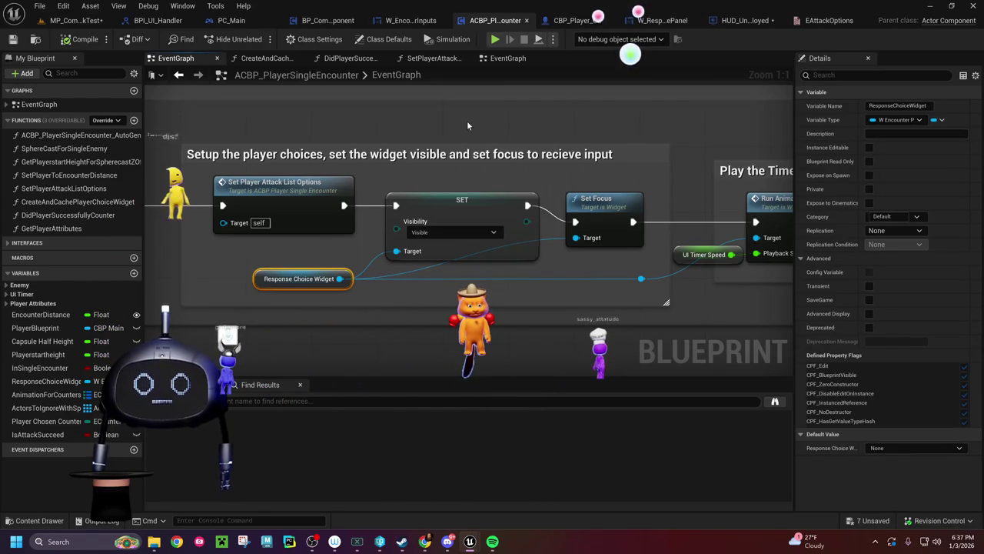
{"action": "mouse_move", "coordinate": [467, 120]}
{"action": "left_mouse_down"}
{"action": "mouse_move", "coordinate": [377, 116]}
{"action": "mouse_move", "coordinate": [688, 116]}
{"action": "left_mouse_up"}
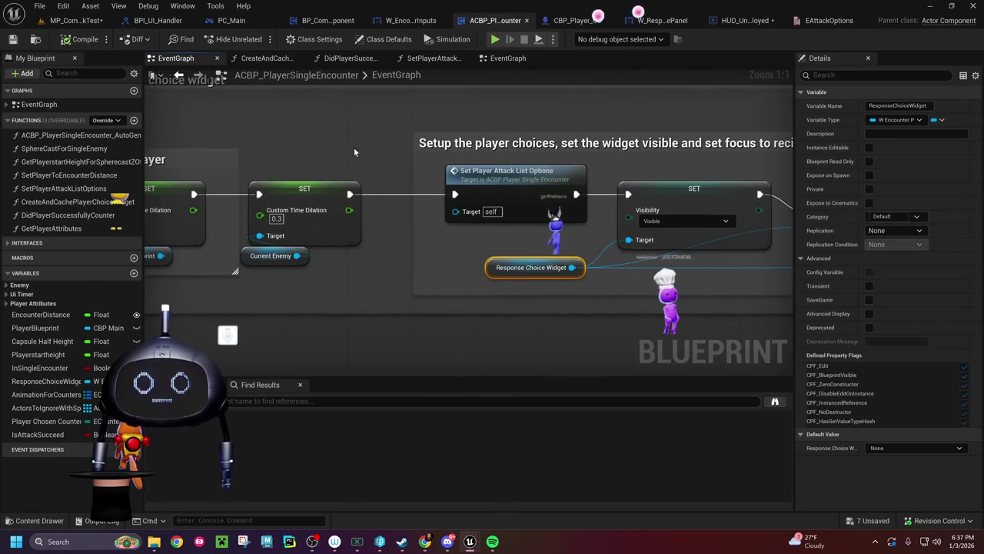
{"action": "mouse_move", "coordinate": [325, 149]}
{"action": "left_mouse_down"}
{"action": "mouse_move", "coordinate": [415, 183]}
{"action": "mouse_move", "coordinate": [225, 159]}
{"action": "left_mouse_up"}
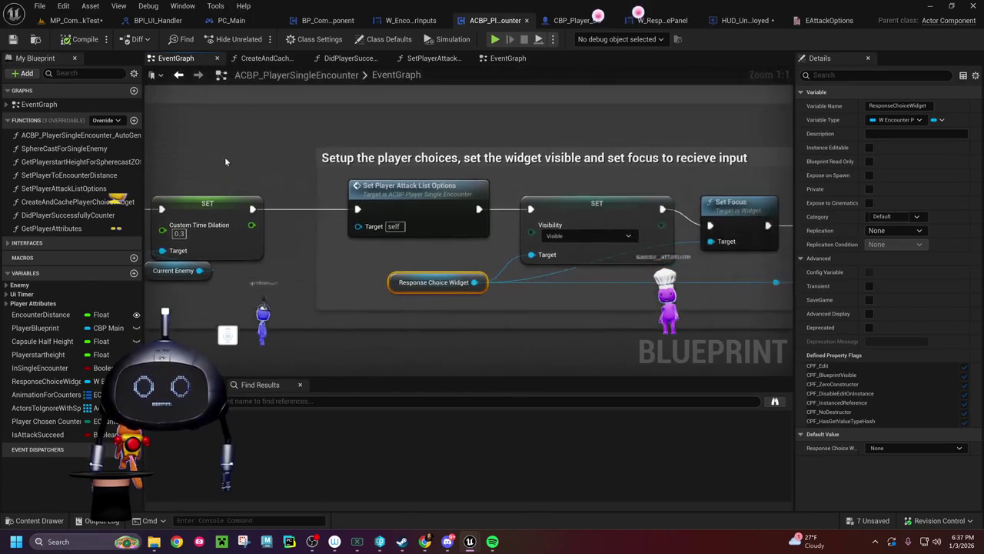
{"action": "left_click_drag", "start_coordinate": [478, 124], "coordinate": [361, 133]}
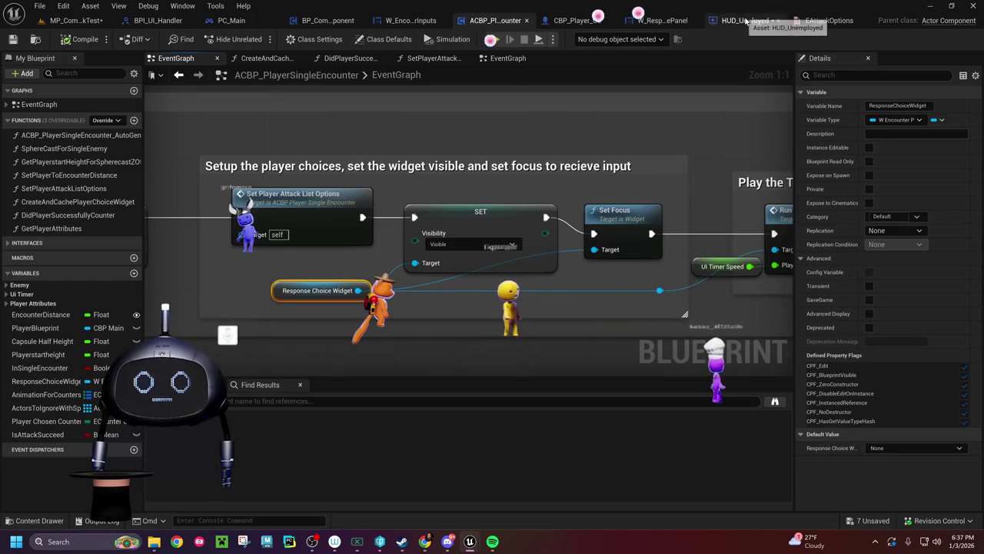
Step: In HUD_Unemployed, review the BeginPlay Create Widget chain up to SET Encounter Widget
{"action": "left_click", "coordinate": [742, 20]}
{"action": "mouse_move", "coordinate": [380, 169]}
{"action": "left_mouse_down"}
{"action": "mouse_move", "coordinate": [530, 156]}
{"action": "mouse_move", "coordinate": [690, 169]}
{"action": "left_mouse_up"}
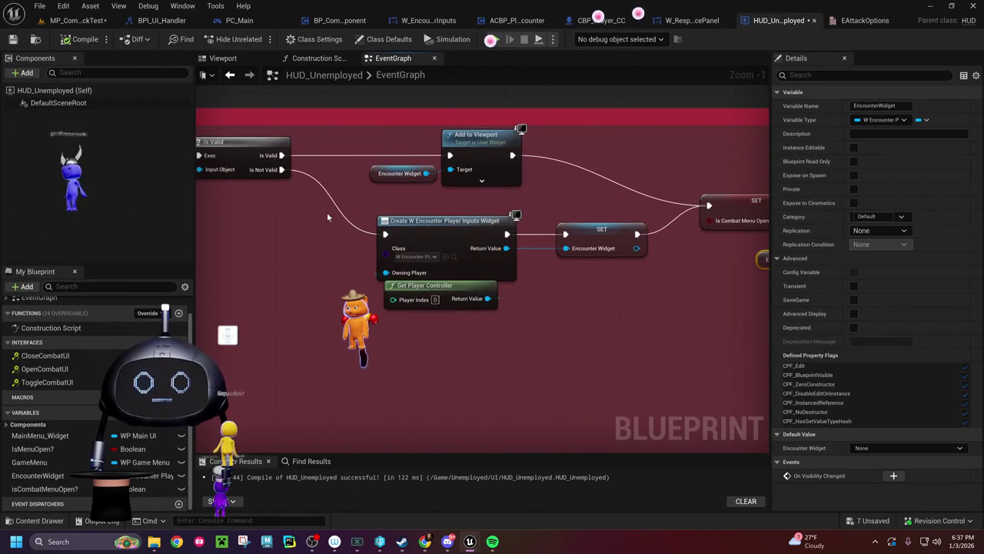
{"action": "left_click_drag", "start_coordinate": [333, 206], "coordinate": [591, 316]}
{"action": "scroll", "coordinate": [367, 281], "scroll_direction": "down", "scroll_amount": 11}
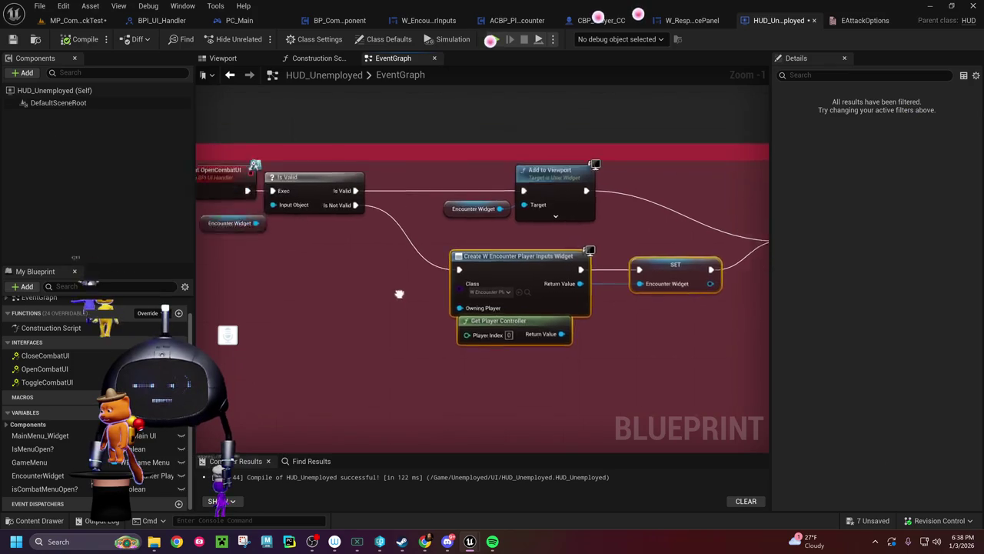
{"action": "scroll", "coordinate": [507, 292], "scroll_direction": "up", "scroll_amount": 12}
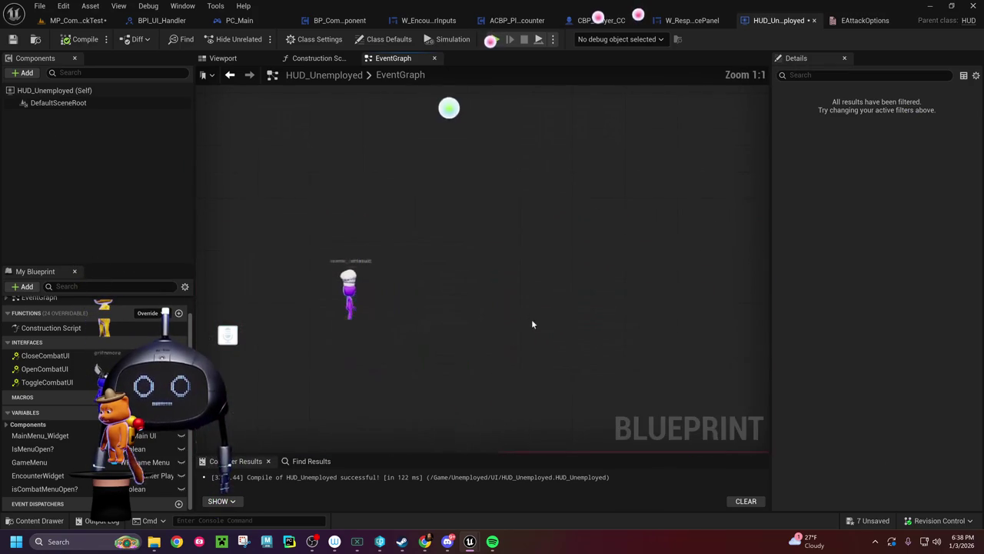
{"action": "scroll", "coordinate": [580, 191], "scroll_direction": "down", "scroll_amount": 6}
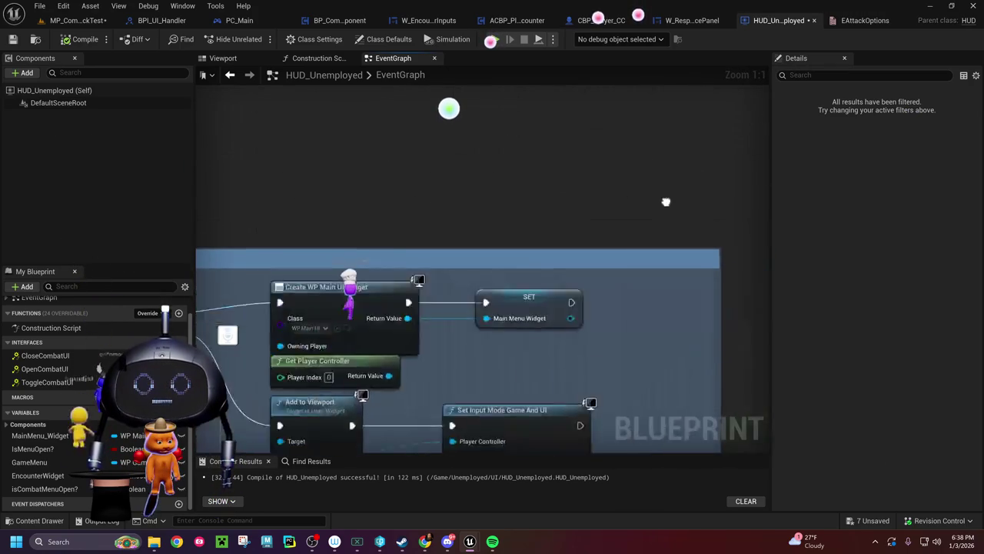
{"action": "scroll", "coordinate": [377, 235], "scroll_direction": "up", "scroll_amount": 6}
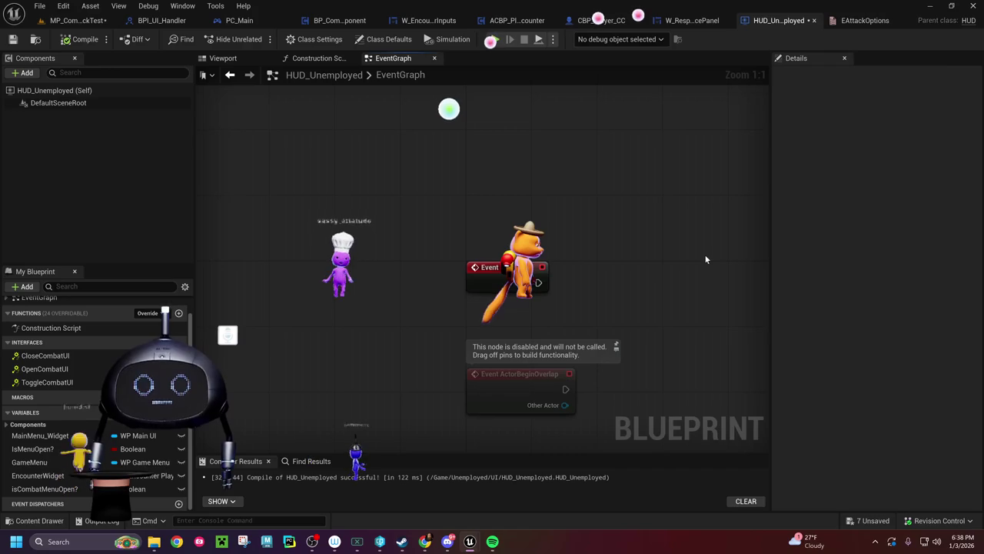
{"action": "key", "text": "ctrl+v"}
{"action": "left_click_drag", "start_coordinate": [604, 215], "coordinate": [511, 174]}
{"action": "mouse_move", "coordinate": [429, 235]}
{"action": "left_mouse_down"}
{"action": "mouse_move", "coordinate": [422, 195]}
{"action": "mouse_move", "coordinate": [547, 203]}
{"action": "left_mouse_up"}
{"action": "left_click_drag", "start_coordinate": [620, 355], "coordinate": [343, 366]}
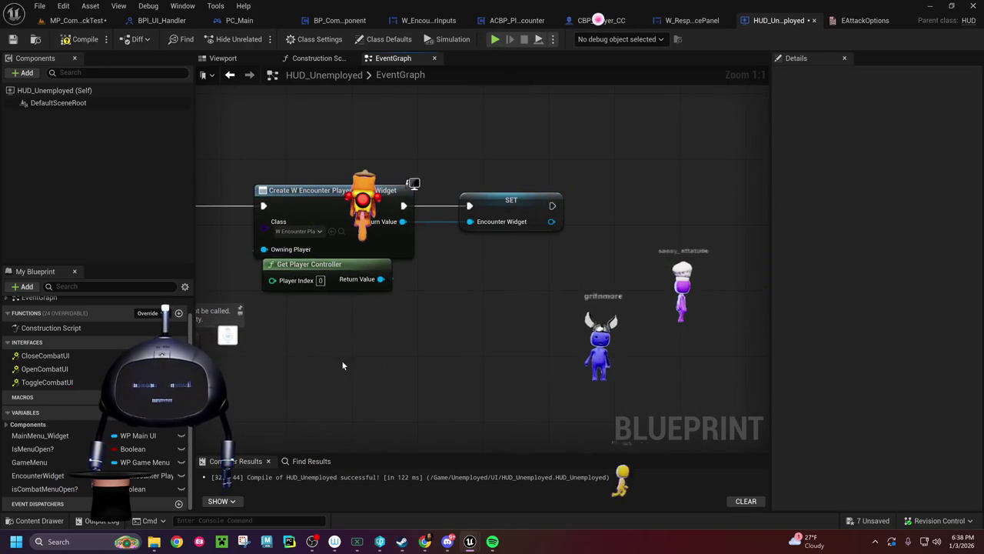
Step: Compile HUD_Unemployed and look over its Add to Viewport and Create Widget nodes
{"action": "left_click", "coordinate": [85, 39]}
{"action": "mouse_move", "coordinate": [563, 384]}
{"action": "left_mouse_down"}
{"action": "mouse_move", "coordinate": [505, 308]}
{"action": "mouse_move", "coordinate": [323, 292]}
{"action": "left_mouse_up"}
{"action": "scroll", "coordinate": [504, 307], "scroll_direction": "down", "scroll_amount": 4}
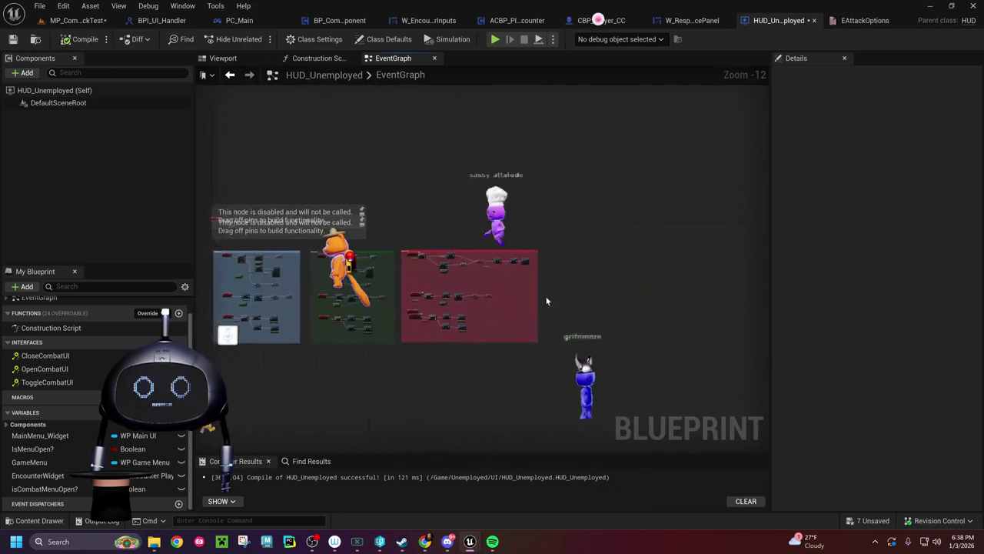
{"action": "scroll", "coordinate": [593, 349], "scroll_direction": "up", "scroll_amount": 4}
{"action": "mouse_move", "coordinate": [410, 260]}
{"action": "left_mouse_down"}
{"action": "mouse_move", "coordinate": [605, 359]}
{"action": "mouse_move", "coordinate": [646, 392]}
{"action": "left_mouse_up"}
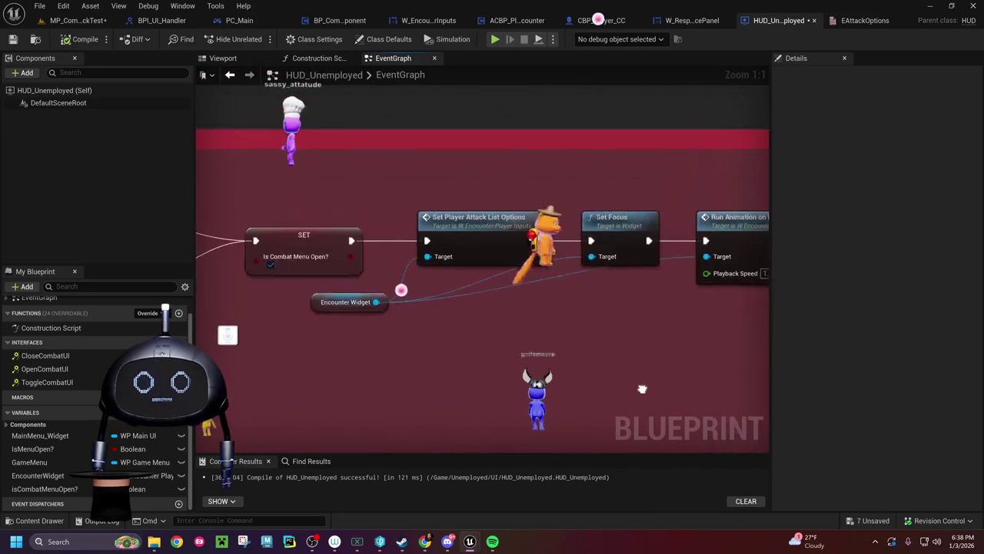
{"action": "mouse_move", "coordinate": [410, 361]}
{"action": "left_mouse_down"}
{"action": "mouse_move", "coordinate": [695, 346]}
{"action": "mouse_move", "coordinate": [871, 351]}
{"action": "left_mouse_up"}
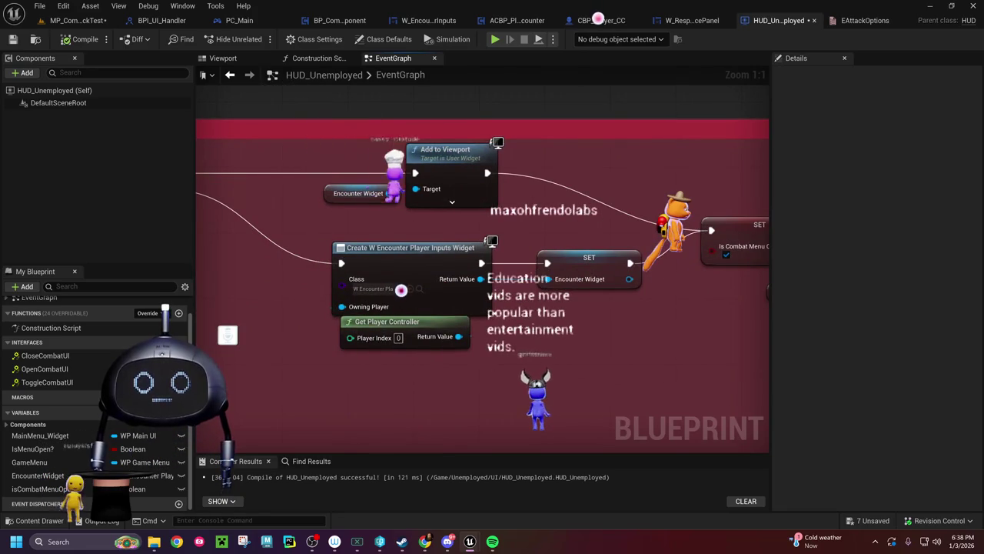
{"action": "mouse_move", "coordinate": [517, 89]}
{"action": "left_mouse_down"}
{"action": "mouse_move", "coordinate": [506, 200]}
{"action": "mouse_move", "coordinate": [402, 287]}
{"action": "mouse_move", "coordinate": [534, 333]}
{"action": "left_mouse_up"}
Step: Pick the widget's SET Visibility node in the encounter component, then return to SET Encounter Widget
{"action": "left_click", "coordinate": [517, 22]}
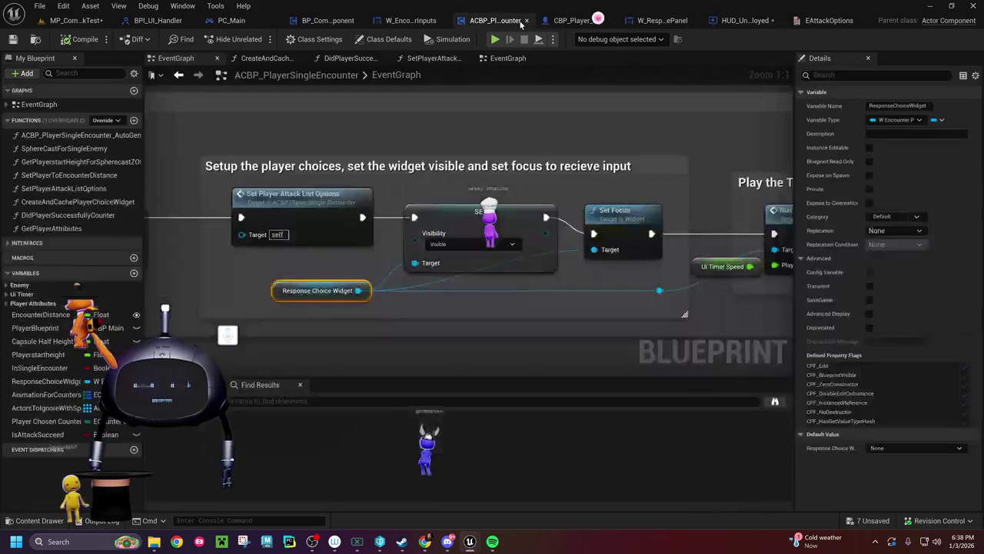
{"action": "left_click", "coordinate": [477, 223]}
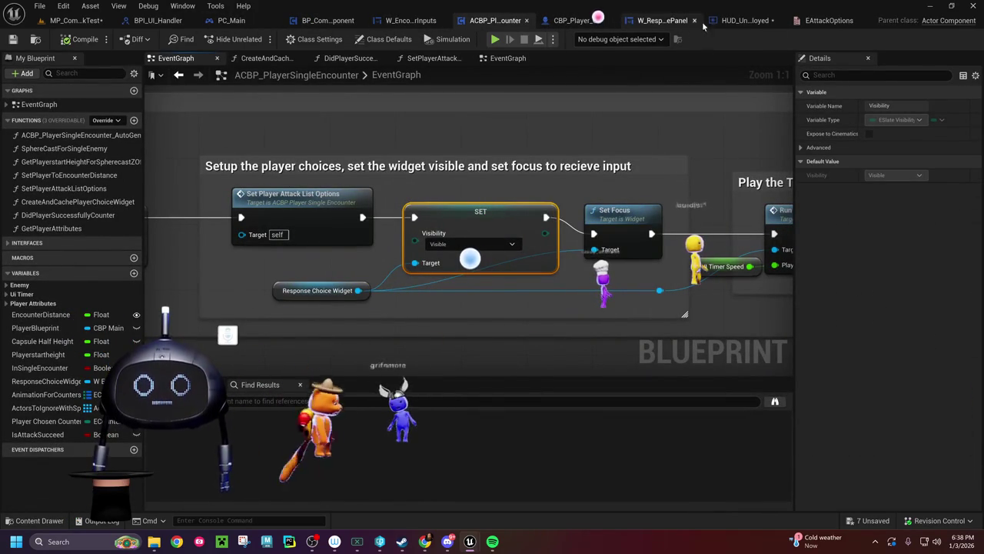
{"action": "left_click", "coordinate": [743, 20]}
{"action": "scroll", "coordinate": [436, 239], "scroll_direction": "down", "scroll_amount": 10}
{"action": "scroll", "coordinate": [460, 273], "scroll_direction": "up", "scroll_amount": 10}
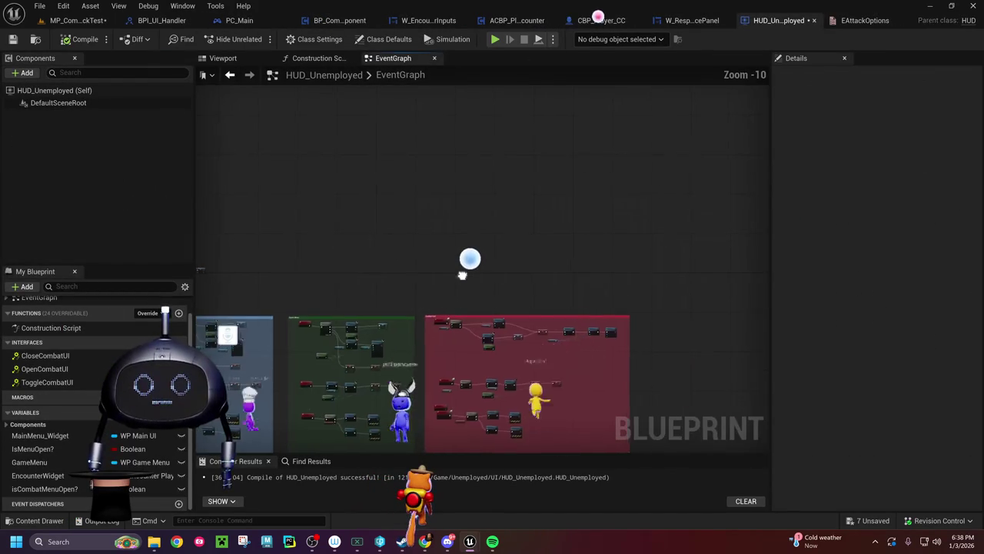
{"action": "left_click_drag", "start_coordinate": [623, 262], "coordinate": [769, 265]}
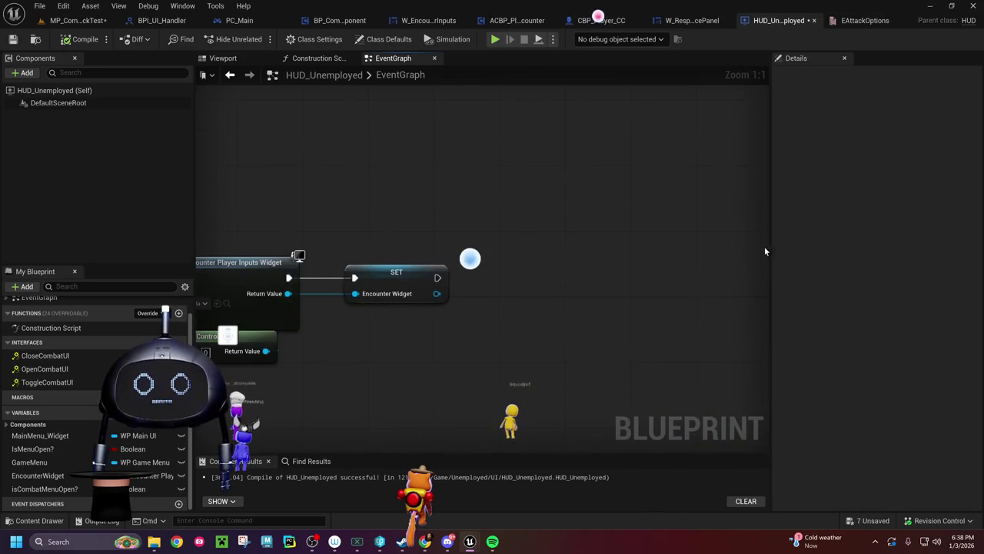
Step: Paste a SET Visibility node after SET Encounter Widget, targeting Encounter Widget
{"action": "key", "text": "ctrl+v"}
{"action": "left_click_drag", "start_coordinate": [626, 312], "coordinate": [524, 276]}
{"action": "left_click_drag", "start_coordinate": [438, 278], "coordinate": [495, 280]}
{"action": "left_click_drag", "start_coordinate": [436, 293], "coordinate": [495, 324]}
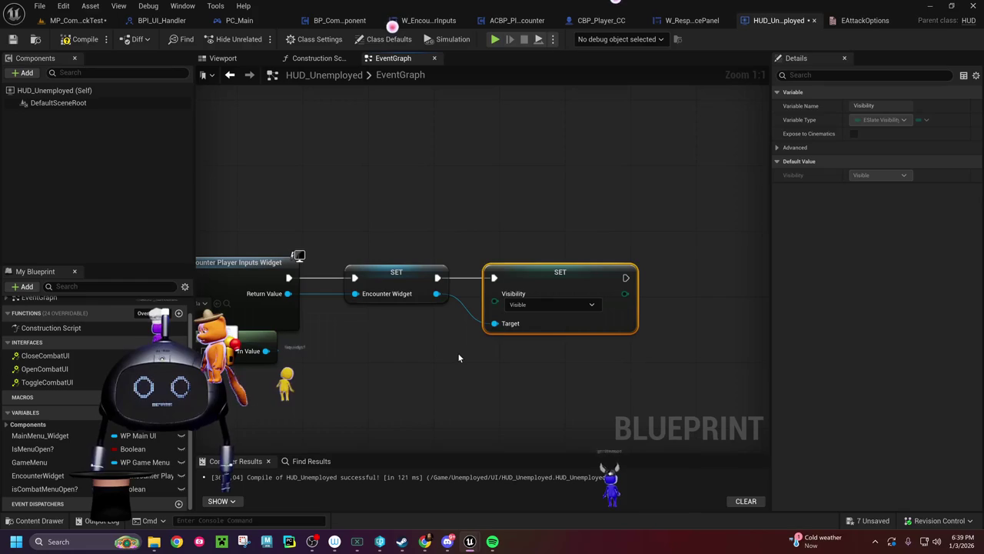
{"action": "left_click_drag", "start_coordinate": [476, 360], "coordinate": [414, 362]}
{"action": "left_click_drag", "start_coordinate": [496, 265], "coordinate": [521, 265]}
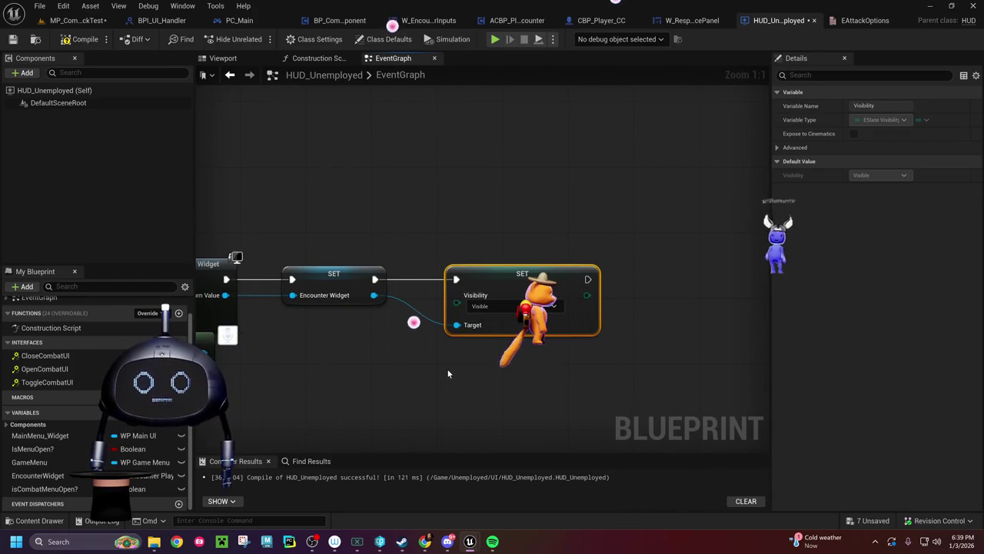
{"action": "left_click_drag", "start_coordinate": [447, 366], "coordinate": [371, 362]}
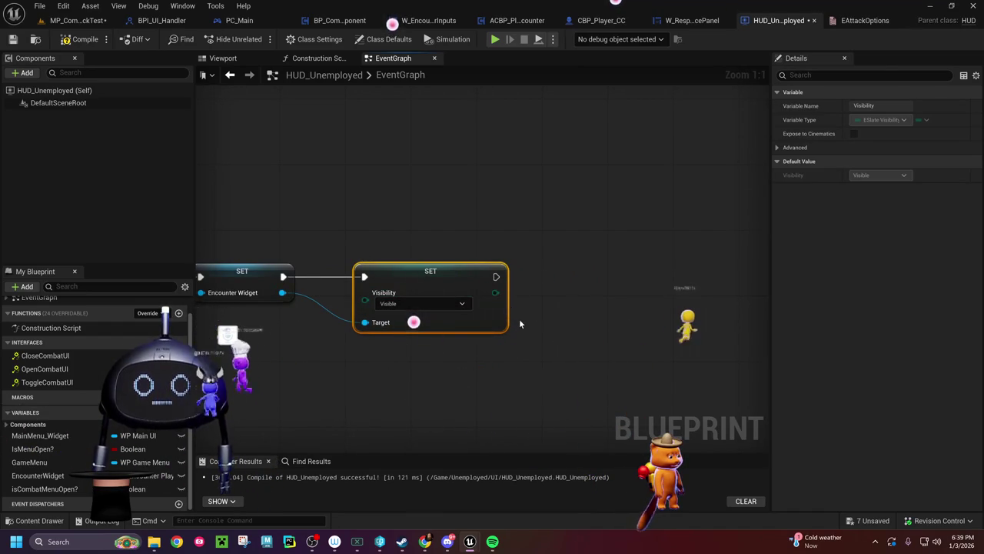
Step: Insert a pasted SET Visibility between Add to Viewport and SET Is Combat Menu Open in Combat Hud
{"action": "scroll", "coordinate": [195, 136], "scroll_direction": "down", "scroll_amount": 8}
{"action": "scroll", "coordinate": [598, 376], "scroll_direction": "up", "scroll_amount": 6}
{"action": "scroll", "coordinate": [599, 376], "scroll_direction": "up", "scroll_amount": 1}
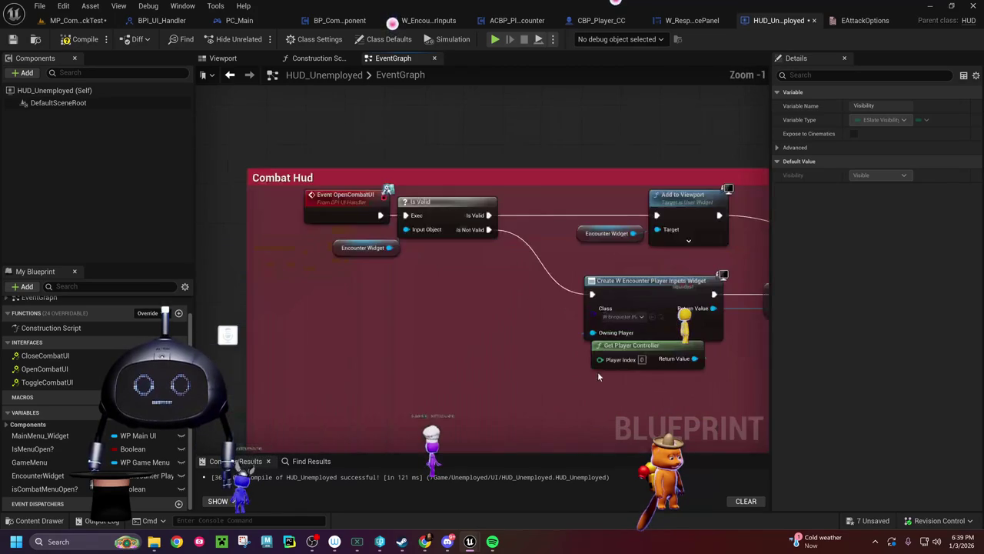
{"action": "left_click_drag", "start_coordinate": [599, 376], "coordinate": [223, 347]}
{"action": "left_click_drag", "start_coordinate": [435, 334], "coordinate": [466, 372]}
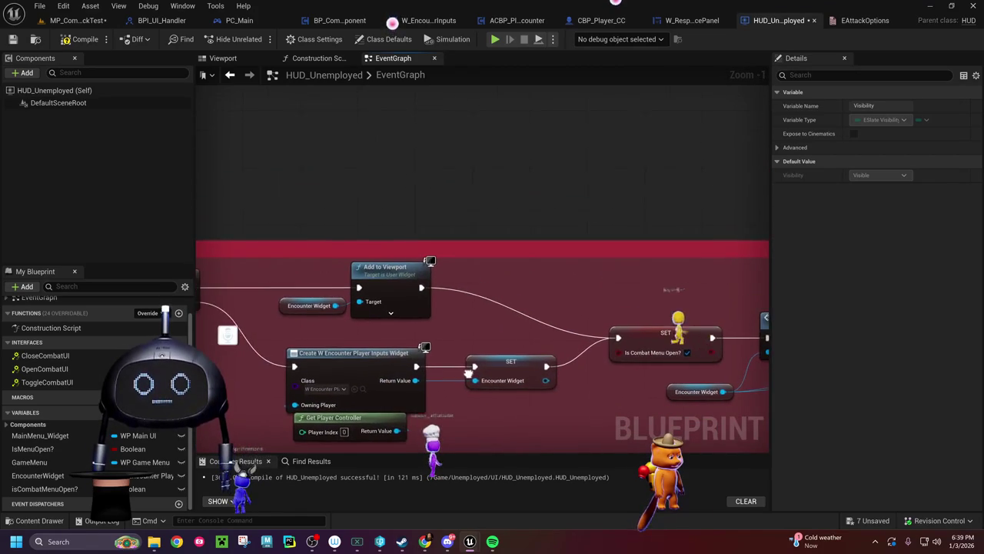
{"action": "left_click_drag", "start_coordinate": [419, 286], "coordinate": [479, 283]}
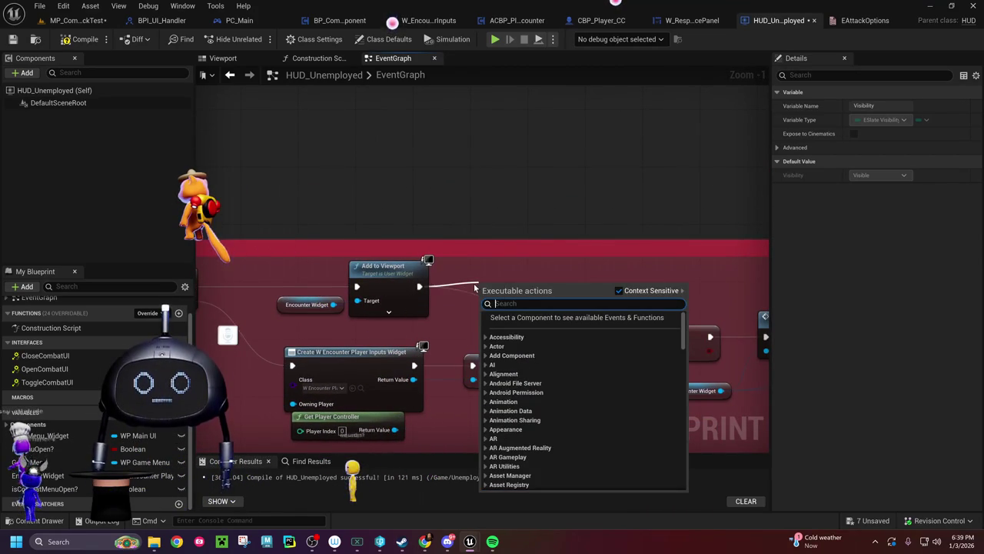
{"action": "key", "text": "ctrl+v"}
{"action": "left_click", "coordinate": [511, 268]}
{"action": "key", "text": "ctrl+v"}
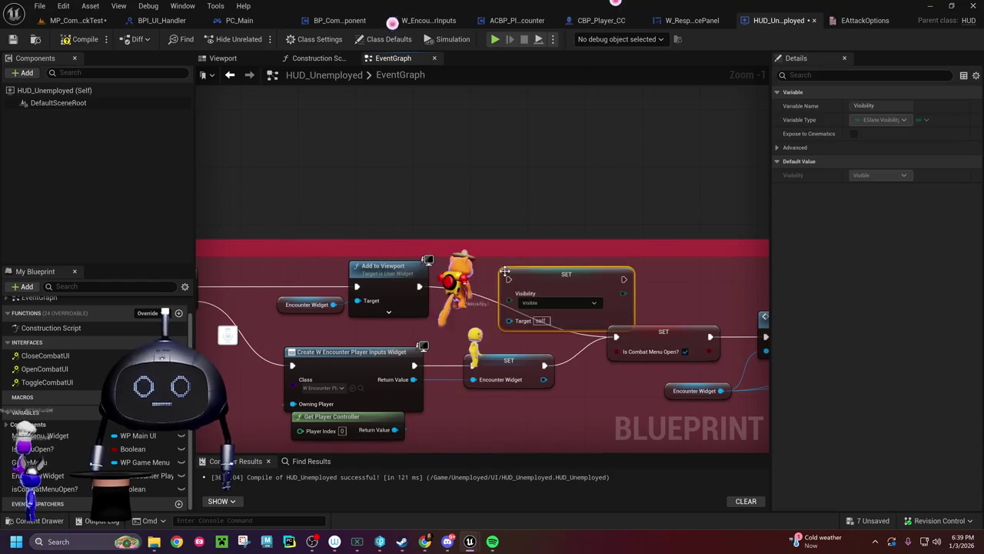
{"action": "left_click_drag", "start_coordinate": [522, 279], "coordinate": [472, 273]}
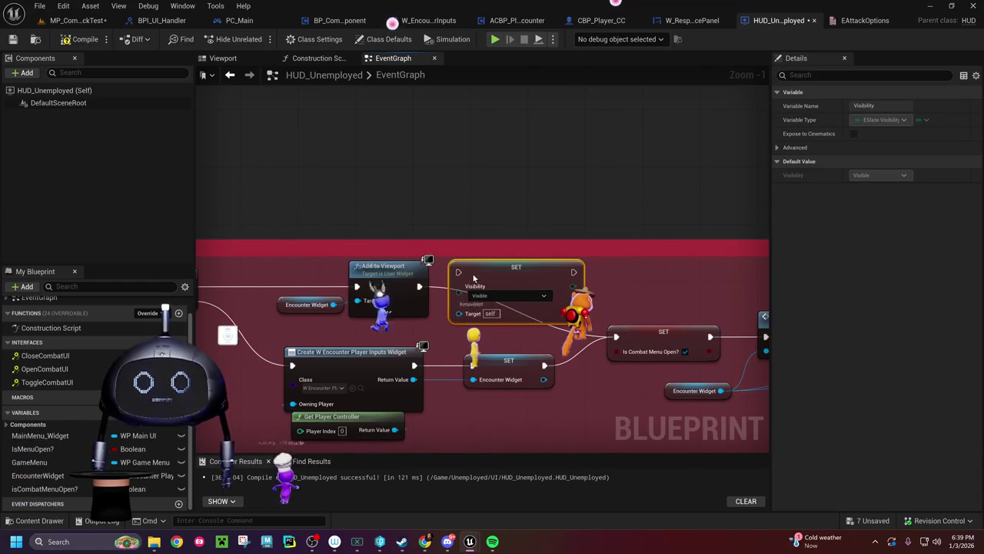
{"action": "left_click_drag", "start_coordinate": [419, 287], "coordinate": [459, 271]}
{"action": "left_click_drag", "start_coordinate": [571, 287], "coordinate": [616, 336]}
{"action": "mouse_move", "coordinate": [581, 401]}
{"action": "left_mouse_down"}
{"action": "mouse_move", "coordinate": [257, 347]}
{"action": "mouse_move", "coordinate": [157, 347]}
{"action": "left_mouse_up"}
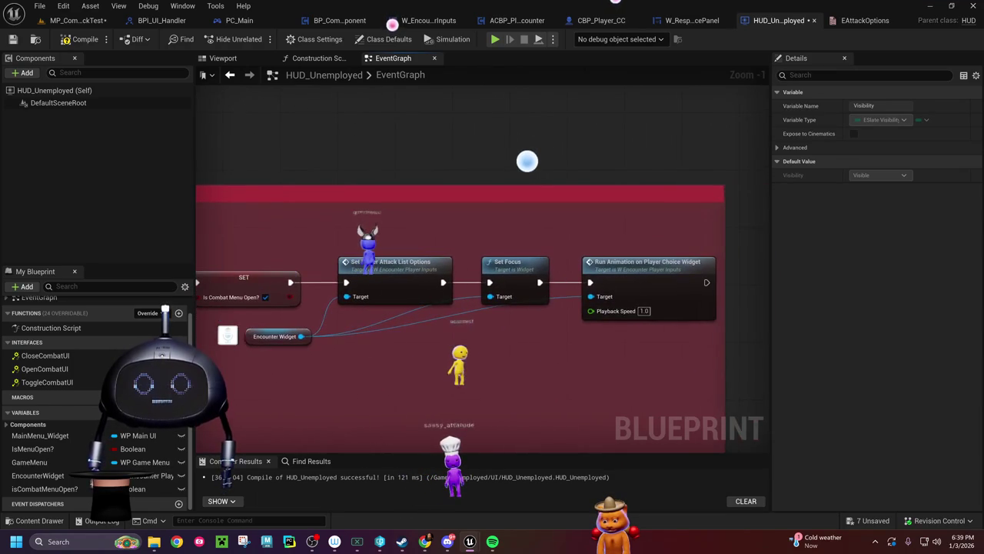
Step: Fix the compile error by wiring Encounter Widget into SET Visibility's Target, then recompile and save
{"action": "left_click", "coordinate": [85, 40]}
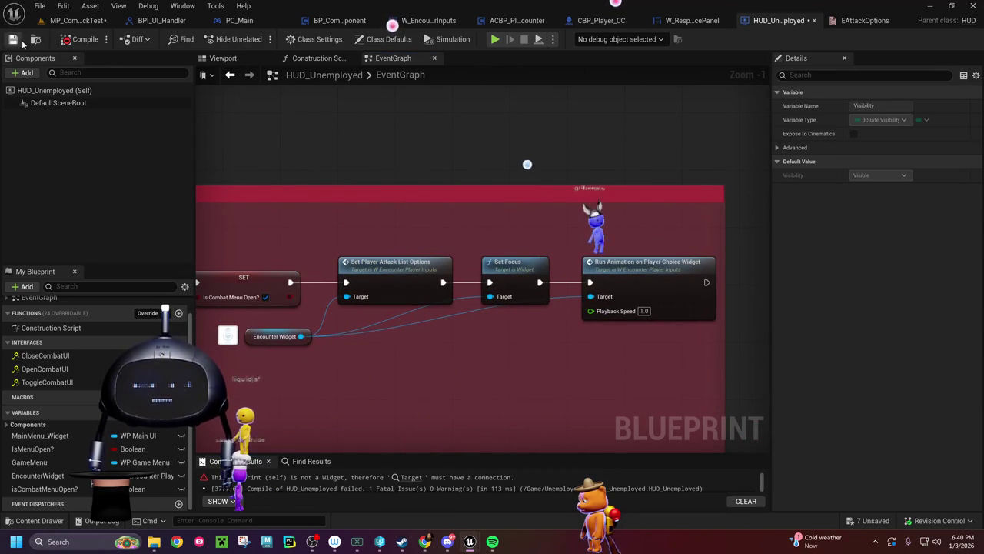
{"action": "left_click", "coordinate": [407, 477]}
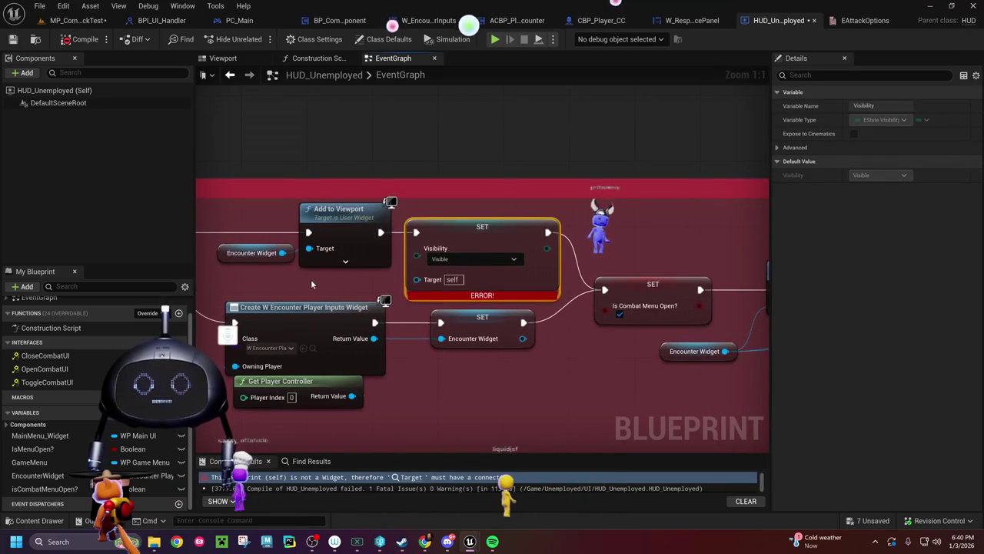
{"action": "mouse_move", "coordinate": [283, 252]}
{"action": "left_mouse_down"}
{"action": "mouse_move", "coordinate": [287, 262]}
{"action": "mouse_move", "coordinate": [400, 288]}
{"action": "mouse_move", "coordinate": [416, 279]}
{"action": "left_mouse_up"}
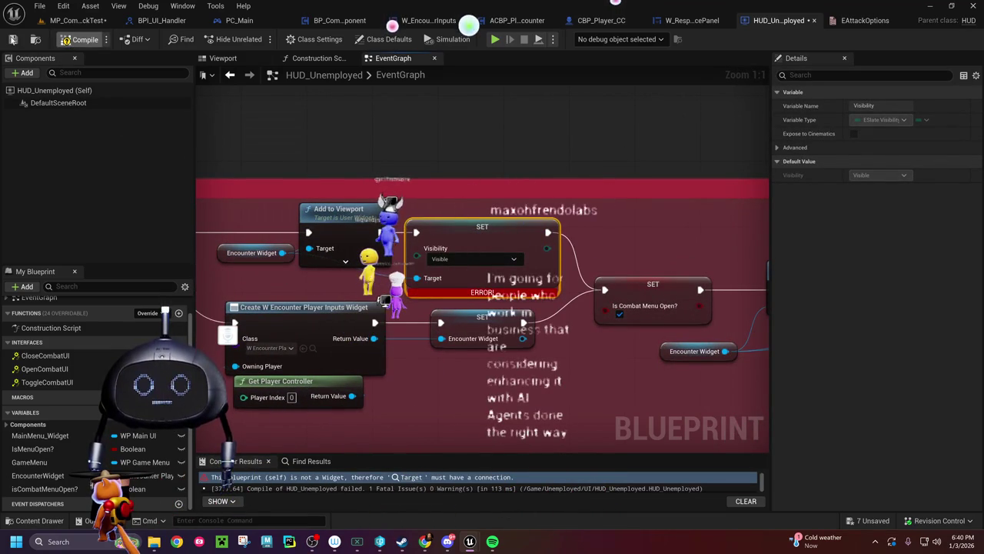
{"action": "left_click", "coordinate": [68, 39]}
{"action": "left_click", "coordinate": [13, 40]}
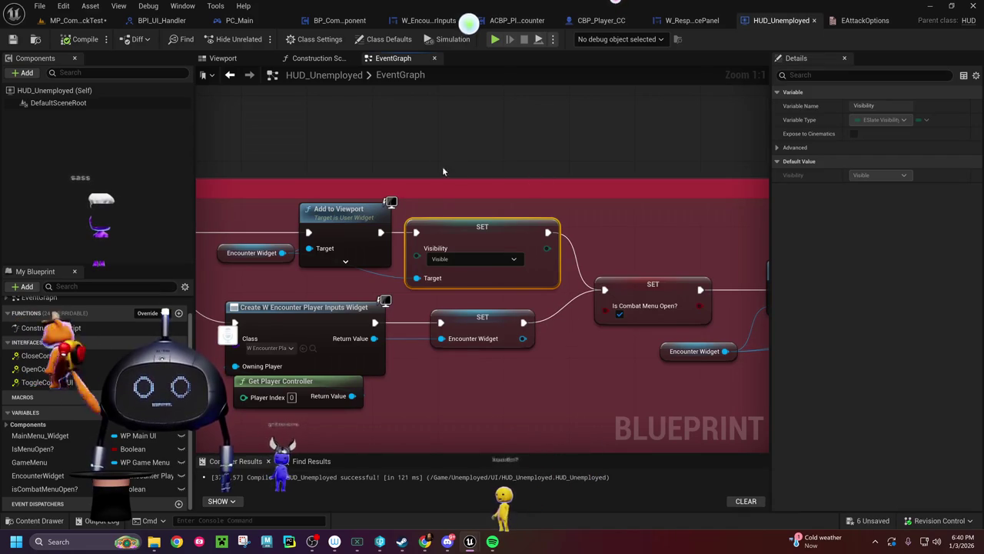
{"action": "left_click_drag", "start_coordinate": [220, 201], "coordinate": [605, 189]}
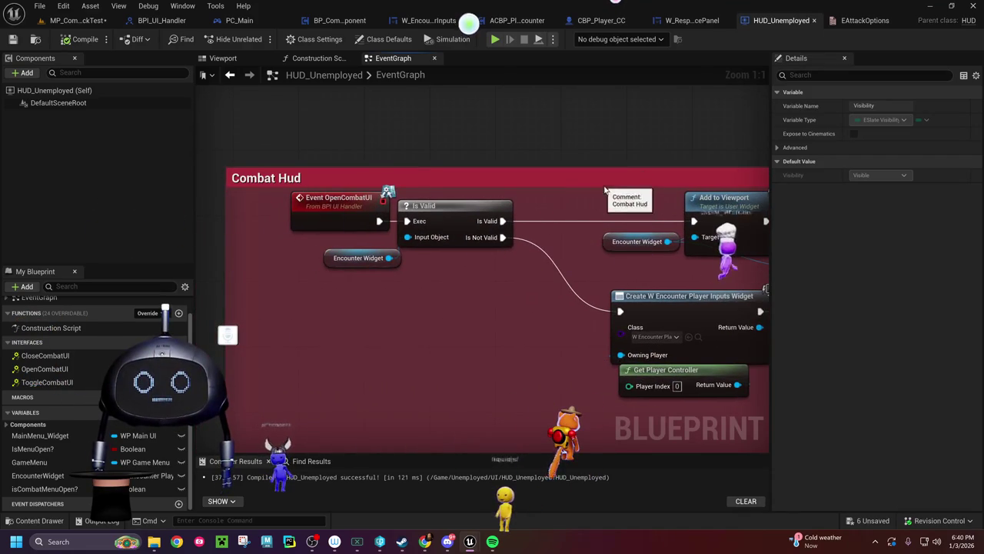
{"action": "scroll", "coordinate": [570, 319], "scroll_direction": "down", "scroll_amount": 6}
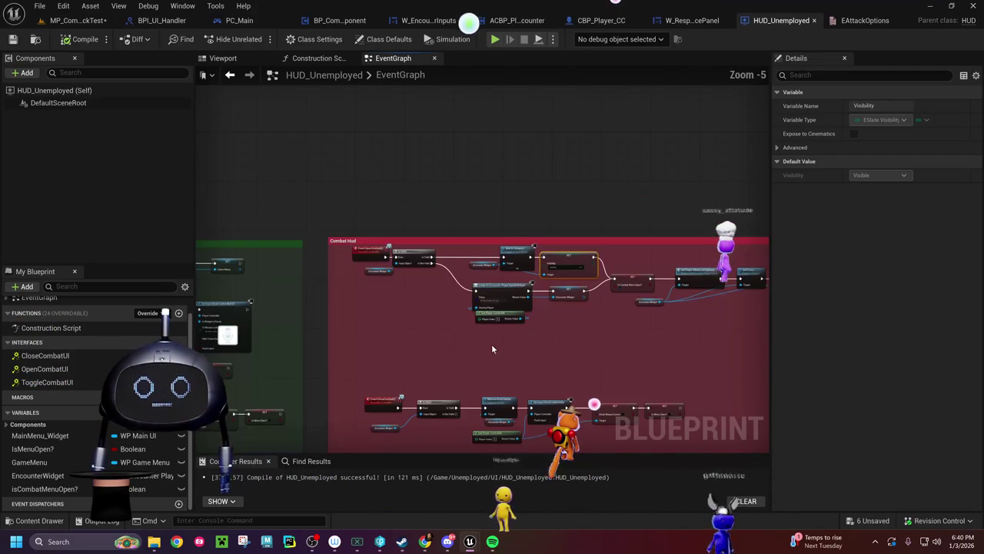
{"action": "mouse_move", "coordinate": [477, 301]}
{"action": "left_mouse_down"}
{"action": "mouse_move", "coordinate": [362, 180]}
{"action": "mouse_move", "coordinate": [413, 283]}
{"action": "mouse_move", "coordinate": [321, 279]}
{"action": "left_mouse_up"}
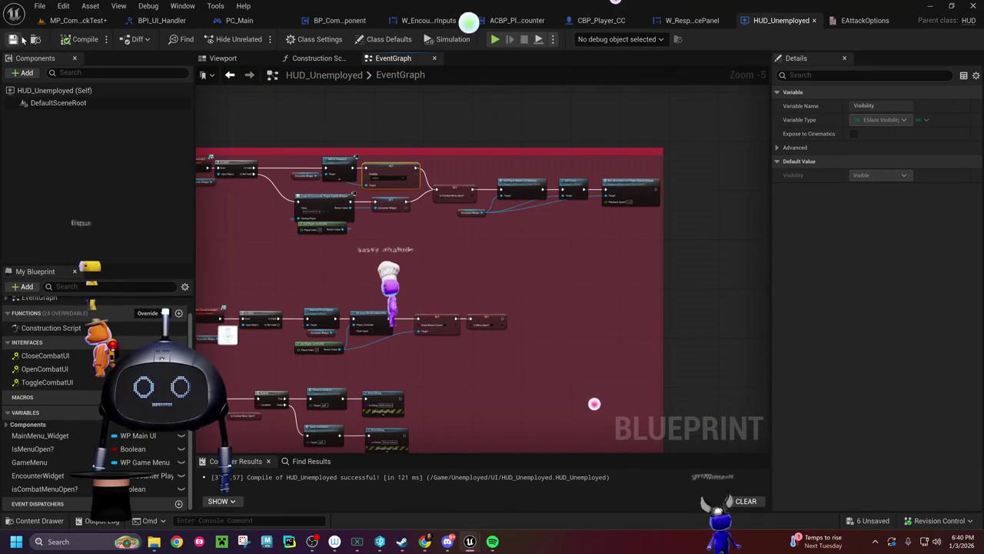
Step: Clear the Output Log, run a quick playtest of the combat level, then go to PC_Main
{"action": "left_click", "coordinate": [77, 21]}
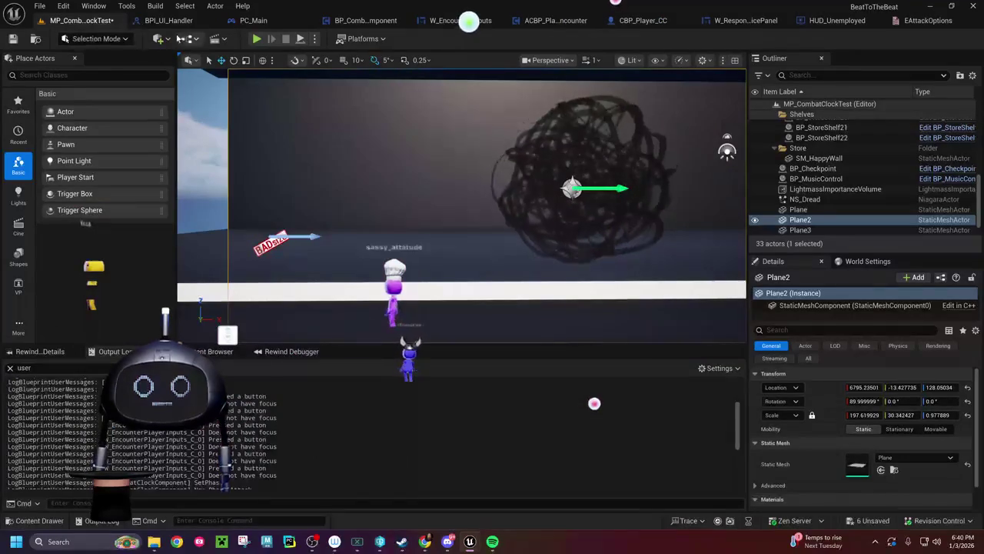
{"action": "right_click", "coordinate": [246, 459]}
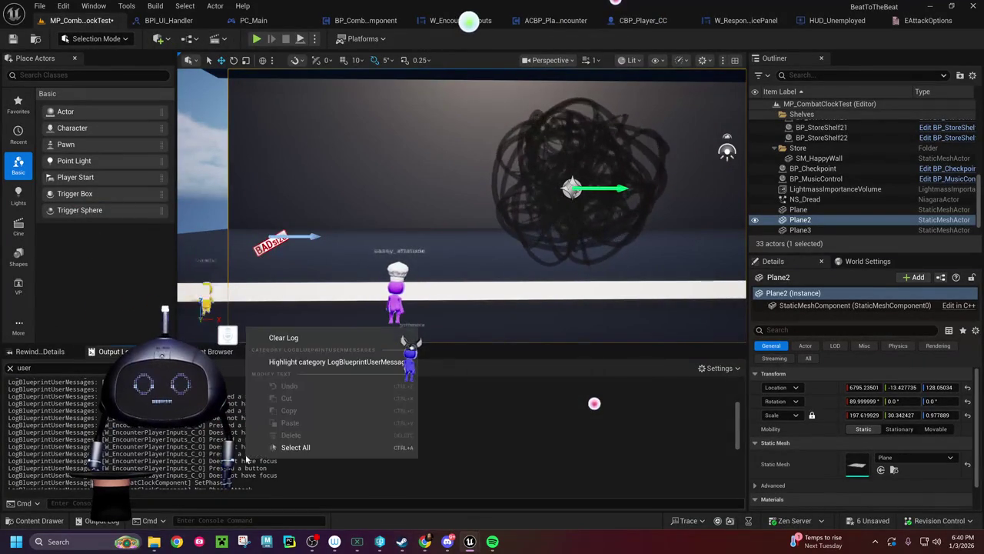
{"action": "left_click", "coordinate": [284, 338]}
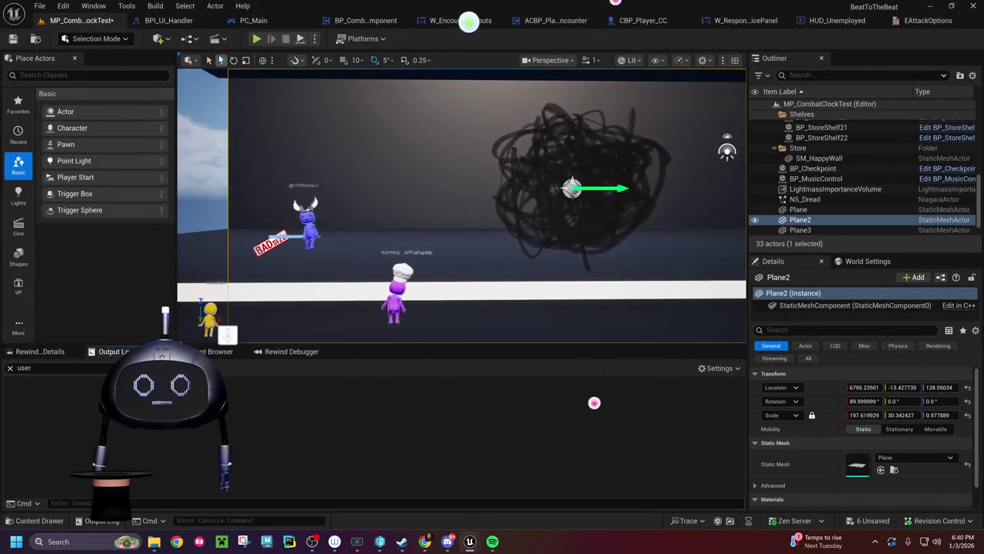
{"action": "left_click", "coordinate": [256, 39]}
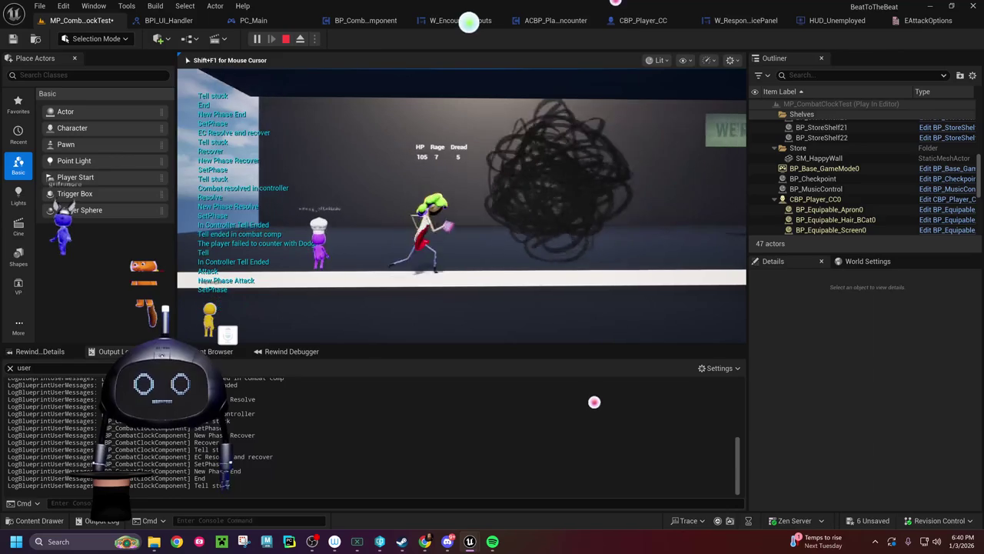
{"action": "key", "text": "Escape"}
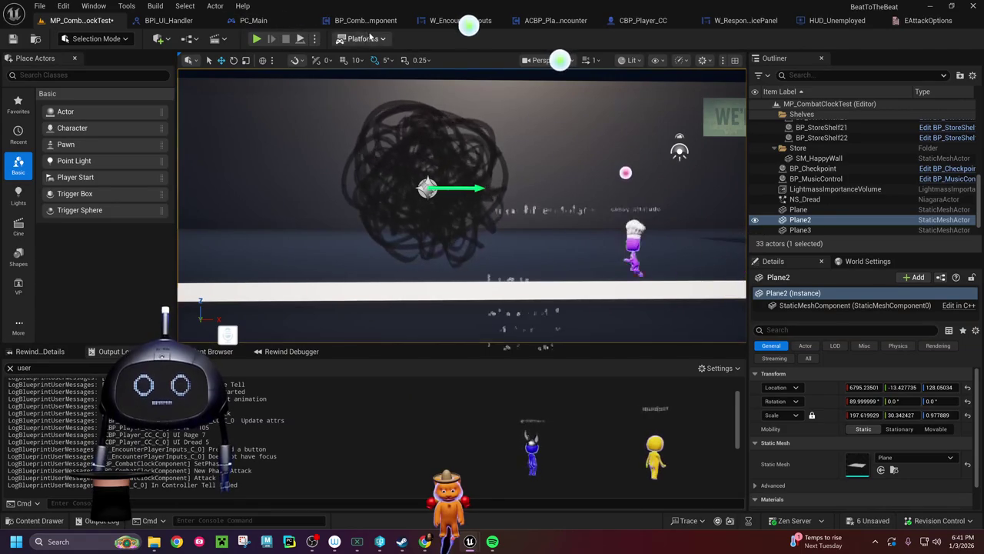
{"action": "left_click", "coordinate": [265, 21]}
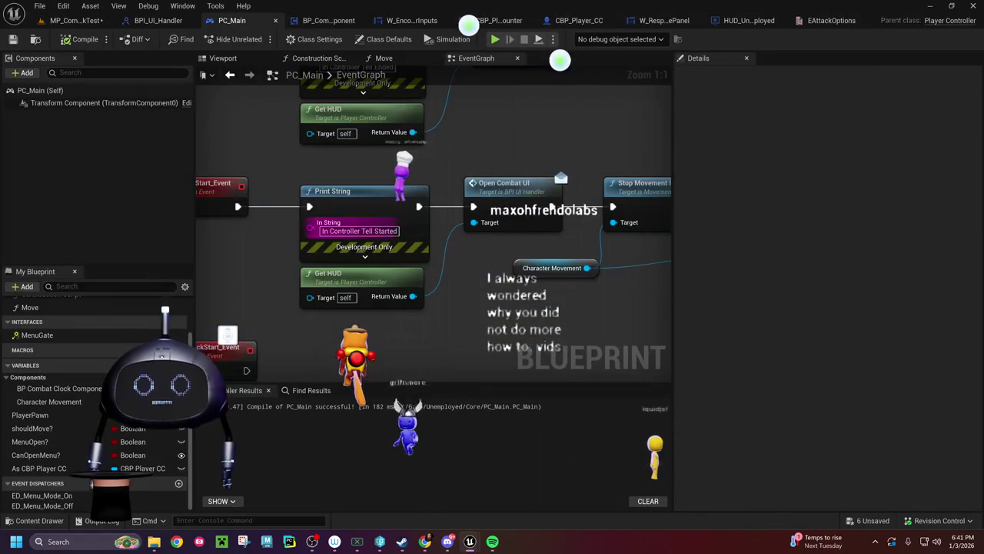
{"action": "left_click_drag", "start_coordinate": [447, 323], "coordinate": [147, 323]}
{"action": "left_click_drag", "start_coordinate": [399, 308], "coordinate": [195, 300]}
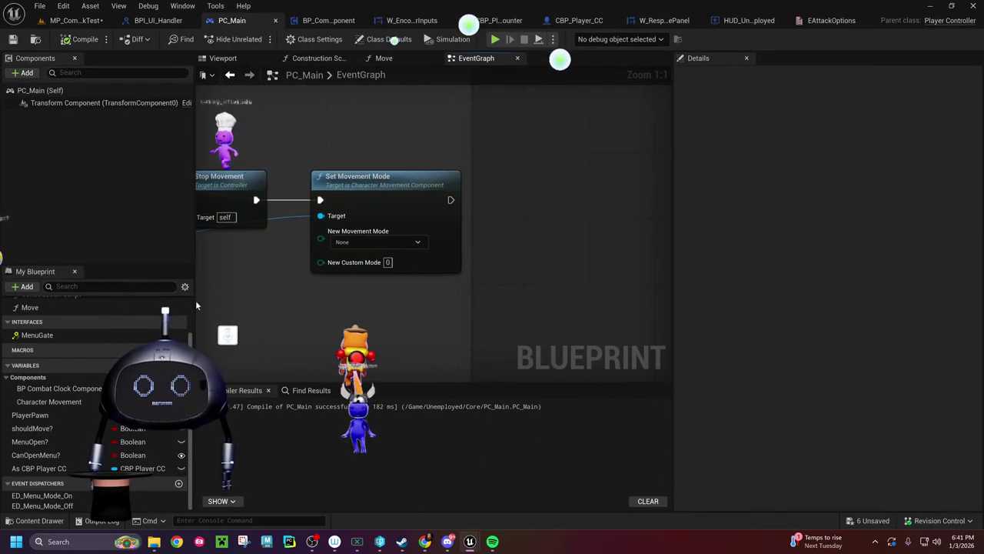
{"action": "mouse_move", "coordinate": [406, 197]}
{"action": "left_mouse_down"}
{"action": "mouse_move", "coordinate": [307, 197]}
{"action": "mouse_move", "coordinate": [390, 213]}
{"action": "left_mouse_up"}
{"action": "type", "text": "set input m"}
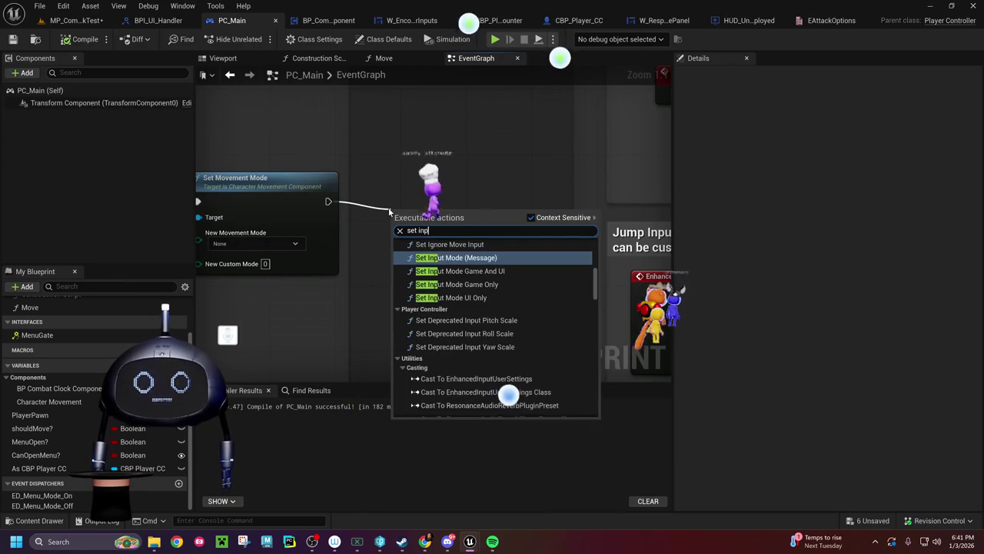
{"action": "type", "text": "ode"}
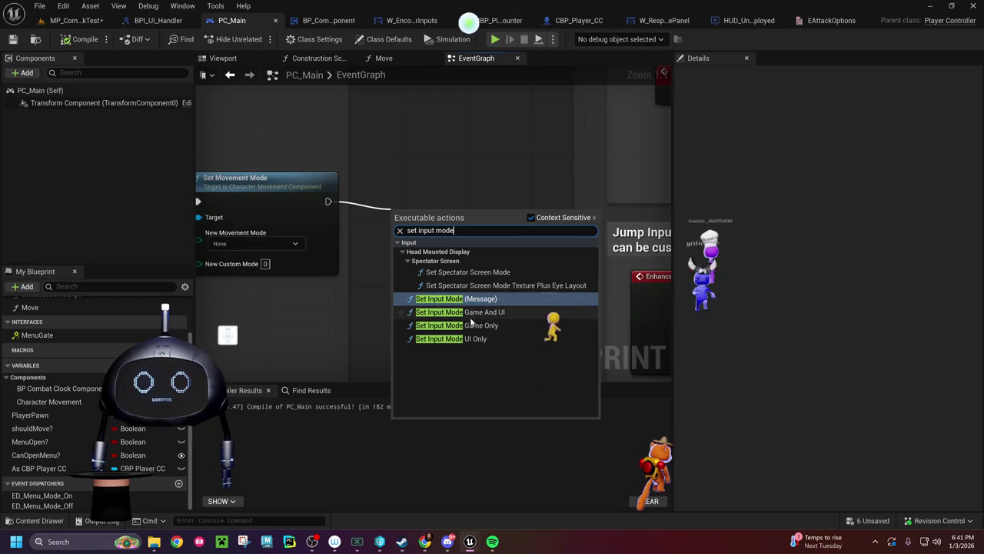
{"action": "left_click", "coordinate": [454, 339]}
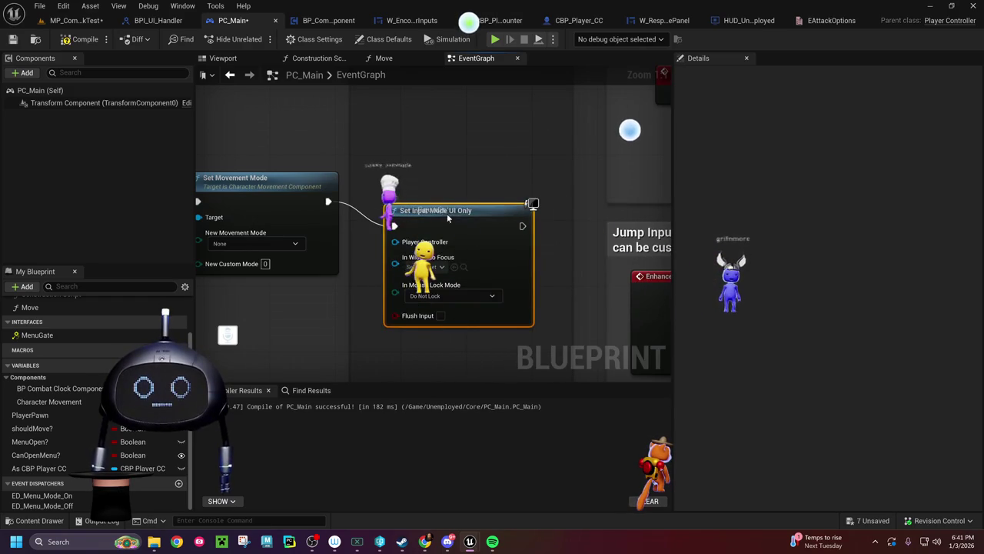
{"action": "left_click_drag", "start_coordinate": [446, 213], "coordinate": [446, 190]}
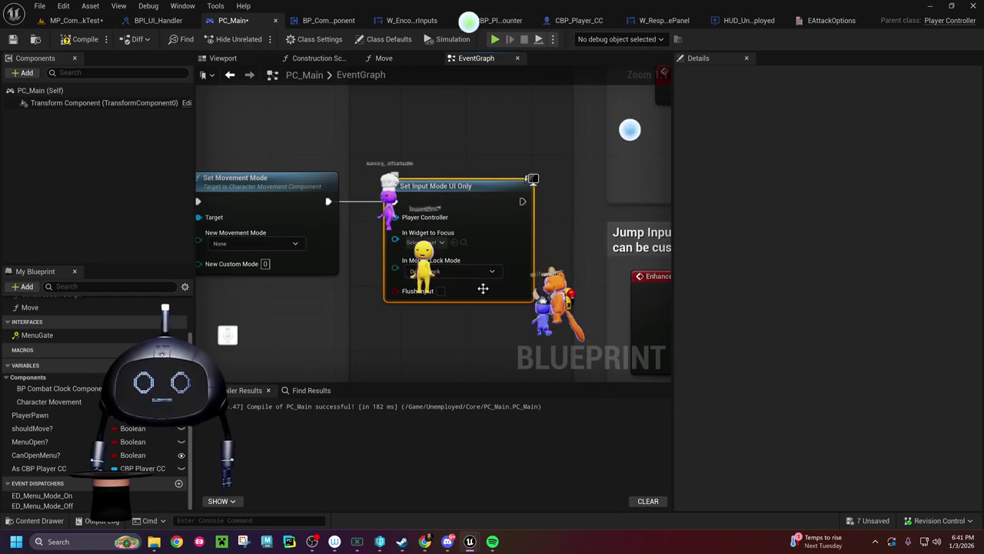
{"action": "left_click", "coordinate": [427, 242]}
{"action": "left_click", "coordinate": [402, 254]}
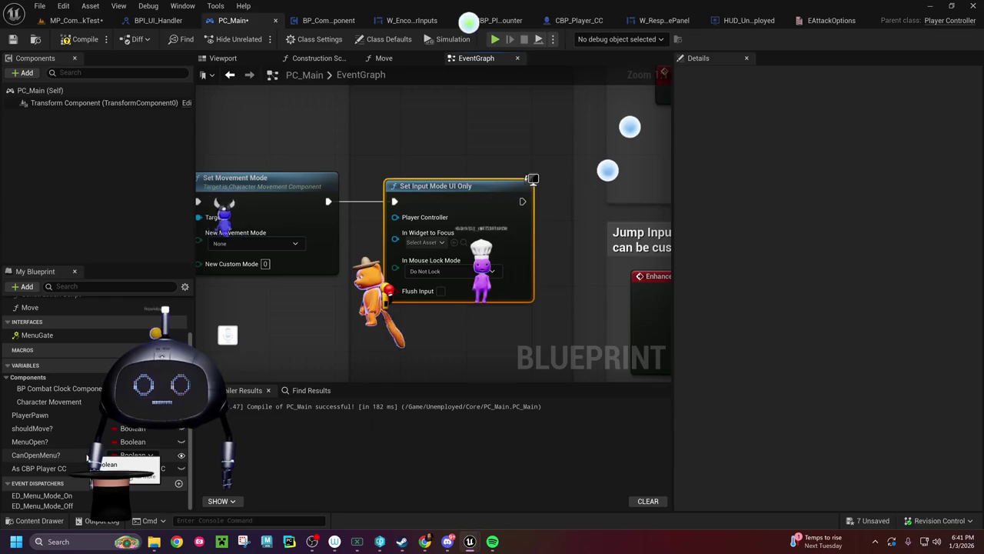
{"action": "scroll", "coordinate": [66, 434], "scroll_direction": "up", "scroll_amount": 2}
{"action": "left_click_drag", "start_coordinate": [363, 312], "coordinate": [438, 318]}
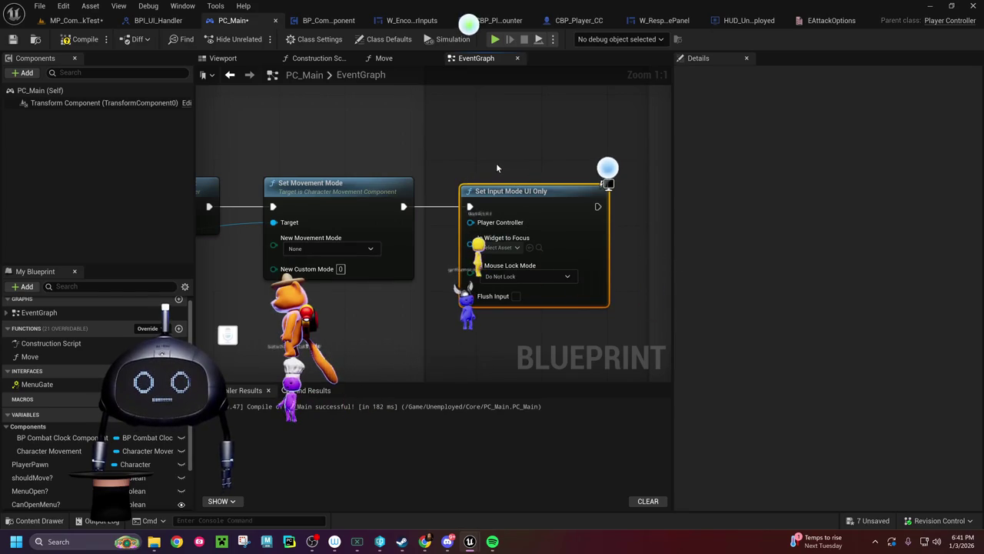
{"action": "key", "text": "Delete"}
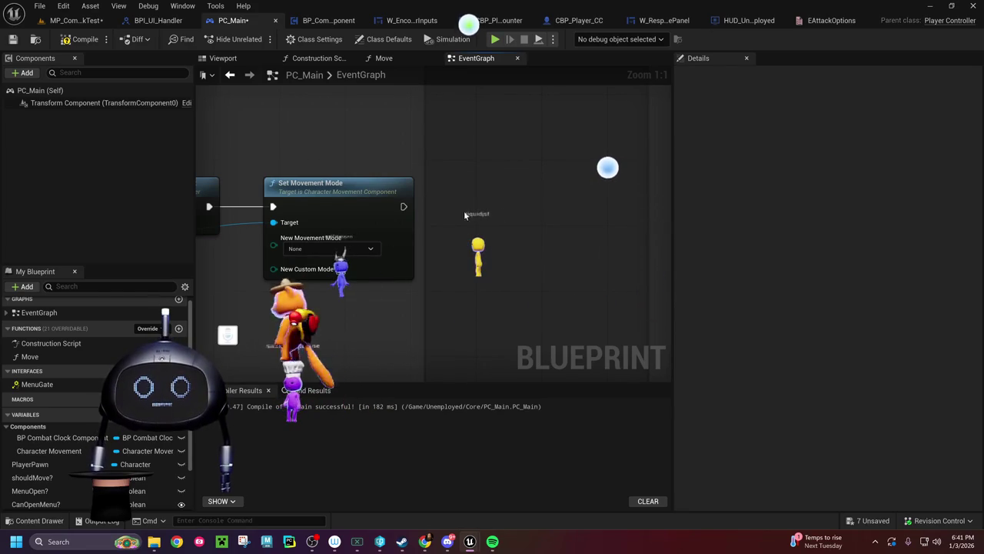
Step: Compile PC_Main without errors and save it
{"action": "left_click", "coordinate": [74, 42]}
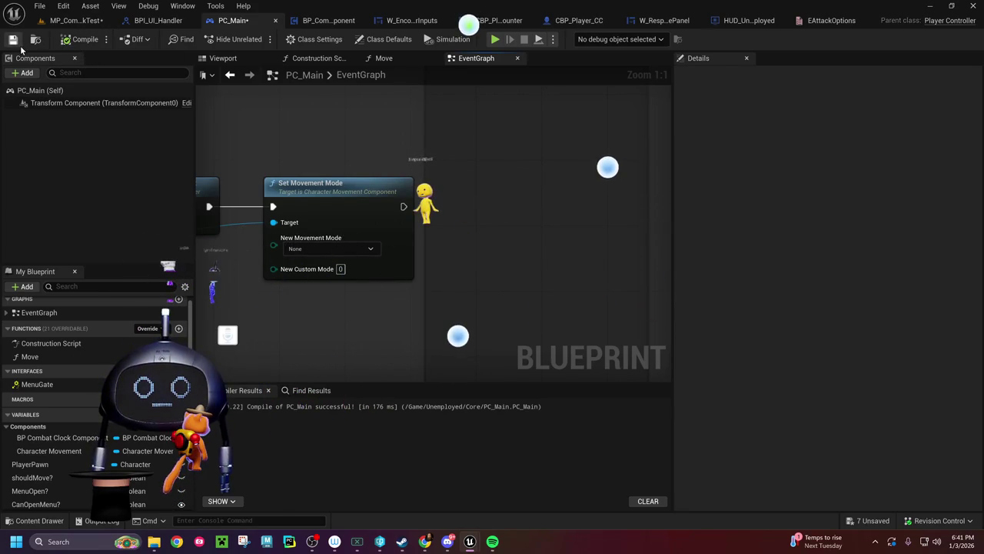
{"action": "left_click", "coordinate": [21, 48]}
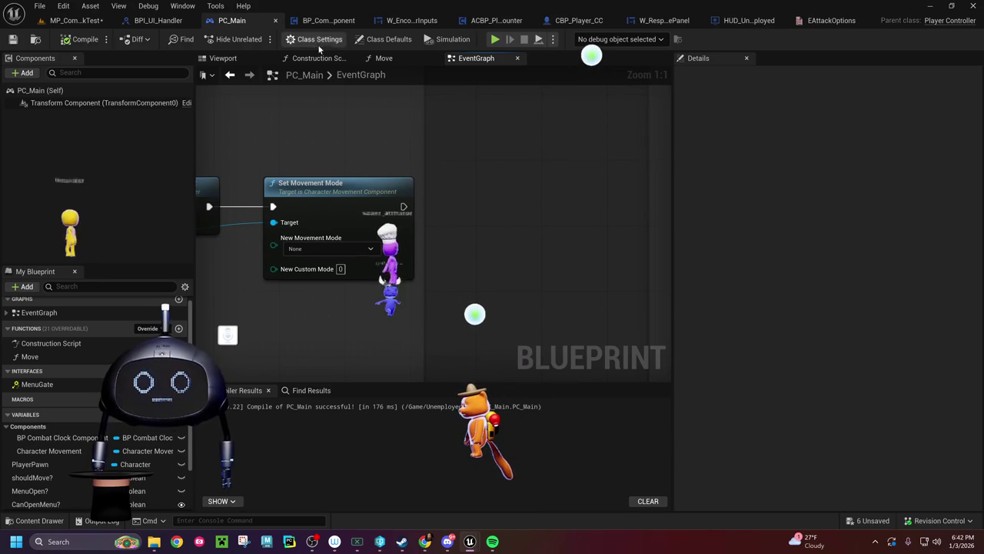
{"action": "left_click_drag", "start_coordinate": [454, 175], "coordinate": [539, 156]}
{"action": "scroll", "coordinate": [522, 279], "scroll_direction": "down", "scroll_amount": 4}
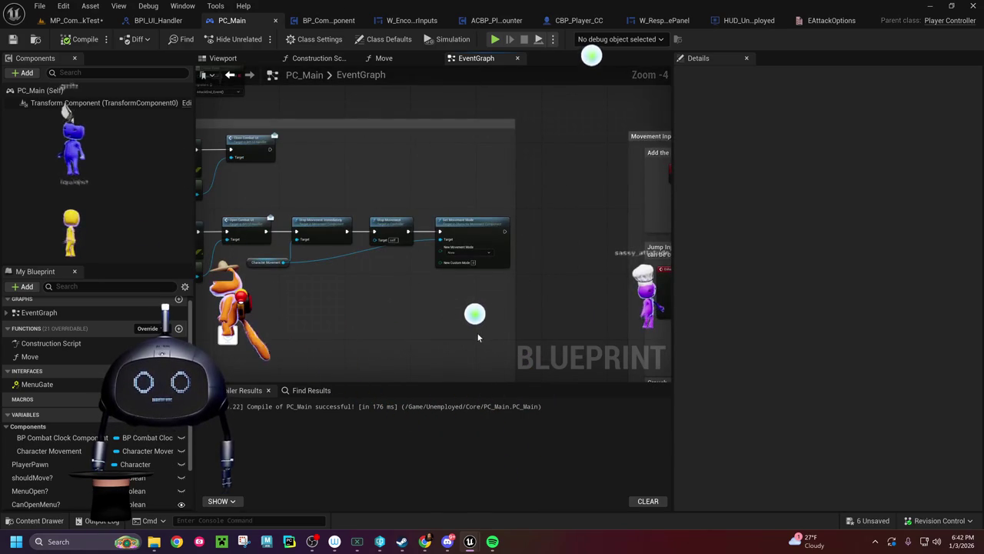
{"action": "mouse_move", "coordinate": [477, 328]}
{"action": "left_mouse_down"}
{"action": "mouse_move", "coordinate": [543, 238]}
{"action": "mouse_move", "coordinate": [541, 292]}
{"action": "mouse_move", "coordinate": [475, 318]}
{"action": "left_mouse_up"}
{"action": "scroll", "coordinate": [519, 196], "scroll_direction": "up", "scroll_amount": 3}
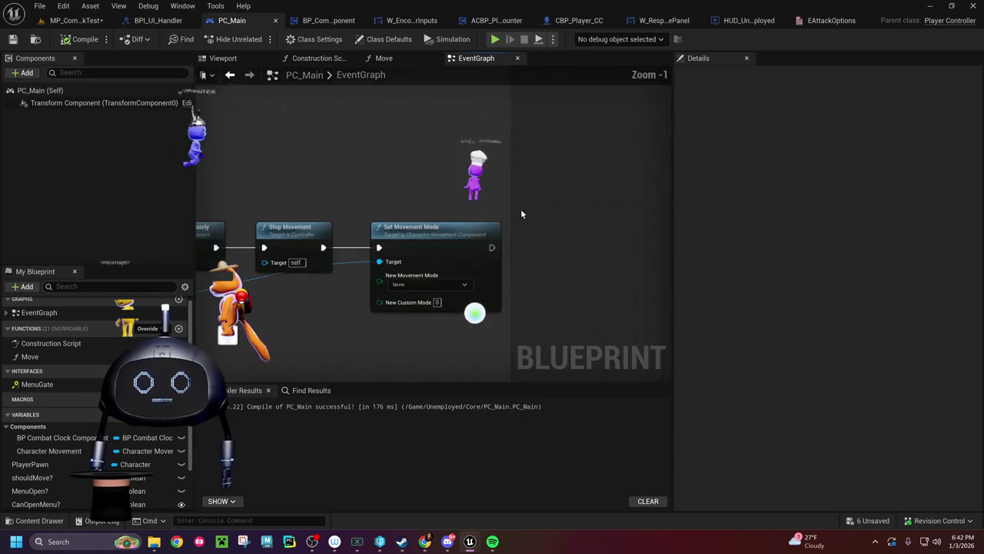
{"action": "mouse_move", "coordinate": [367, 195]}
{"action": "left_mouse_down"}
{"action": "mouse_move", "coordinate": [569, 138]}
{"action": "mouse_move", "coordinate": [496, 158]}
{"action": "mouse_move", "coordinate": [616, 154]}
{"action": "left_mouse_up"}
{"action": "scroll", "coordinate": [615, 154], "scroll_direction": "down", "scroll_amount": 8}
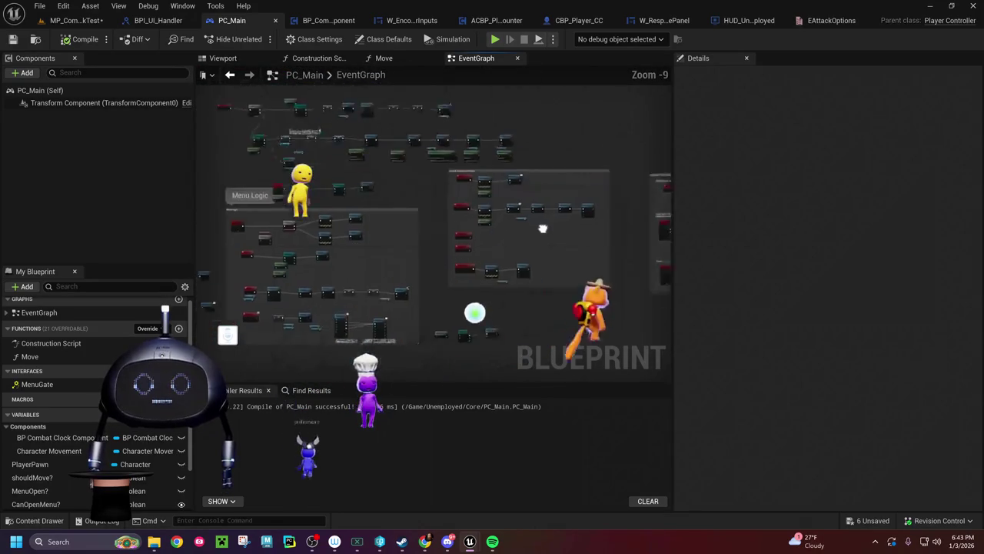
{"action": "scroll", "coordinate": [542, 275], "scroll_direction": "up", "scroll_amount": 8}
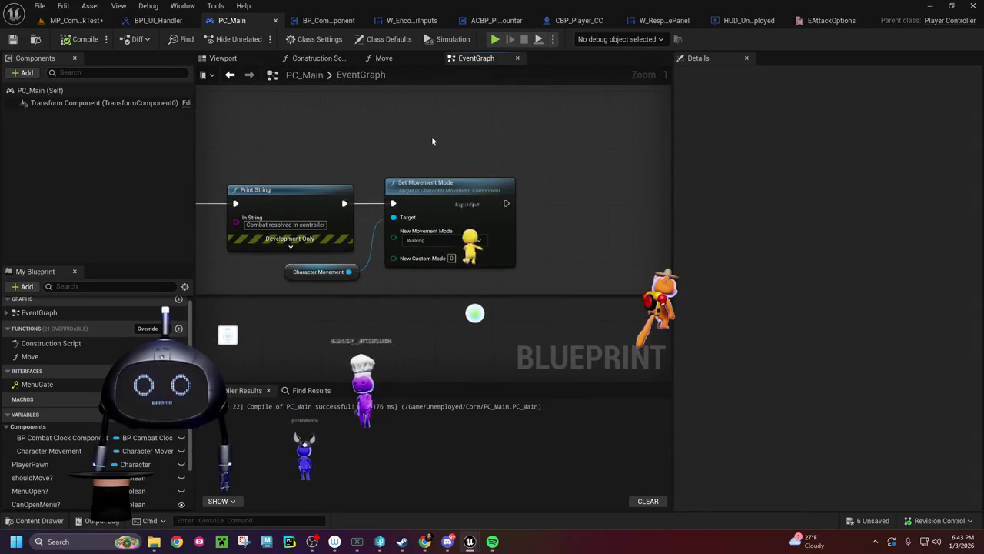
{"action": "scroll", "coordinate": [513, 308], "scroll_direction": "down", "scroll_amount": 3}
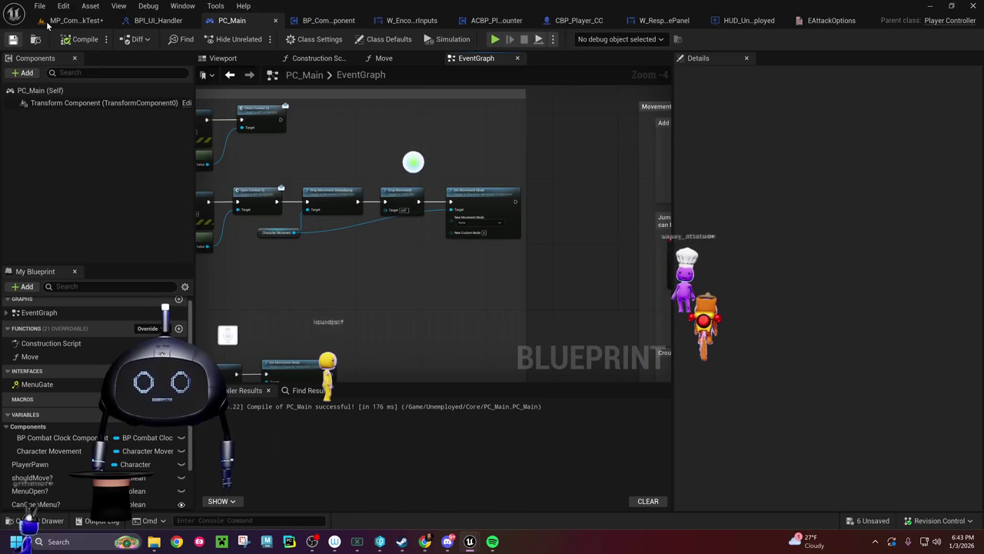
Step: Glance at W_EncounterPlayerInputs, then return to BP_CombatClockComponent's CommitPlayerCounter function
{"action": "left_click", "coordinate": [329, 21]}
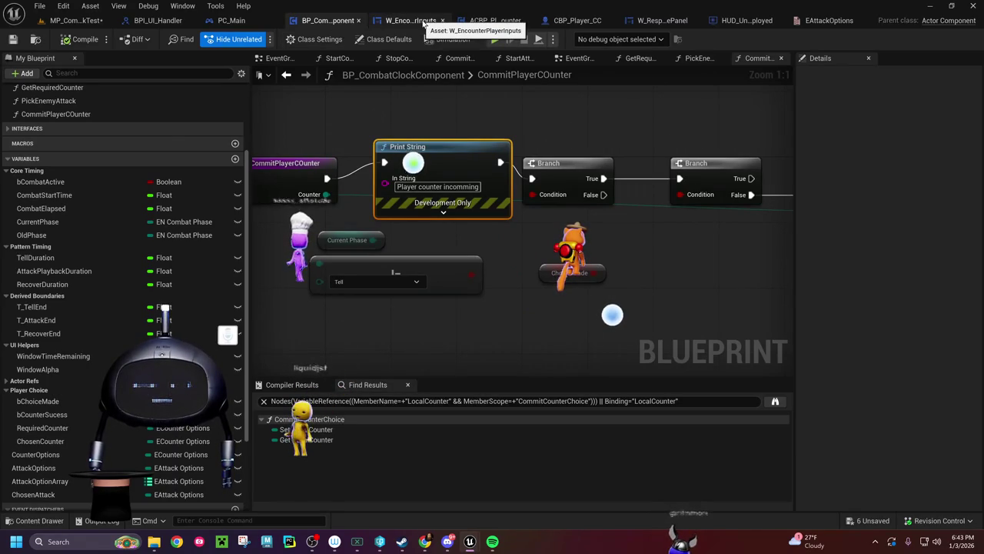
{"action": "left_click", "coordinate": [424, 21]}
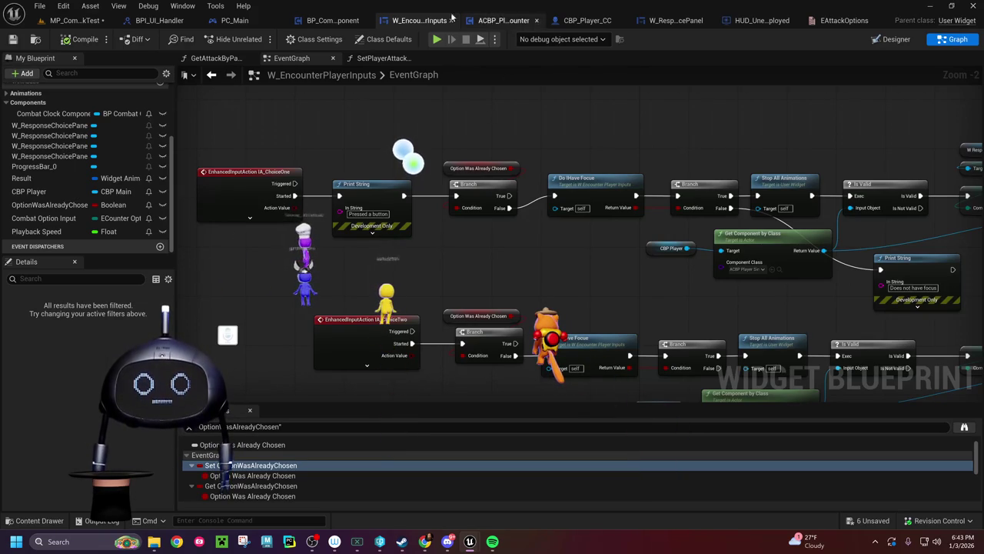
{"action": "left_click", "coordinate": [331, 20]}
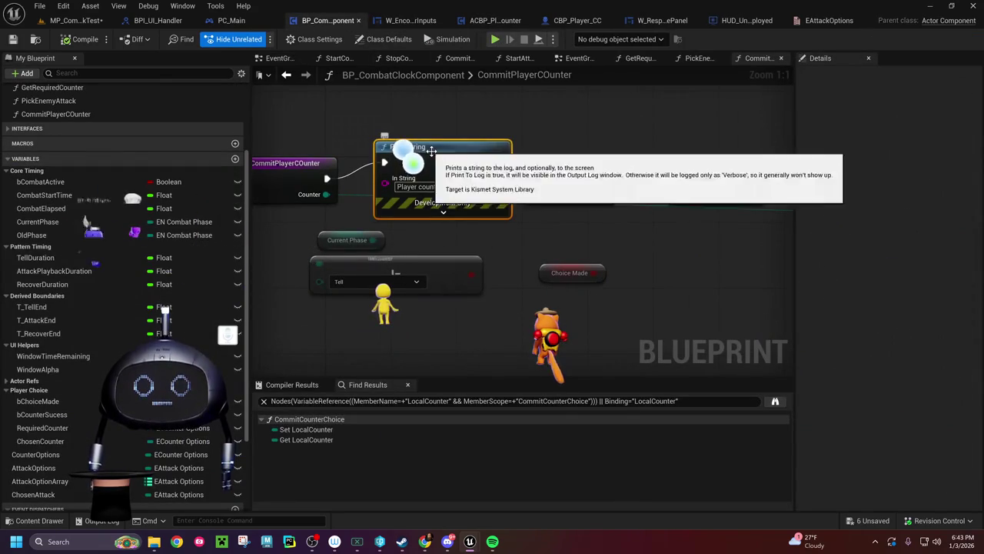
Step: In StartCombat, centre the Set Phase node and open the action list on the empty graph beside it
{"action": "left_click_drag", "start_coordinate": [413, 164], "coordinate": [251, 142]}
{"action": "mouse_move", "coordinate": [519, 149]}
{"action": "left_mouse_down"}
{"action": "mouse_move", "coordinate": [288, 143]}
{"action": "mouse_move", "coordinate": [739, 152]}
{"action": "left_mouse_up"}
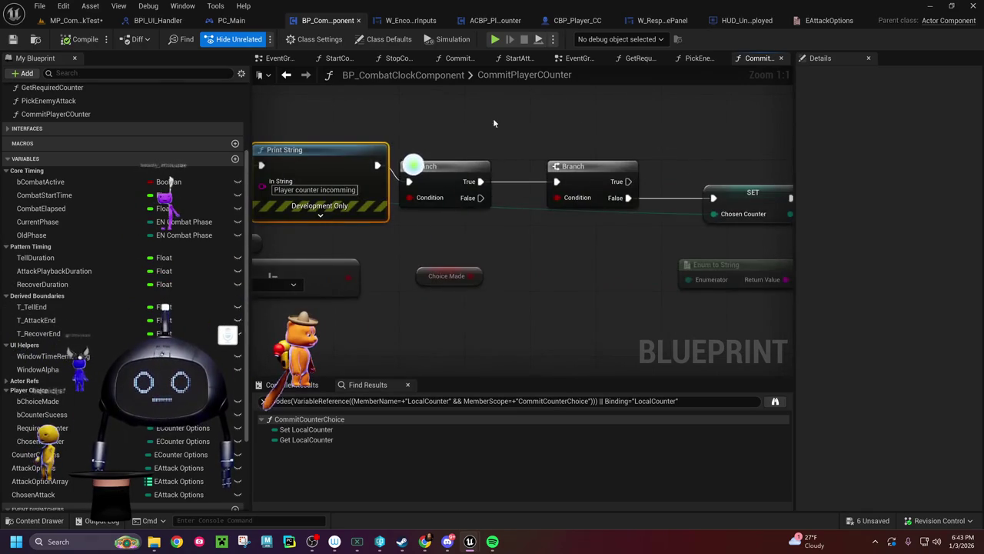
{"action": "left_click_drag", "start_coordinate": [494, 123], "coordinate": [685, 117]}
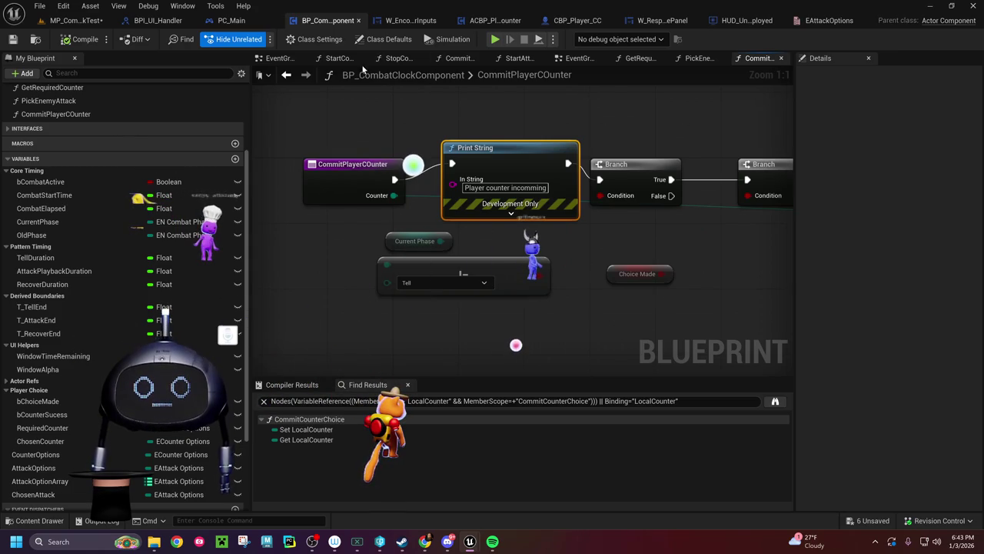
{"action": "left_click", "coordinate": [339, 58]}
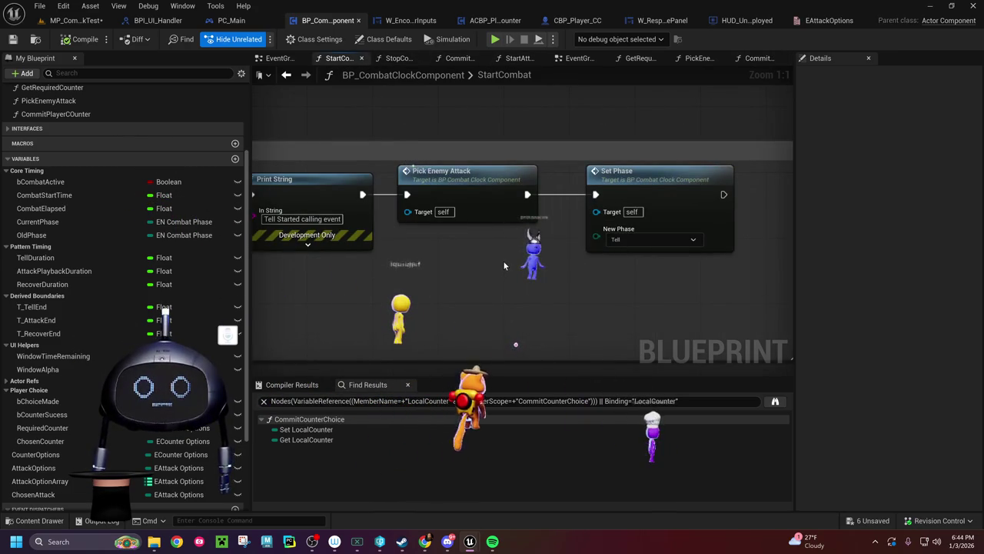
{"action": "left_click_drag", "start_coordinate": [504, 259], "coordinate": [803, 253]}
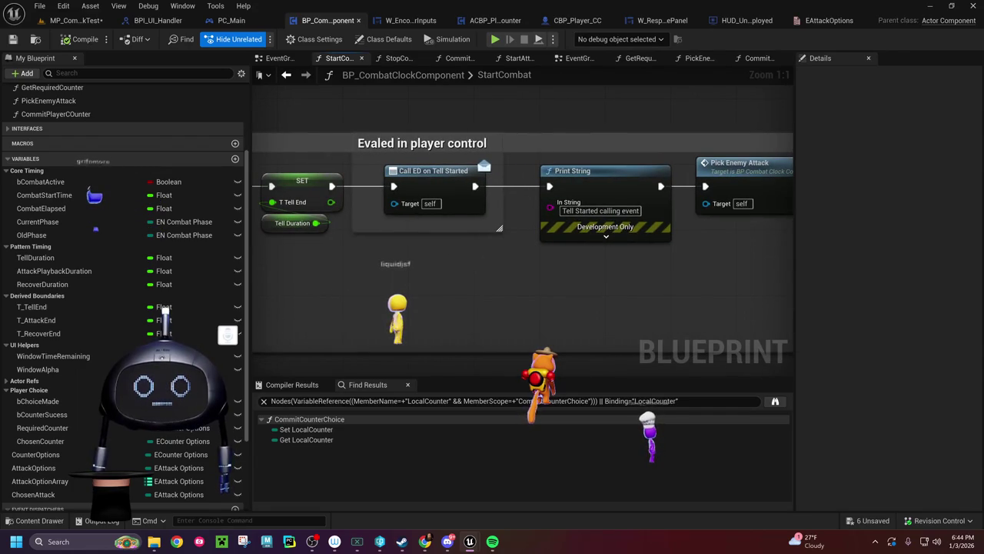
{"action": "scroll", "coordinate": [226, 315], "scroll_direction": "down", "scroll_amount": 3}
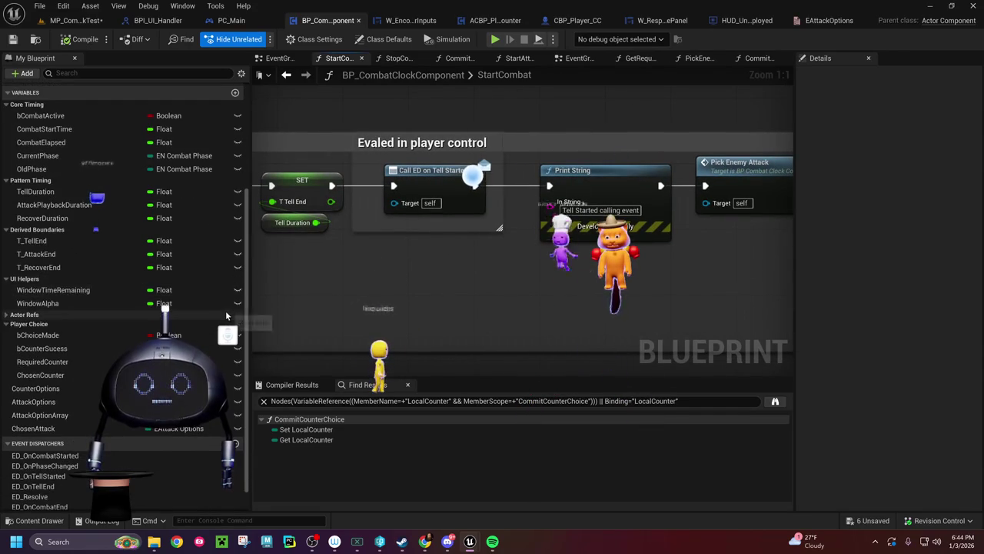
{"action": "left_click_drag", "start_coordinate": [524, 264], "coordinate": [399, 266]}
{"action": "left_click_drag", "start_coordinate": [696, 262], "coordinate": [396, 262]}
{"action": "left_click_drag", "start_coordinate": [609, 258], "coordinate": [503, 259]}
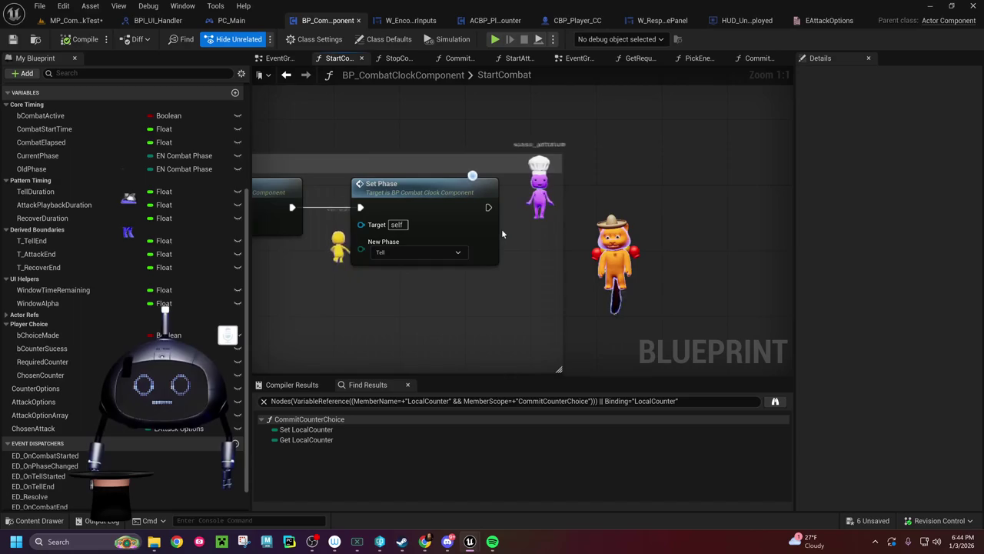
{"action": "right_click", "coordinate": [470, 307]}
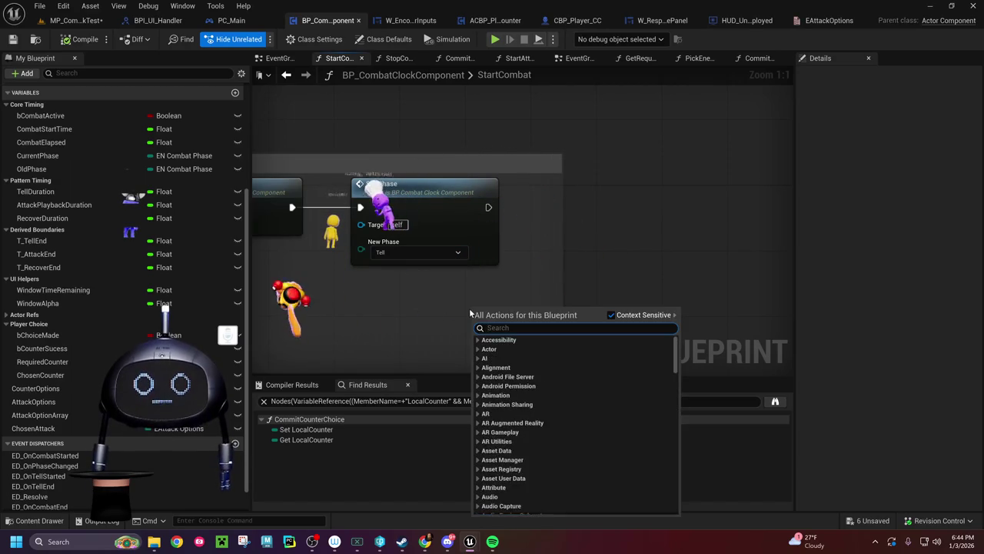
Step: Add a Get Player Controller node via the 'get player' search
{"action": "type", "text": "get player"}
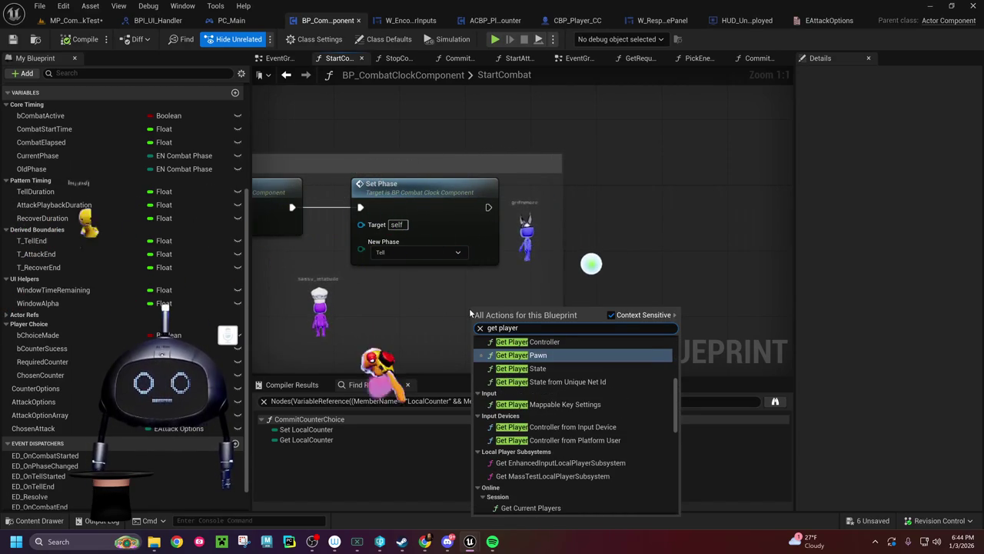
{"action": "key", "text": "Up"}
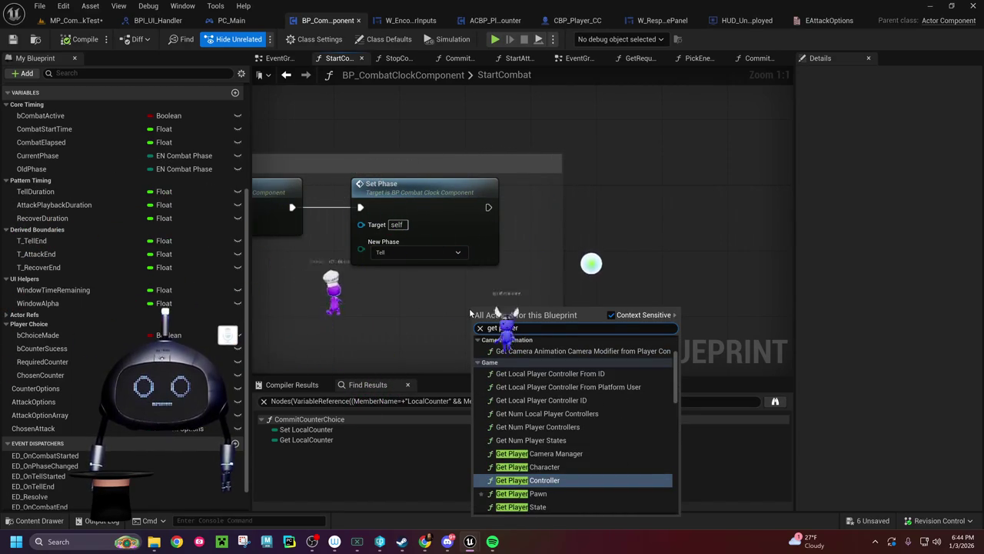
{"action": "key", "text": "Return"}
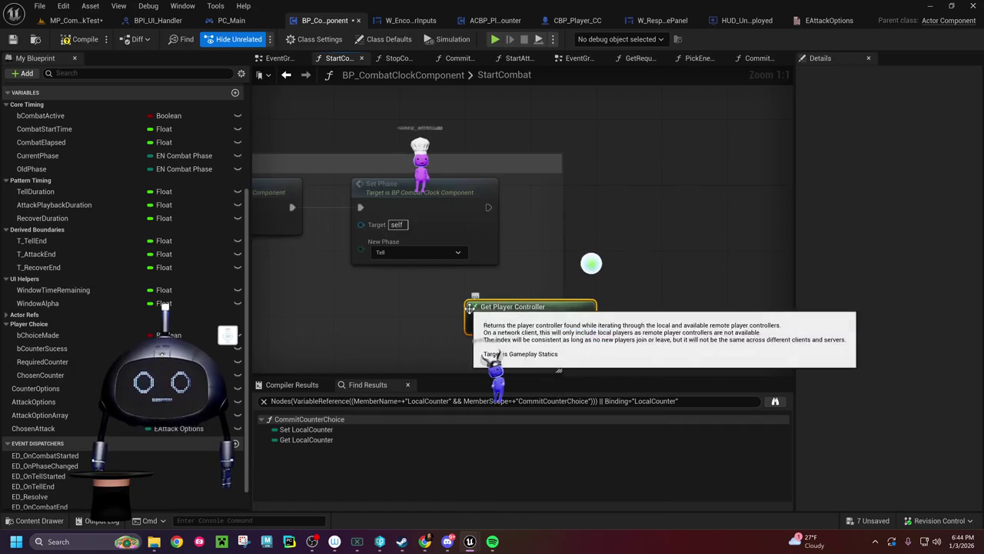
{"action": "scroll", "coordinate": [471, 312], "scroll_direction": "down", "scroll_amount": 1}
{"action": "left_click_drag", "start_coordinate": [471, 312], "coordinate": [370, 305]}
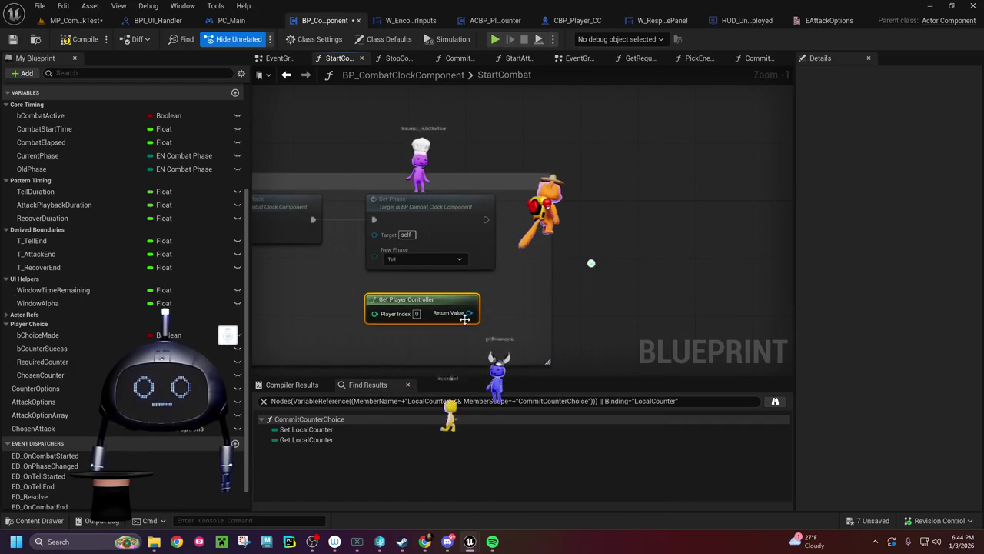
Step: Feed its Return Value into a new Set Input Mode UI Only node, run from Set Phase
{"action": "left_click_drag", "start_coordinate": [469, 314], "coordinate": [629, 264]}
{"action": "type", "text": "s"}
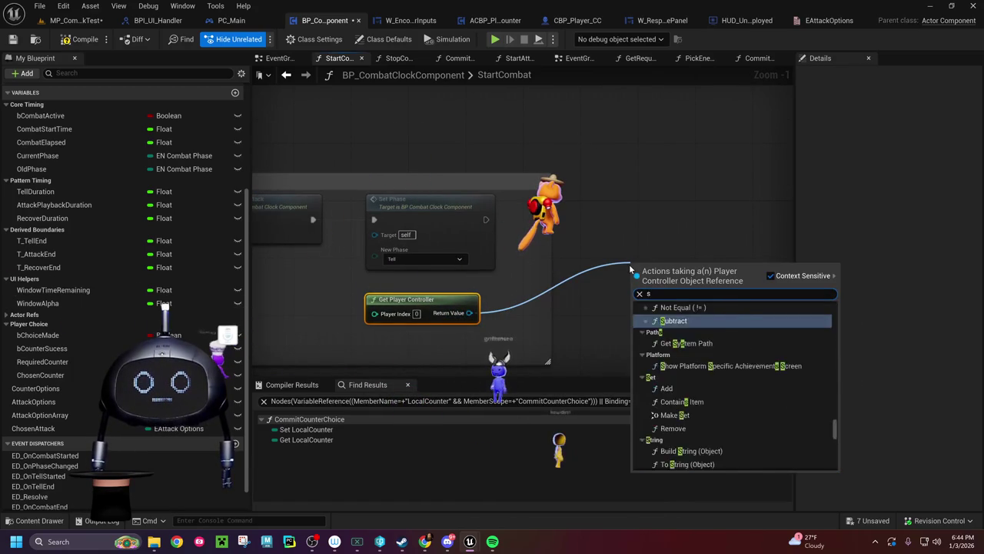
{"action": "type", "text": "et input"}
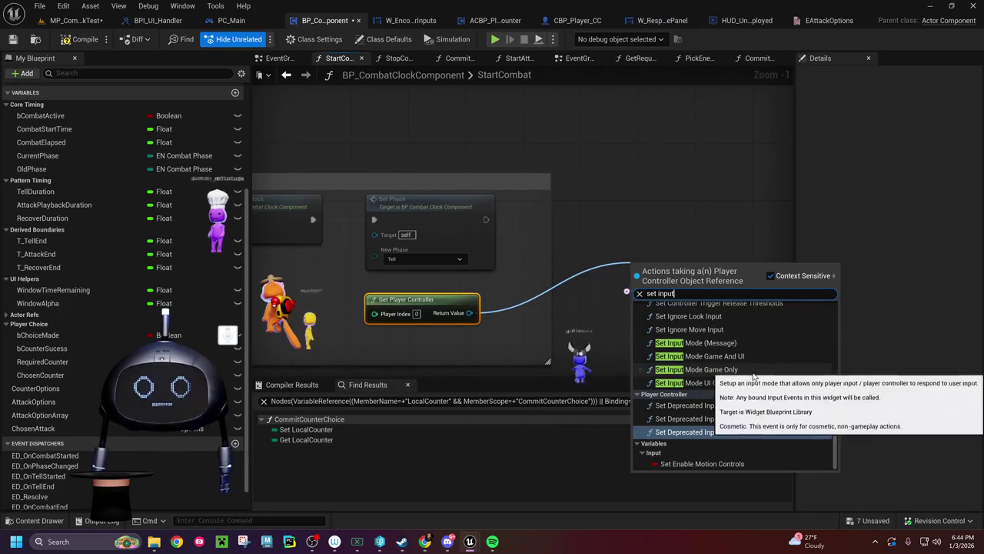
{"action": "left_click", "coordinate": [723, 382]}
{"action": "mouse_move", "coordinate": [647, 267]}
{"action": "left_mouse_down"}
{"action": "mouse_move", "coordinate": [570, 247]}
{"action": "mouse_move", "coordinate": [601, 206]}
{"action": "mouse_move", "coordinate": [594, 220]}
{"action": "left_mouse_up"}
{"action": "left_click_drag", "start_coordinate": [501, 224], "coordinate": [575, 221]}
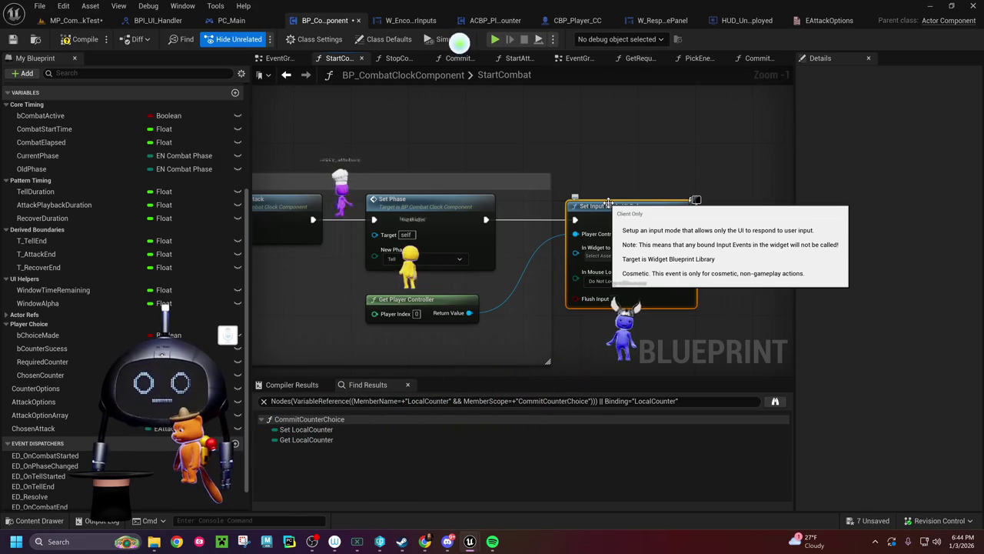
Step: Inspect the Get Player Controller and Call ED on Tell Started nodes, then return to PC_Main
{"action": "mouse_move", "coordinate": [282, 283]}
{"action": "left_mouse_down"}
{"action": "mouse_move", "coordinate": [544, 268]}
{"action": "mouse_move", "coordinate": [786, 275]}
{"action": "left_mouse_up"}
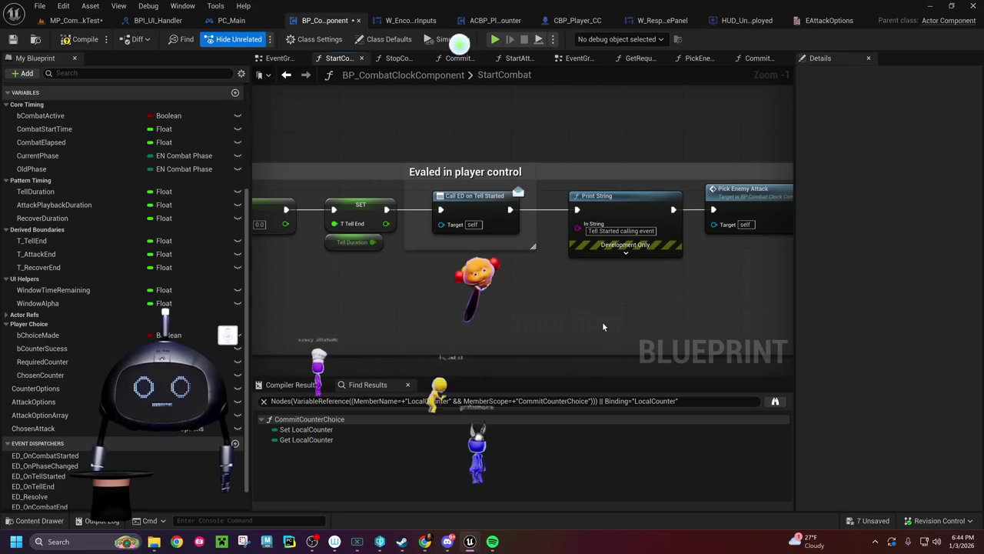
{"action": "left_click", "coordinate": [531, 245]}
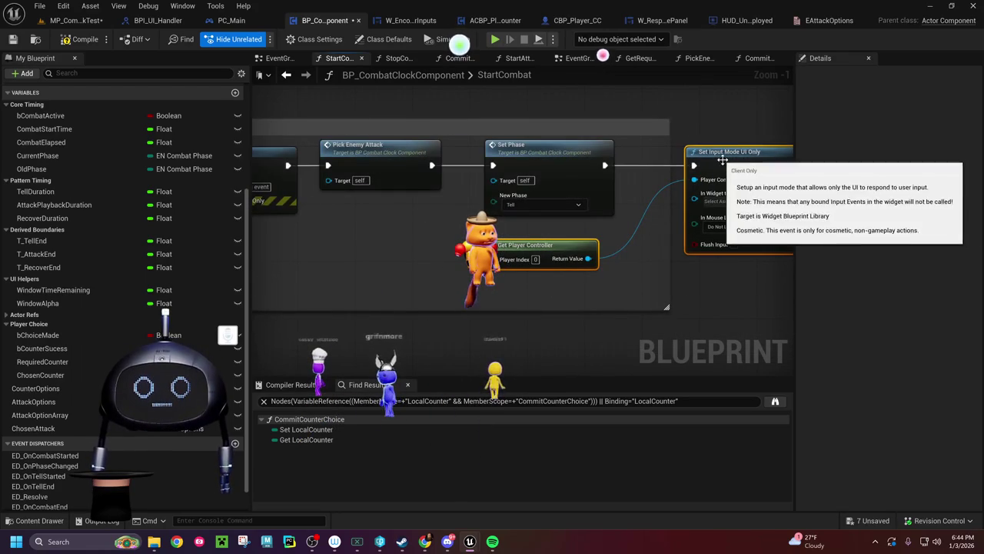
{"action": "mouse_move", "coordinate": [498, 233]}
{"action": "left_mouse_down"}
{"action": "mouse_move", "coordinate": [788, 266]}
{"action": "mouse_move", "coordinate": [558, 210]}
{"action": "left_mouse_up"}
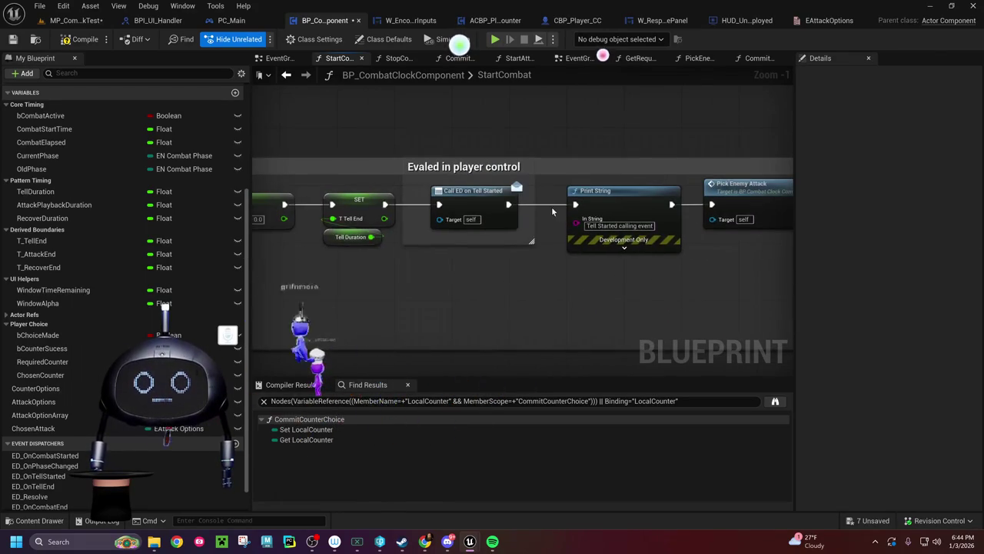
{"action": "left_click", "coordinate": [483, 195]}
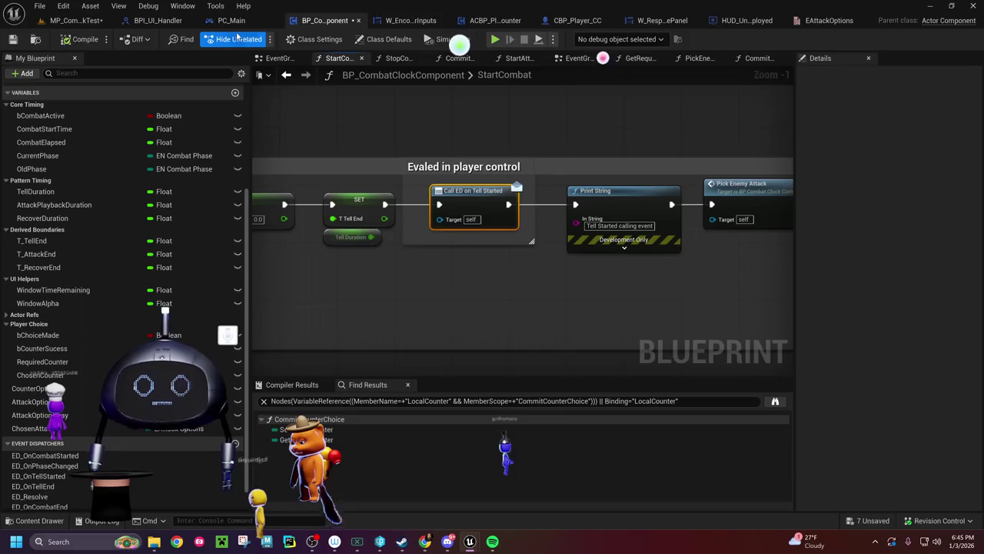
{"action": "left_click", "coordinate": [231, 20]}
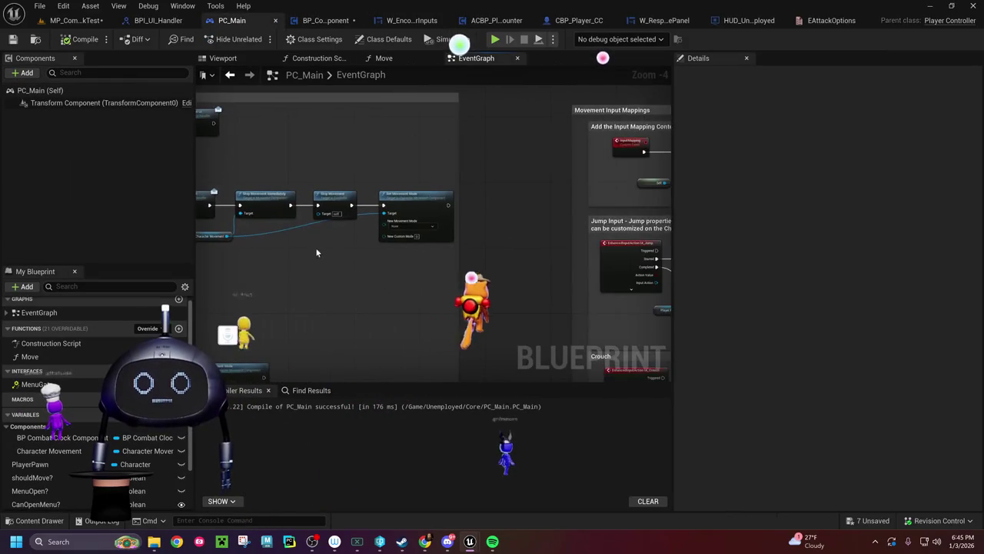
Step: Paste Set Input Mode UI Only after Set Movement Mode, delete Get Player Controller, and save PC_Main
{"action": "scroll", "coordinate": [338, 261], "scroll_direction": "up", "scroll_amount": 4}
{"action": "left_click_drag", "start_coordinate": [430, 289], "coordinate": [366, 286]}
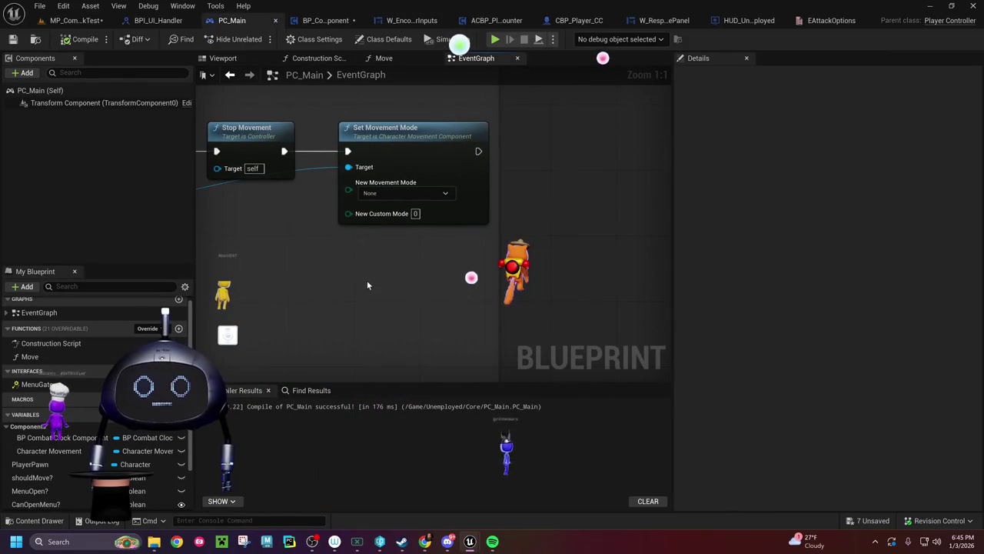
{"action": "key", "text": "ctrl+v"}
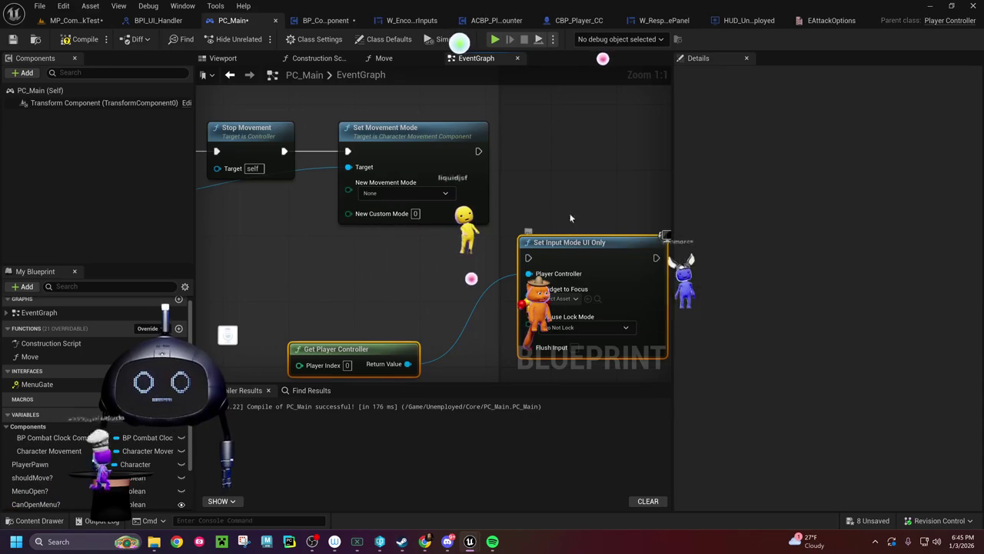
{"action": "mouse_move", "coordinate": [569, 234]}
{"action": "left_mouse_down"}
{"action": "mouse_move", "coordinate": [577, 129]}
{"action": "mouse_move", "coordinate": [577, 137]}
{"action": "left_mouse_up"}
{"action": "left_click_drag", "start_coordinate": [479, 150], "coordinate": [534, 151]}
{"action": "mouse_move", "coordinate": [355, 350]}
{"action": "left_mouse_down"}
{"action": "mouse_move", "coordinate": [385, 276]}
{"action": "mouse_move", "coordinate": [425, 243]}
{"action": "mouse_move", "coordinate": [390, 248]}
{"action": "left_mouse_up"}
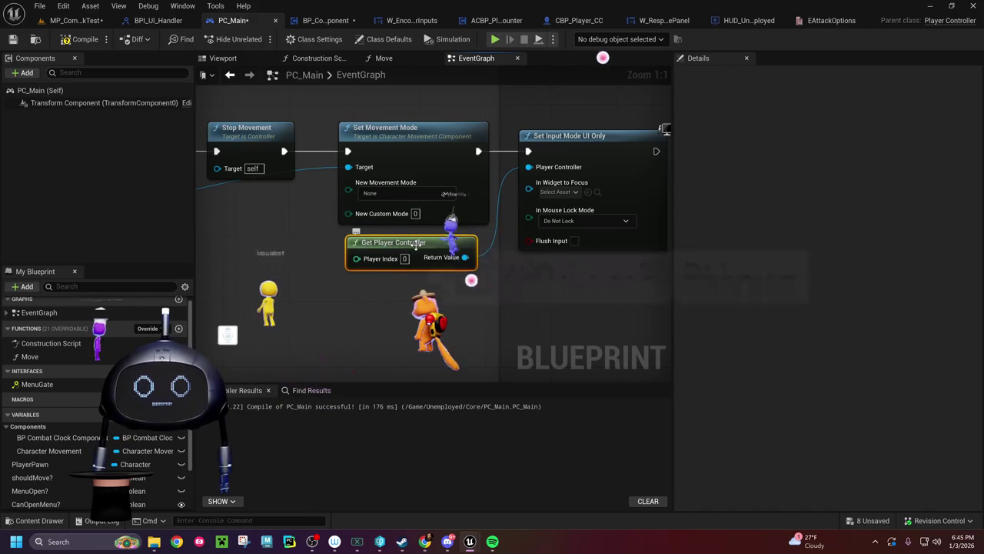
{"action": "key", "text": "Delete"}
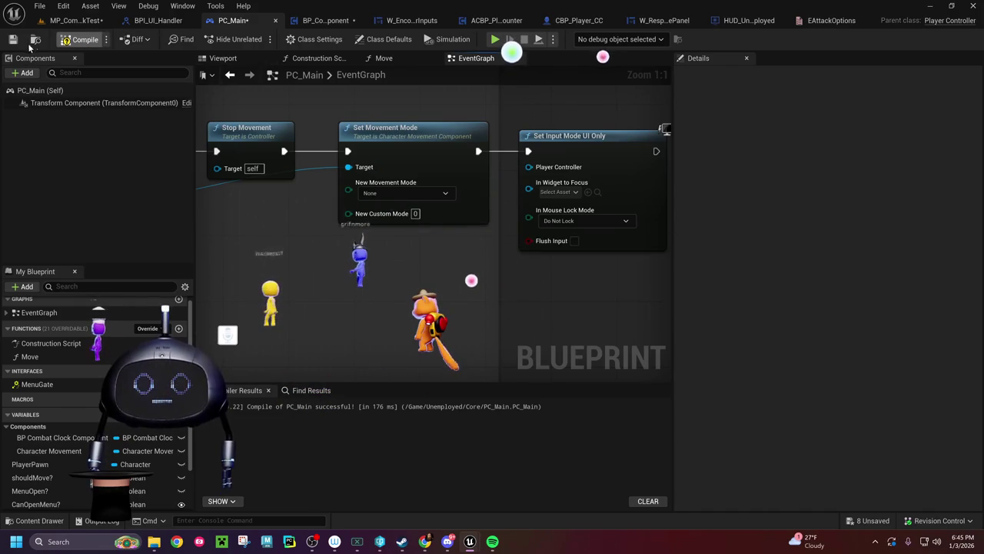
{"action": "key", "text": "ctrl+s"}
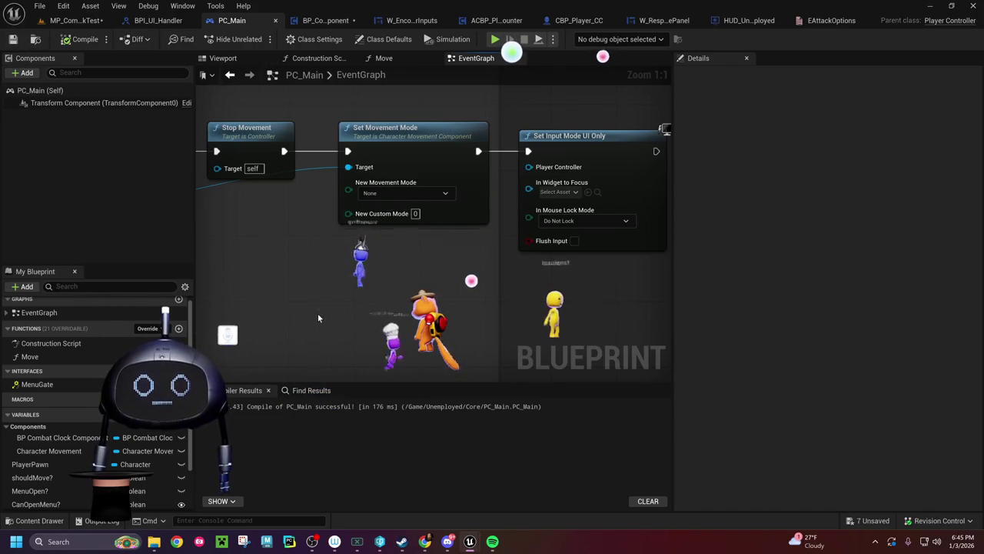
Step: Check the widget-to-focus options without picking one, and enlarge the comment box around the nodes
{"action": "left_click", "coordinate": [560, 192]}
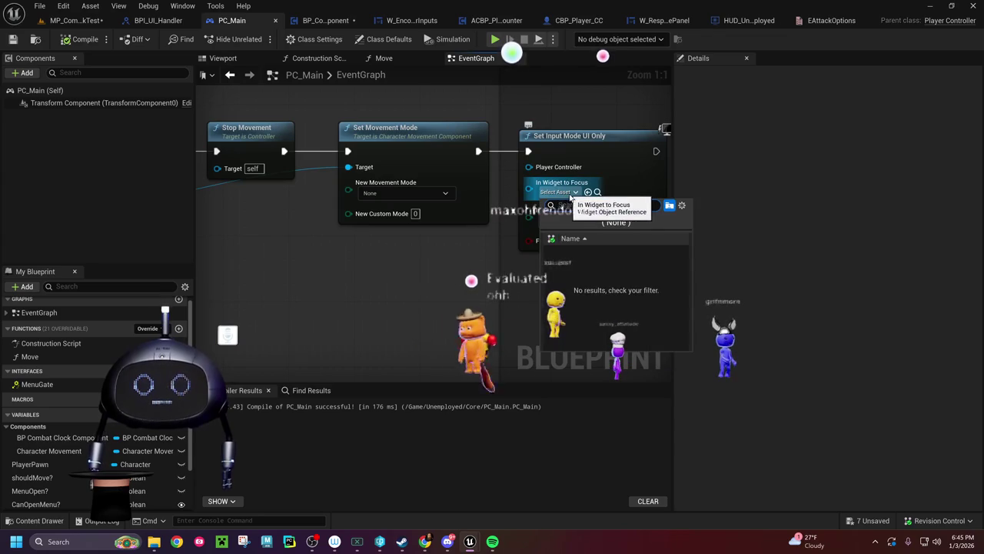
{"action": "left_click", "coordinate": [569, 198]}
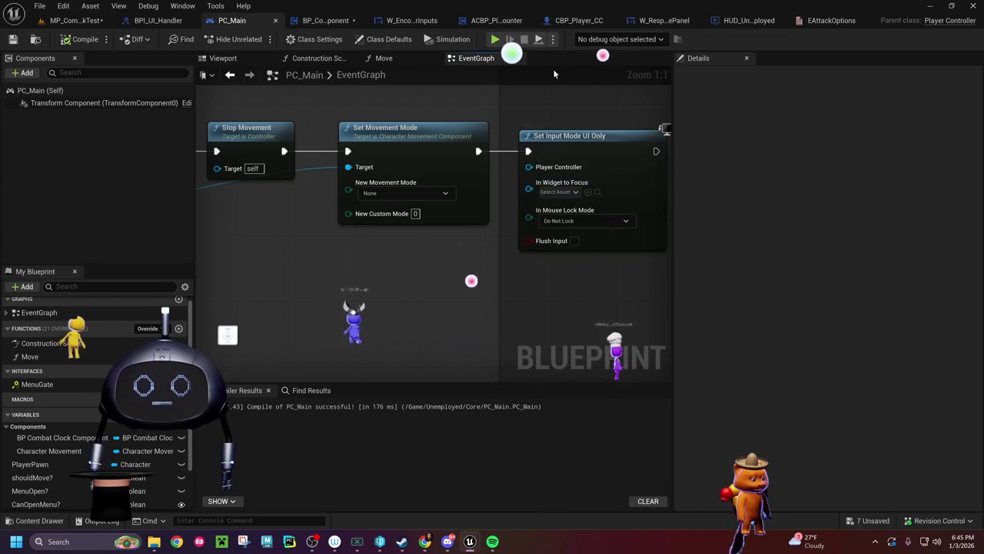
{"action": "scroll", "coordinate": [534, 301], "scroll_direction": "down", "scroll_amount": 6}
{"action": "scroll", "coordinate": [516, 274], "scroll_direction": "up", "scroll_amount": 2}
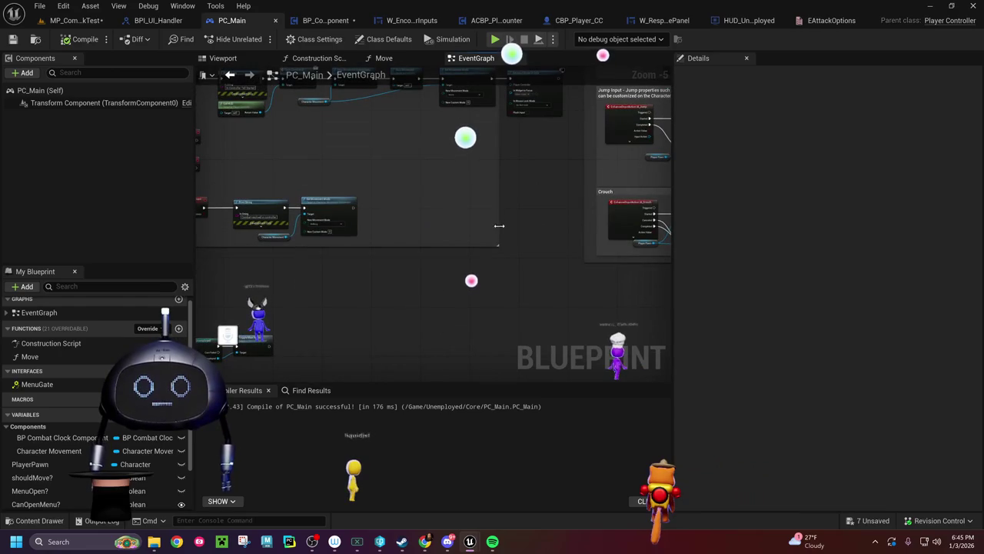
{"action": "left_click_drag", "start_coordinate": [499, 247], "coordinate": [579, 272]}
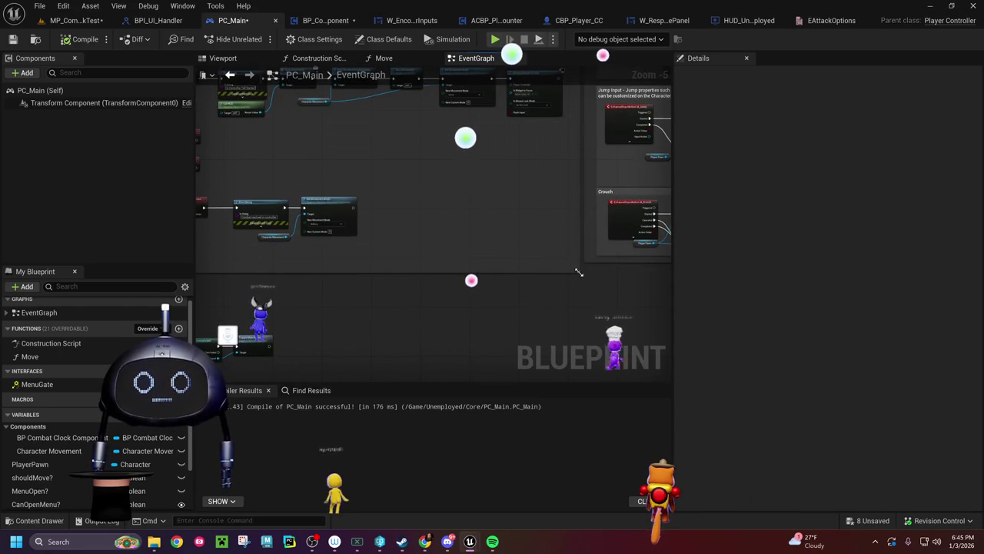
{"action": "scroll", "coordinate": [473, 316], "scroll_direction": "up", "scroll_amount": 4}
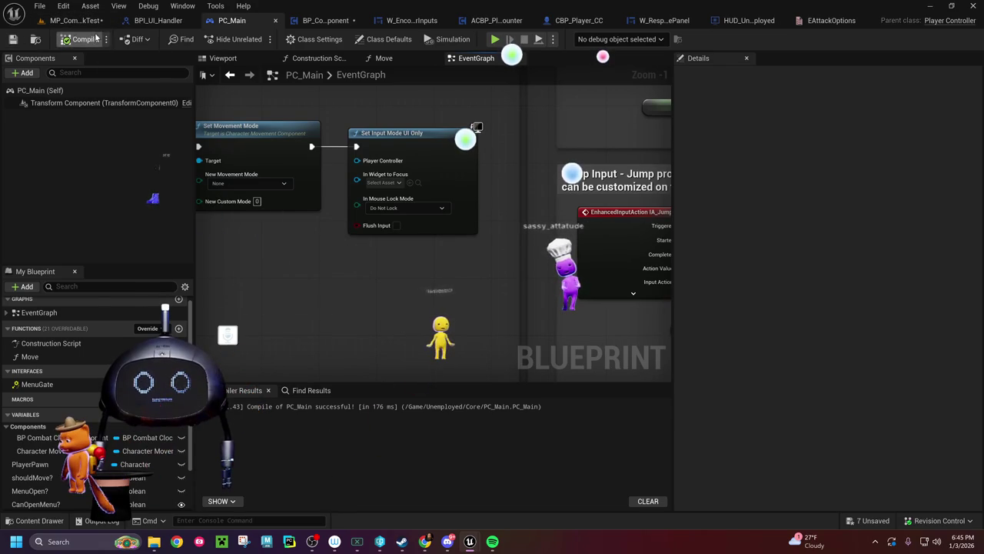
{"action": "scroll", "coordinate": [58, 450], "scroll_direction": "down", "scroll_amount": 3}
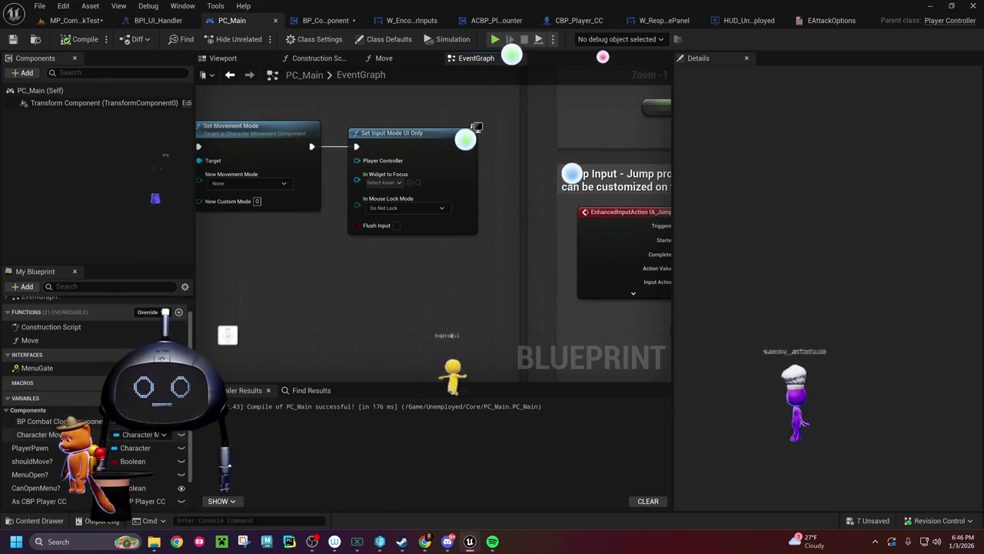
{"action": "scroll", "coordinate": [75, 419], "scroll_direction": "up", "scroll_amount": 2}
{"action": "scroll", "coordinate": [75, 419], "scroll_direction": "up", "scroll_amount": 1}
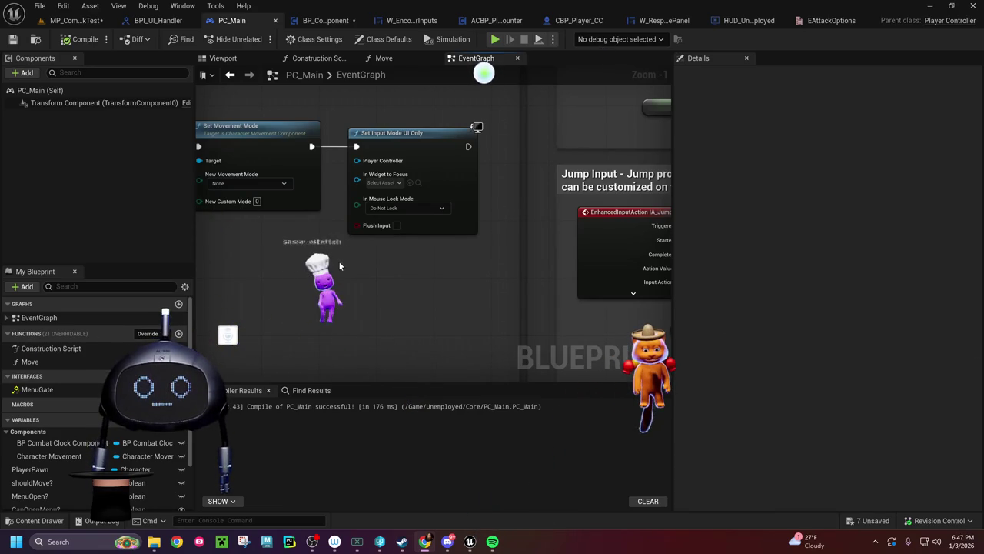
Step: Shift the Movement Input Mappings comment block to the right, then zoom back in
{"action": "scroll", "coordinate": [464, 256], "scroll_direction": "down", "scroll_amount": 4}
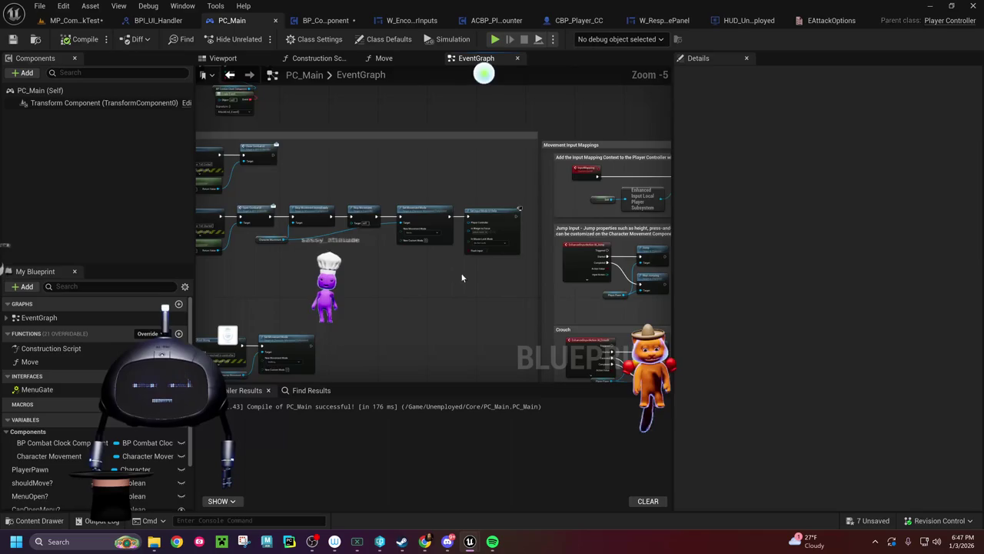
{"action": "scroll", "coordinate": [584, 272], "scroll_direction": "down", "scroll_amount": 2}
{"action": "scroll", "coordinate": [534, 250], "scroll_direction": "down", "scroll_amount": 2}
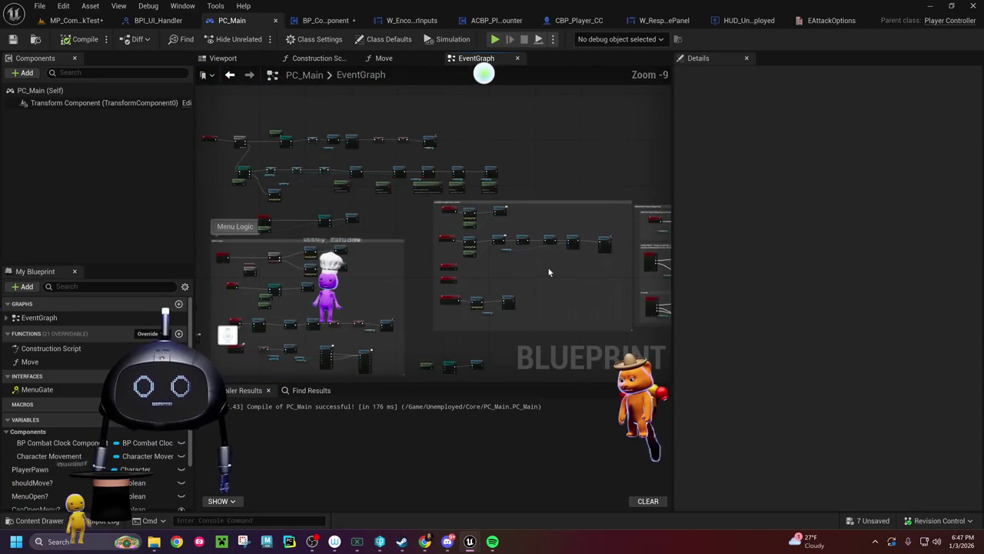
{"action": "left_click_drag", "start_coordinate": [549, 271], "coordinate": [310, 265]}
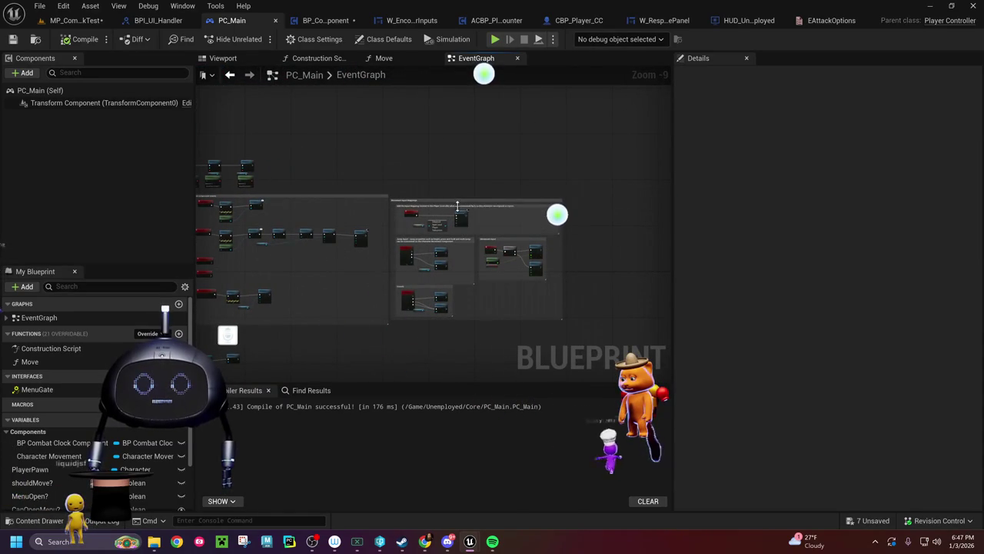
{"action": "left_click_drag", "start_coordinate": [460, 202], "coordinate": [612, 202]}
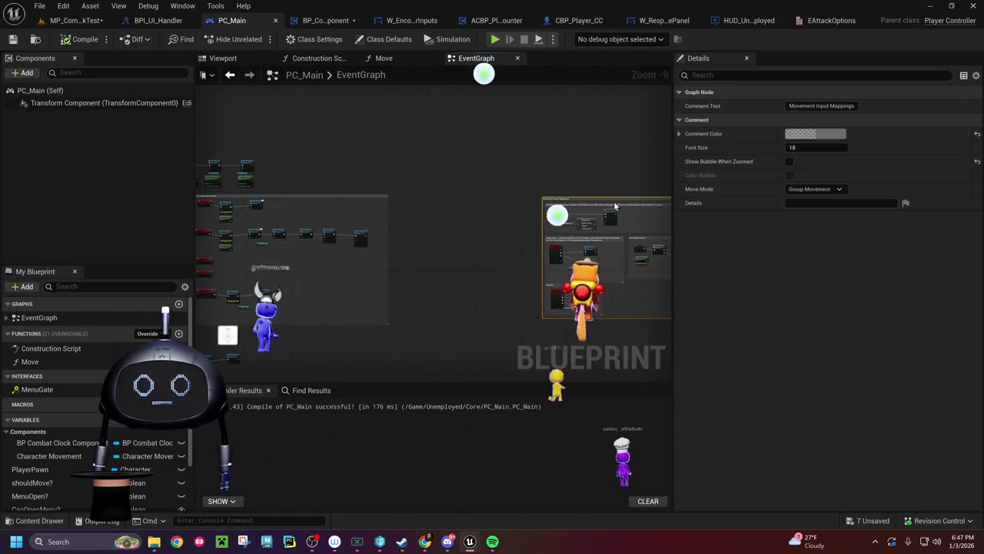
{"action": "left_click_drag", "start_coordinate": [380, 259], "coordinate": [526, 227]}
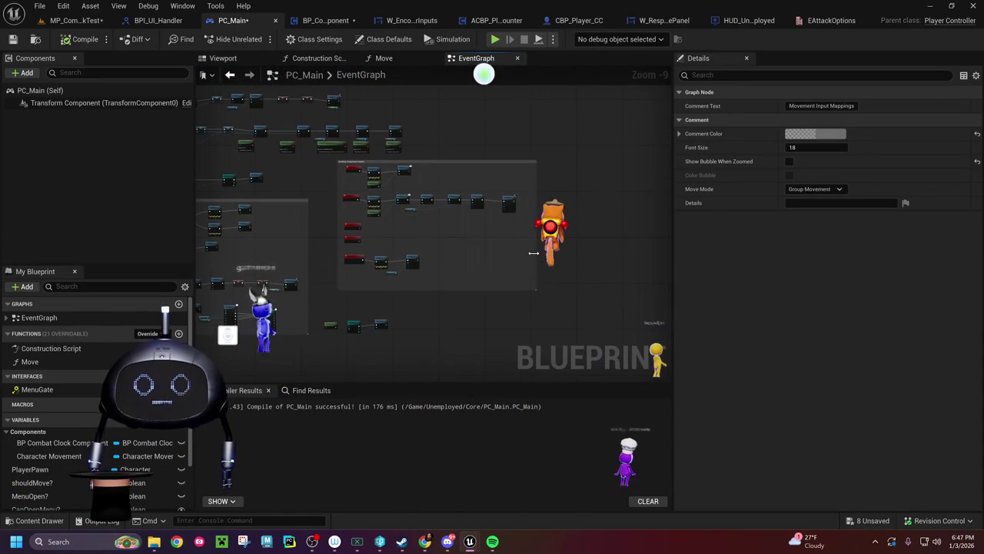
{"action": "scroll", "coordinate": [494, 260], "scroll_direction": "up", "scroll_amount": 7}
{"action": "scroll", "coordinate": [308, 307], "scroll_direction": "up", "scroll_amount": 2}
Step: Add a Get HUD node, then review HUD_Unemployed's graph and the BPI_UI_Handler functions
{"action": "right_click", "coordinate": [244, 316]}
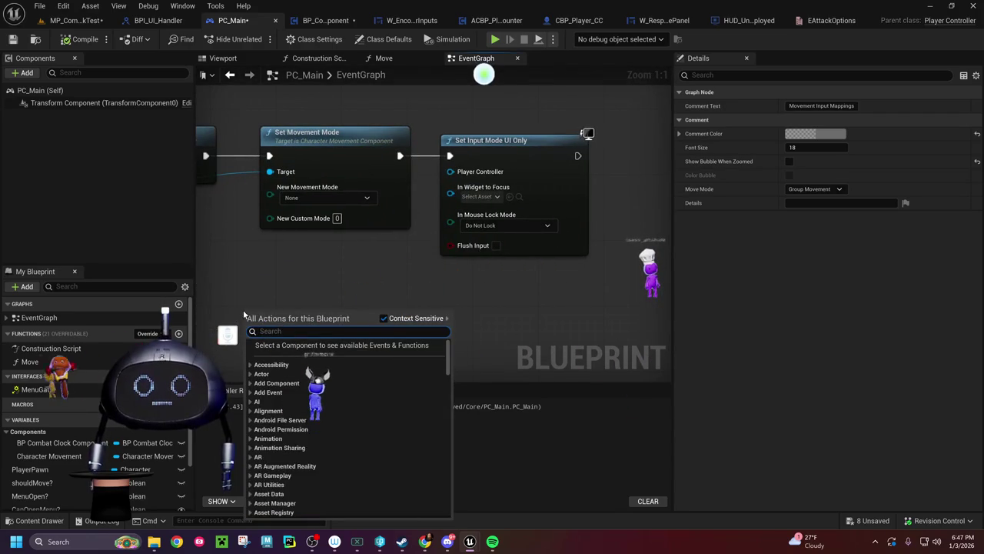
{"action": "type", "text": "get hud"}
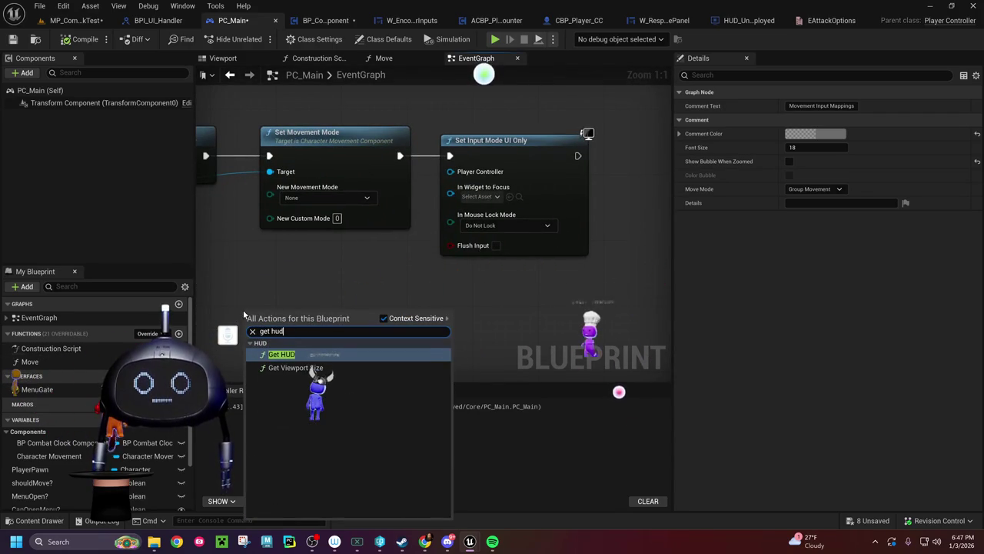
{"action": "key", "text": "Return"}
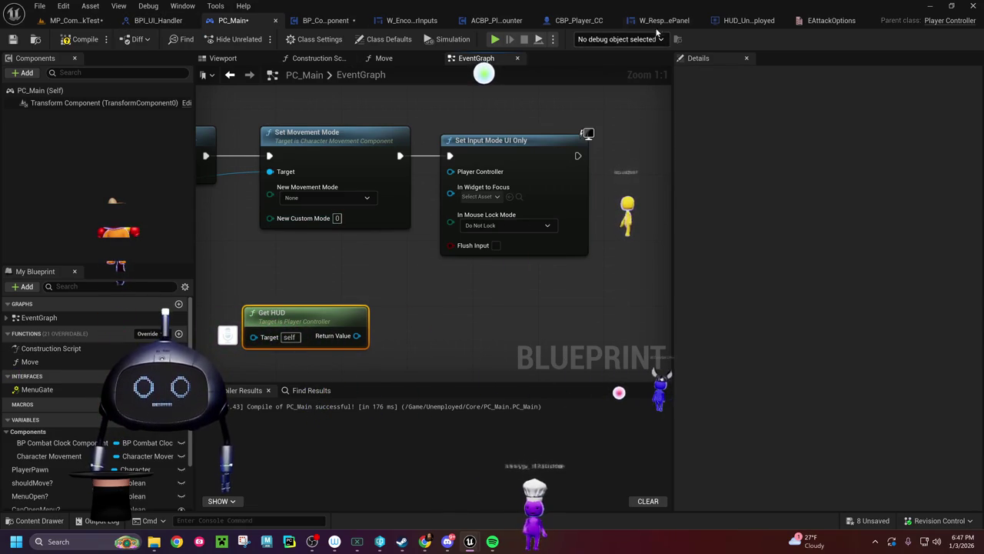
{"action": "left_click", "coordinate": [777, 20]}
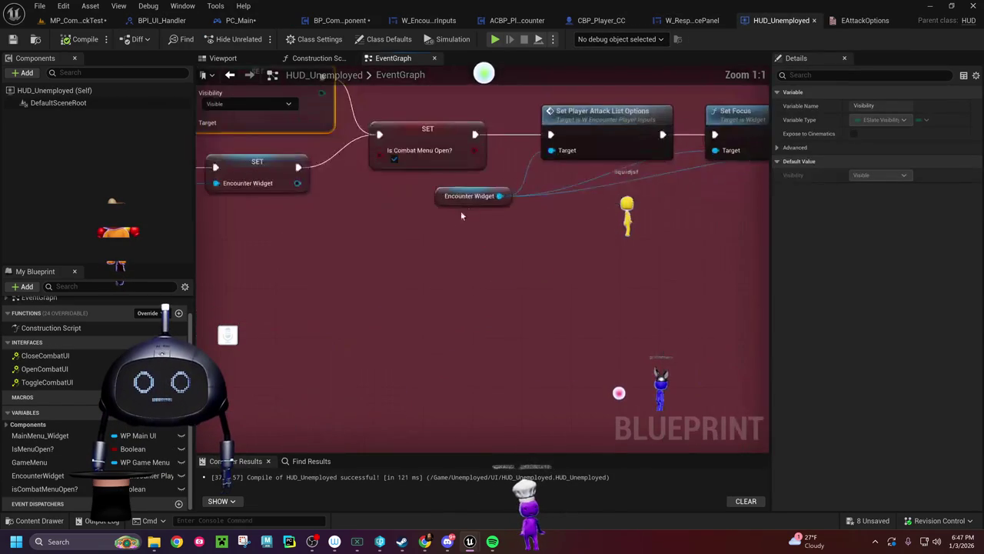
{"action": "left_click", "coordinate": [159, 20]}
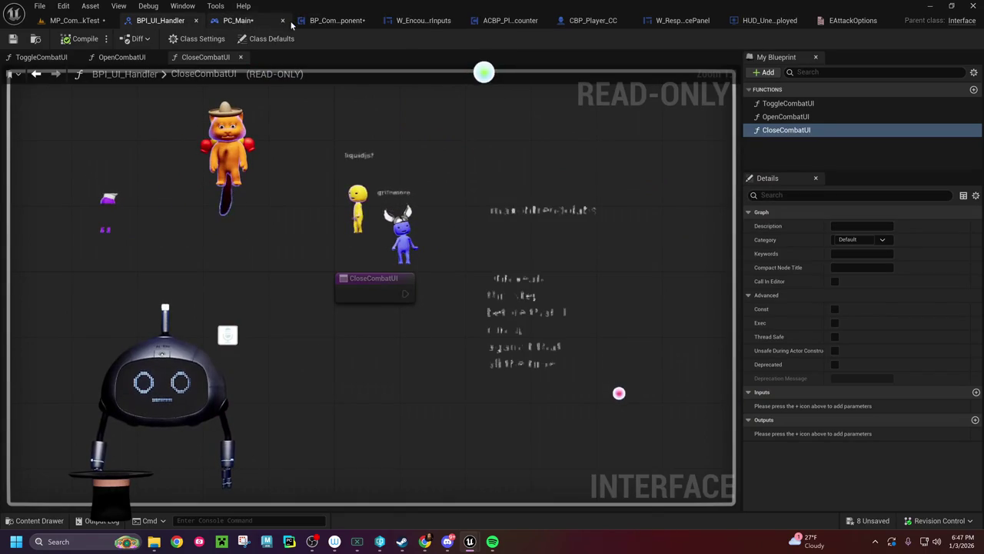
{"action": "left_click", "coordinate": [254, 22]}
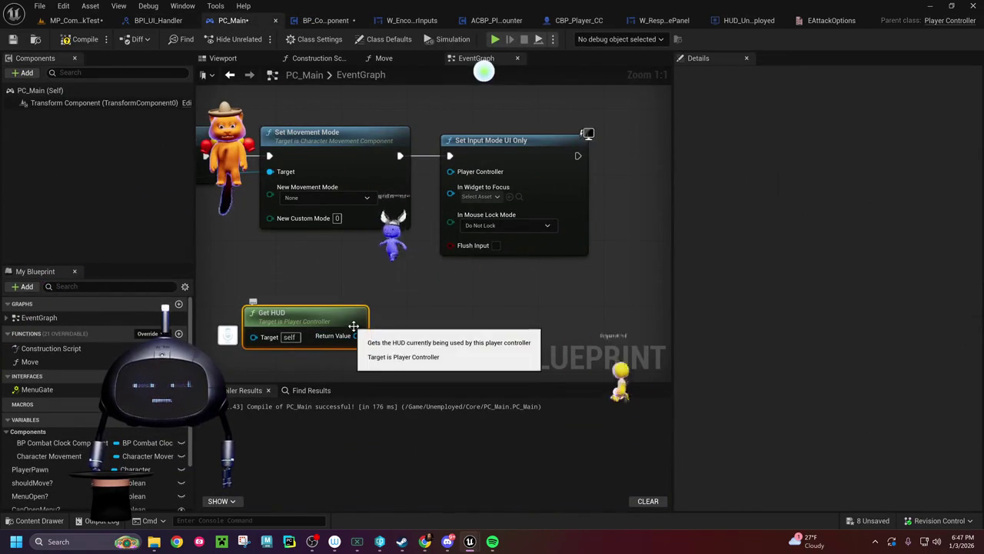
Step: Drag from Get HUD's Return Value to add a Cast To HUD_Unemployed node
{"action": "left_click_drag", "start_coordinate": [407, 321], "coordinate": [416, 274]}
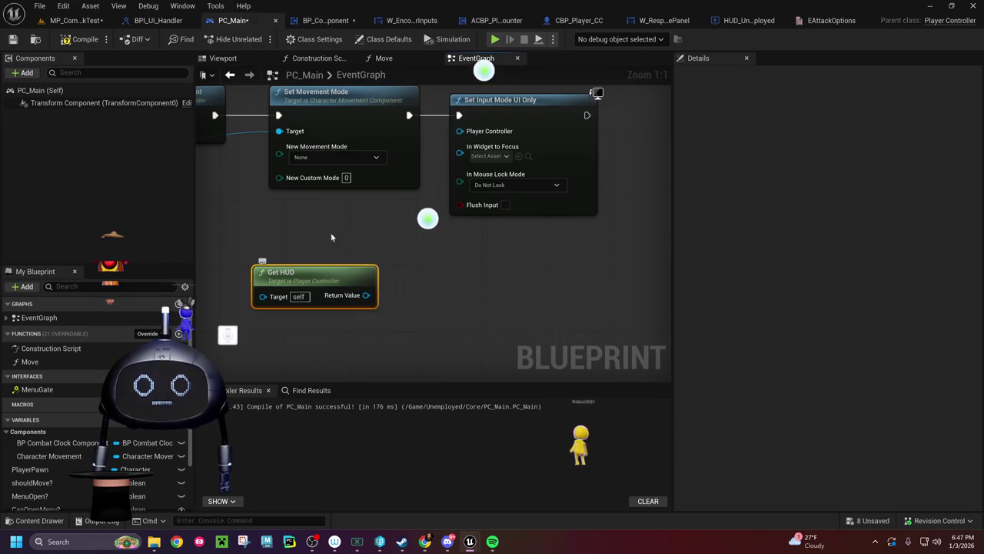
{"action": "mouse_move", "coordinate": [326, 231]}
{"action": "left_mouse_down"}
{"action": "mouse_move", "coordinate": [380, 238]}
{"action": "mouse_move", "coordinate": [370, 251]}
{"action": "mouse_move", "coordinate": [346, 243]}
{"action": "left_mouse_up"}
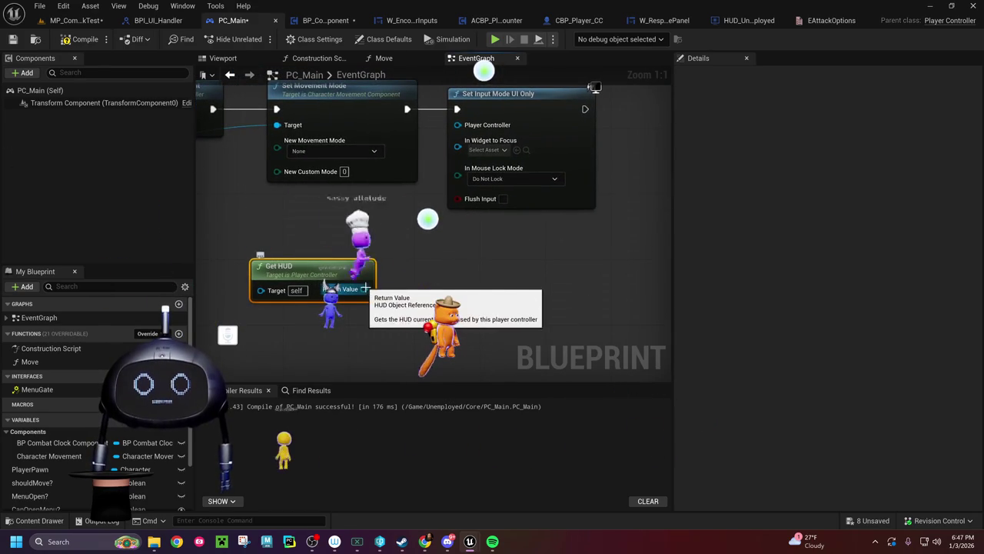
{"action": "left_click_drag", "start_coordinate": [365, 289], "coordinate": [412, 292]}
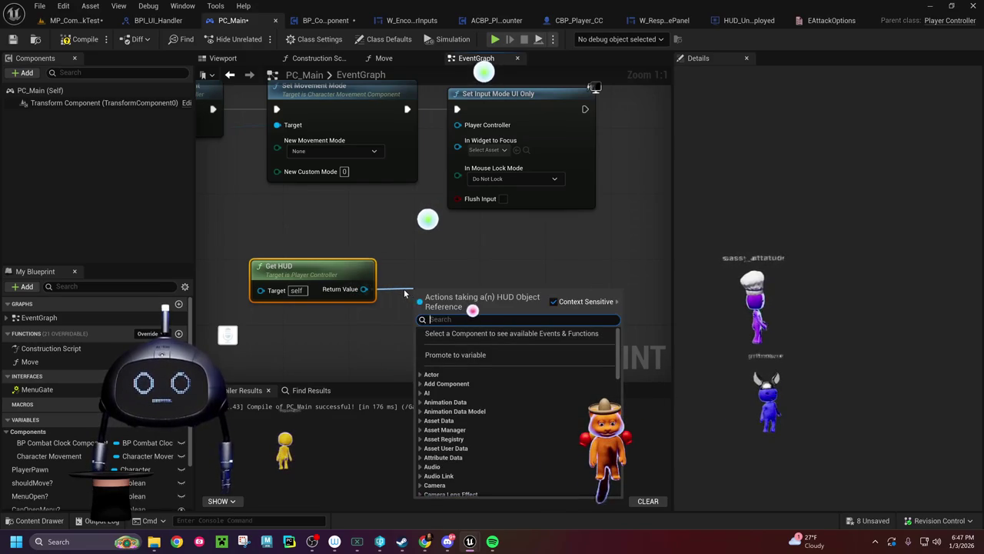
{"action": "type", "text": "cast to"}
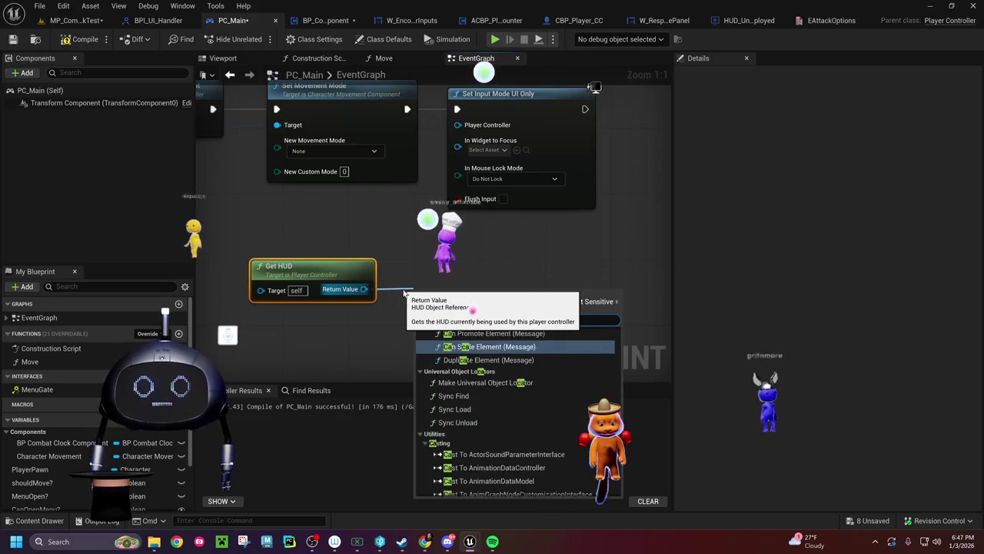
{"action": "type", "text": "hu"}
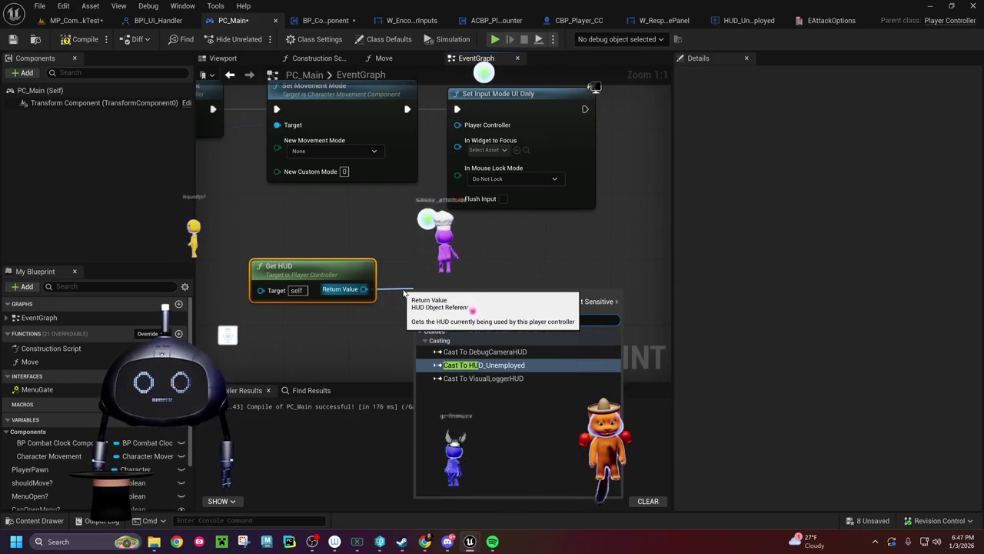
{"action": "key", "text": "Return"}
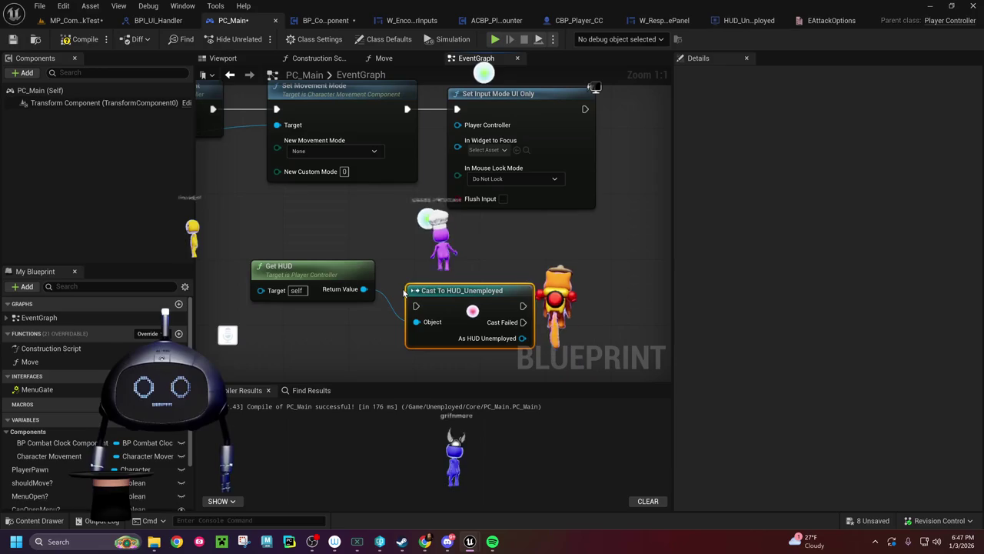
Step: Route Set Movement Mode's execution through Cast To HUD_Unemployed into Set Input Mode UI Only
{"action": "left_click_drag", "start_coordinate": [469, 266], "coordinate": [424, 268]}
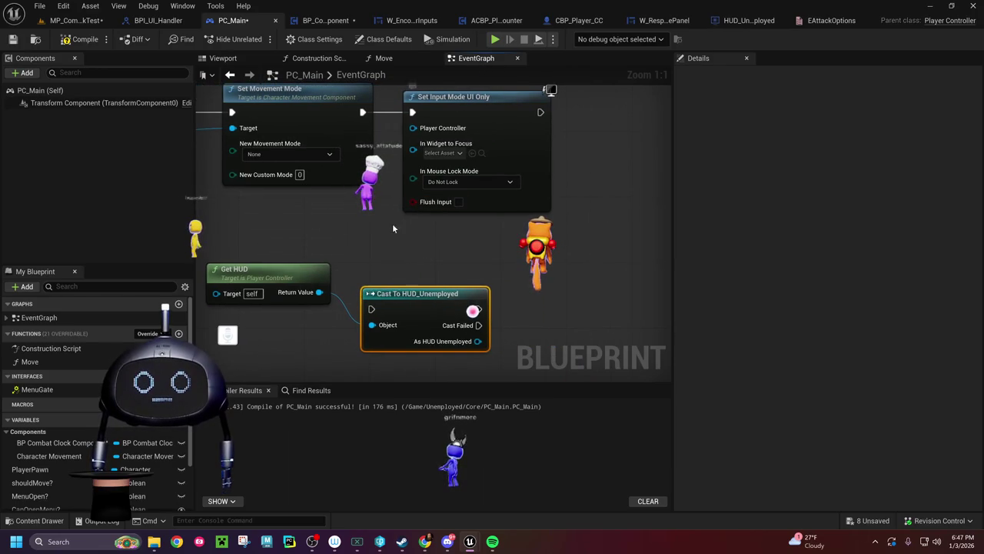
{"action": "left_click_drag", "start_coordinate": [394, 221], "coordinate": [355, 250]}
{"action": "left_click_drag", "start_coordinate": [446, 130], "coordinate": [577, 134]}
{"action": "left_click_drag", "start_coordinate": [395, 327], "coordinate": [429, 131]}
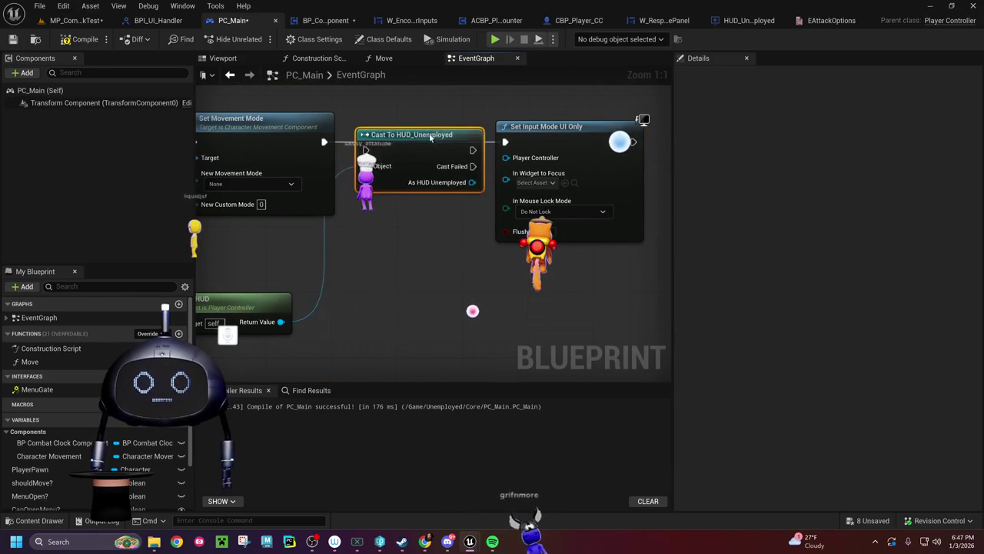
{"action": "left_click_drag", "start_coordinate": [323, 141], "coordinate": [366, 141]}
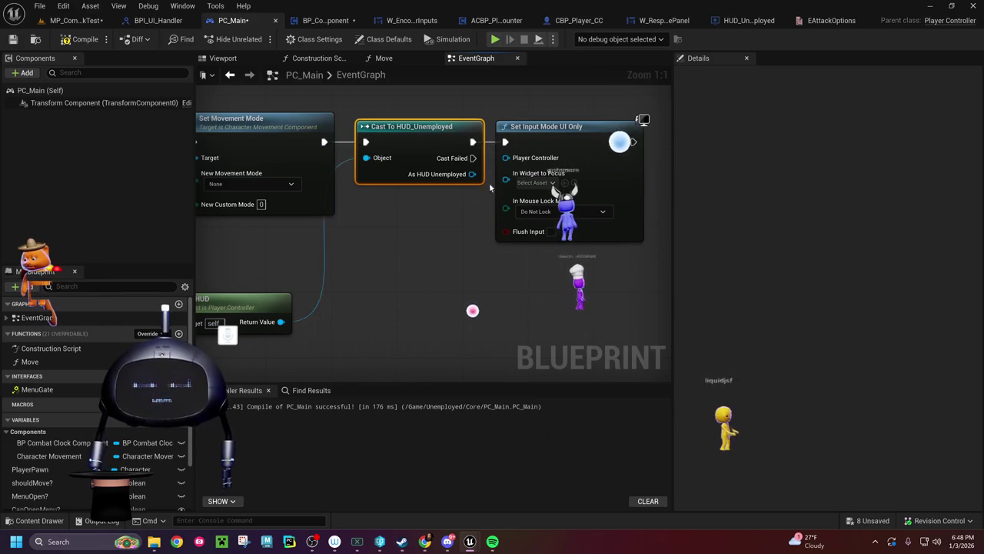
{"action": "mouse_move", "coordinate": [323, 139]}
{"action": "left_mouse_down"}
{"action": "mouse_move", "coordinate": [451, 125]}
{"action": "mouse_move", "coordinate": [499, 131]}
{"action": "left_mouse_up"}
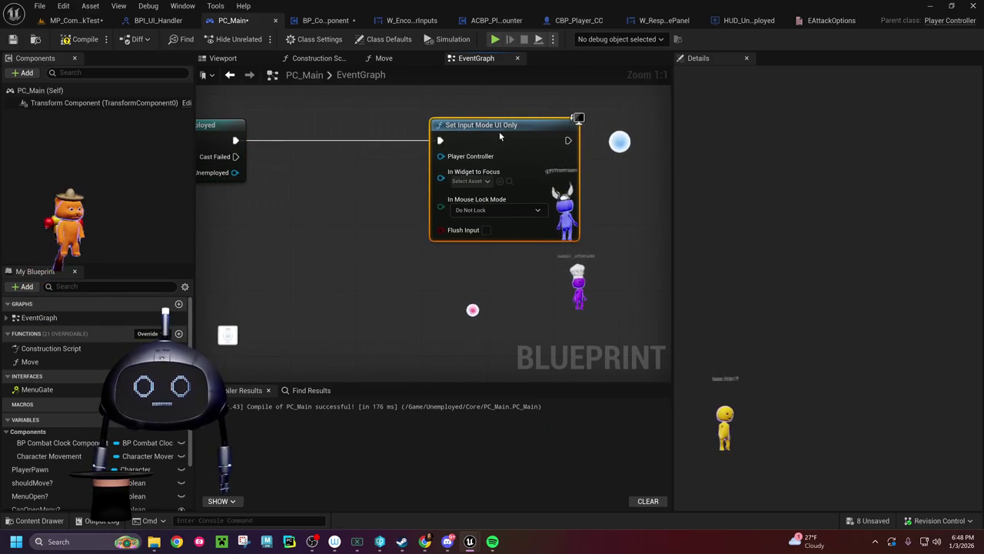
Step: Get the cast's Encounter Widget and plug it into In Widget to Focus
{"action": "left_click_drag", "start_coordinate": [234, 172], "coordinate": [265, 221]}
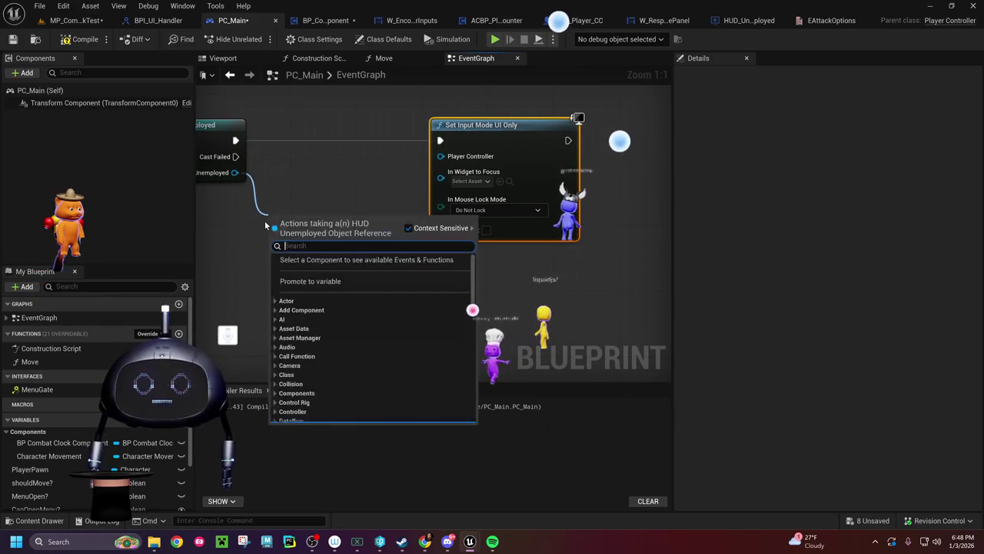
{"action": "type", "text": "combat widge"}
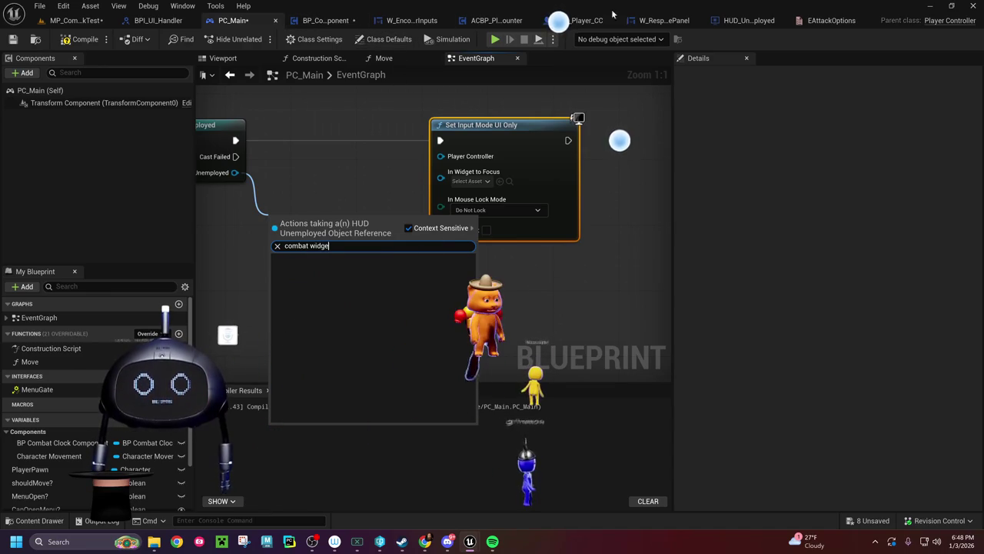
{"action": "left_click", "coordinate": [742, 22]}
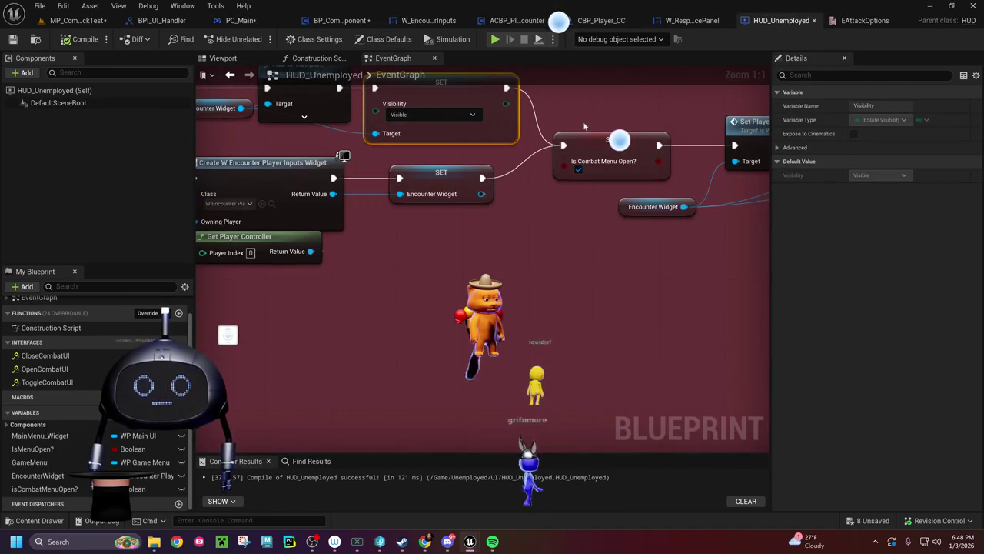
{"action": "left_click", "coordinate": [265, 23]}
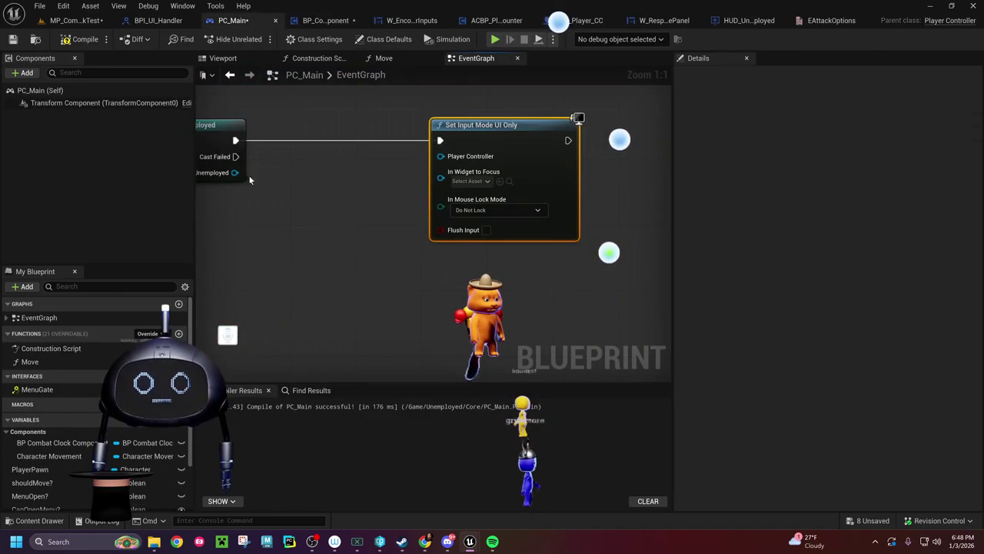
{"action": "left_click_drag", "start_coordinate": [236, 172], "coordinate": [270, 212]}
{"action": "type", "text": "e"}
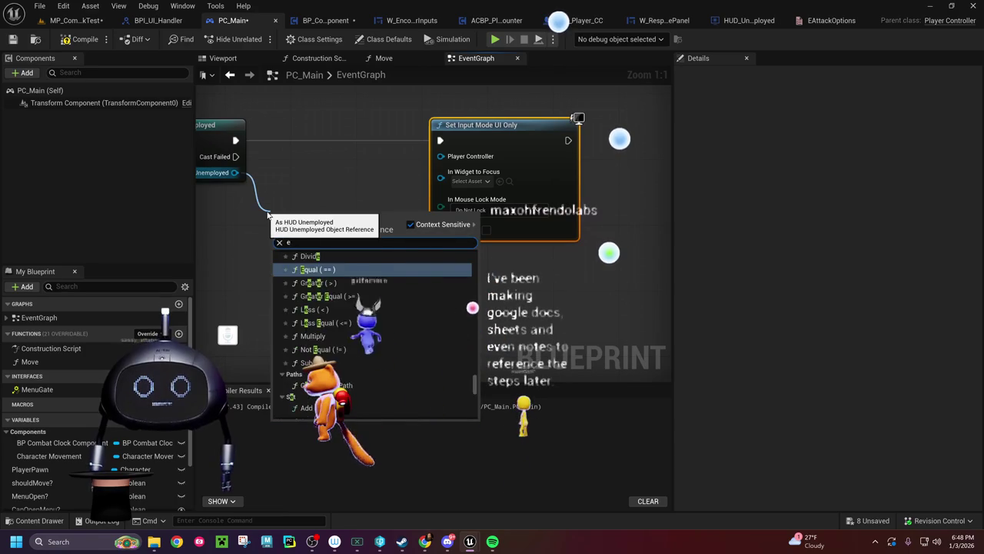
{"action": "type", "text": "ncounter widget"}
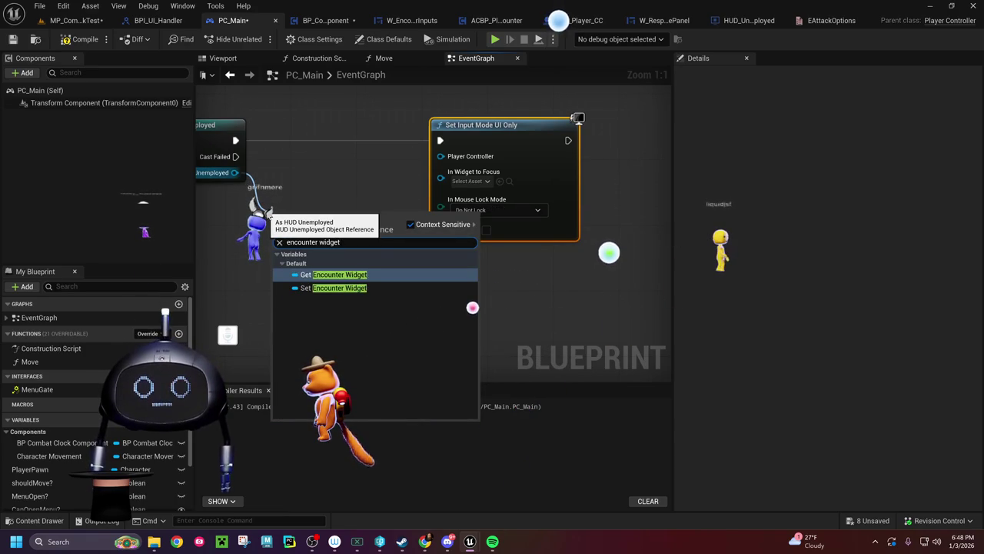
{"action": "left_click", "coordinate": [348, 274]}
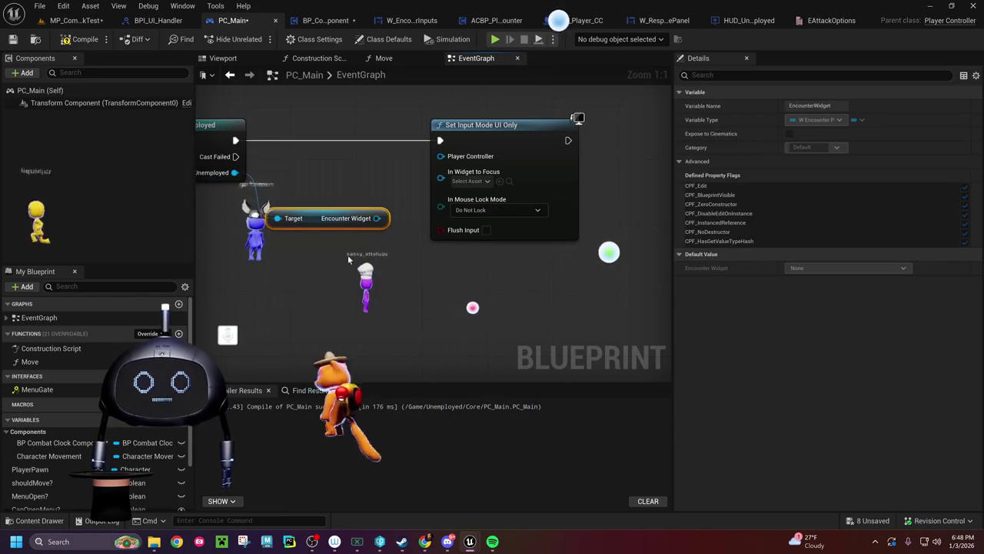
{"action": "left_click_drag", "start_coordinate": [377, 218], "coordinate": [442, 182]}
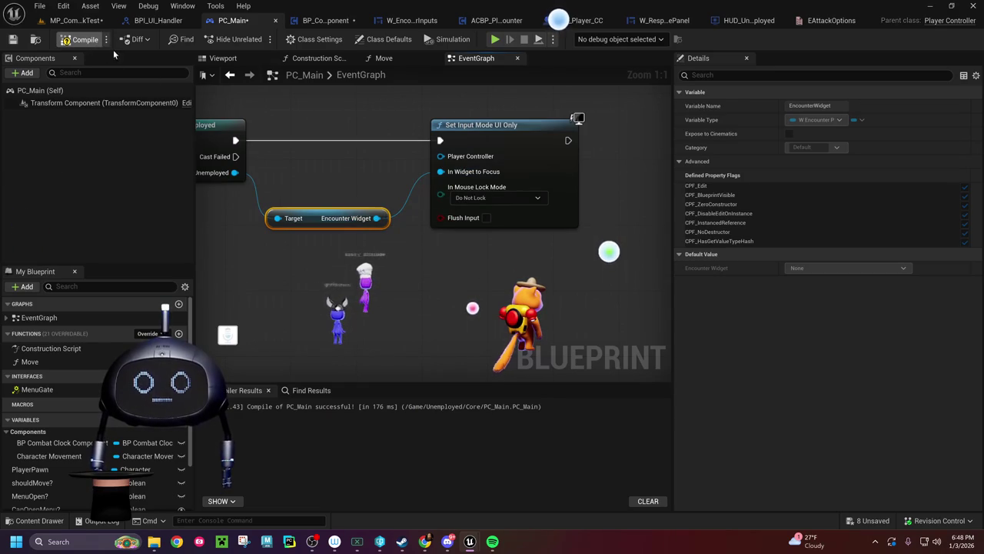
{"action": "left_click", "coordinate": [76, 20]}
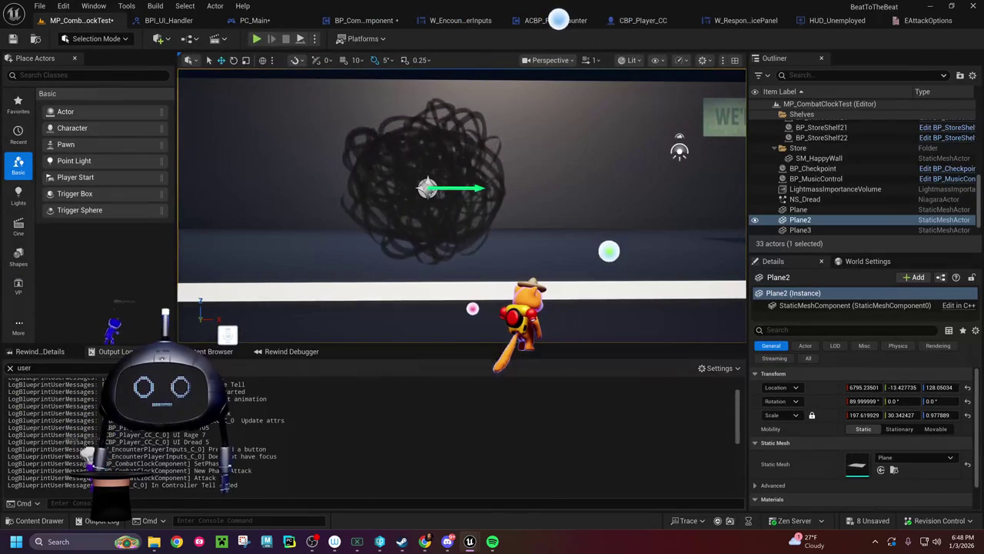
Step: Clear the output log and run a quick Play In Editor test of the level
{"action": "right_click", "coordinate": [211, 335]}
{"action": "left_click", "coordinate": [252, 347]}
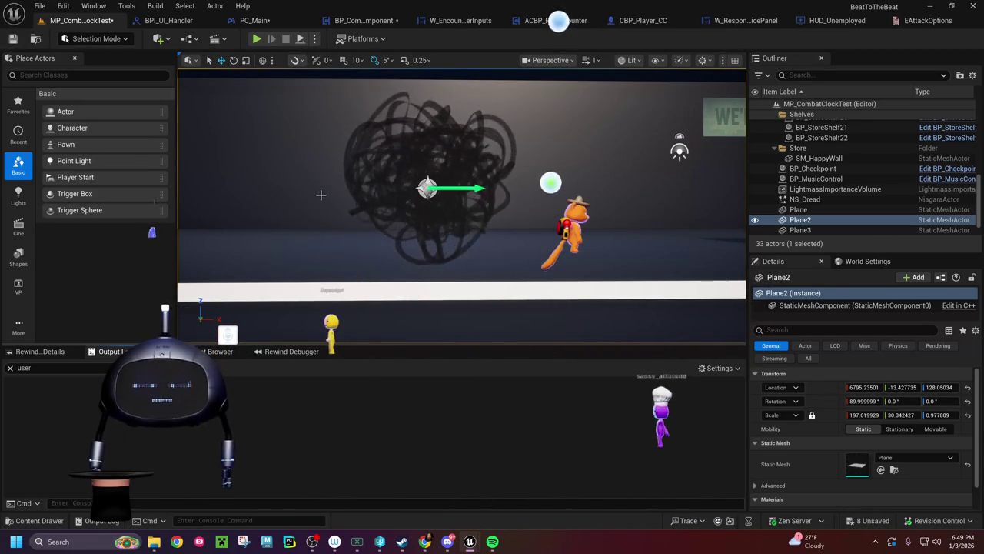
{"action": "left_click", "coordinate": [254, 39]}
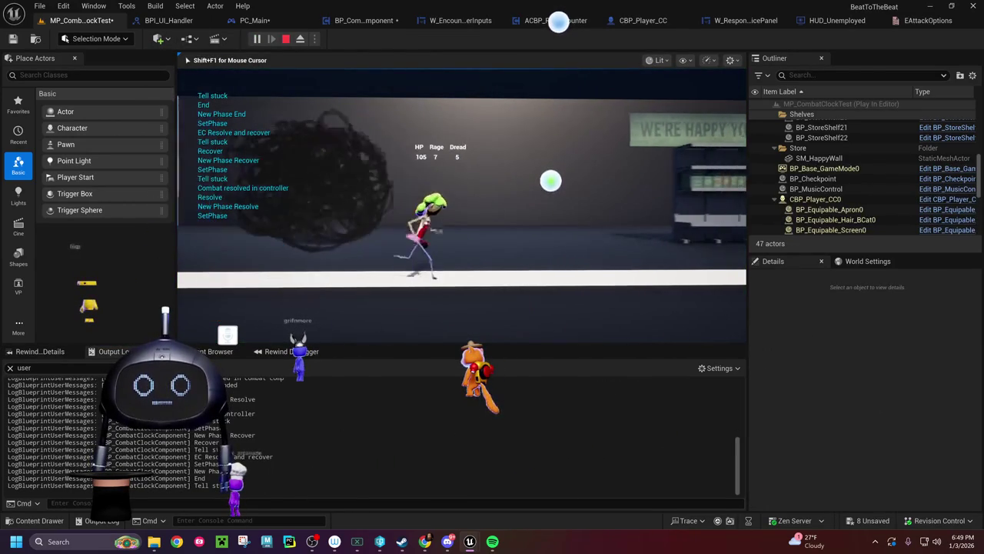
{"action": "key", "text": "Escape"}
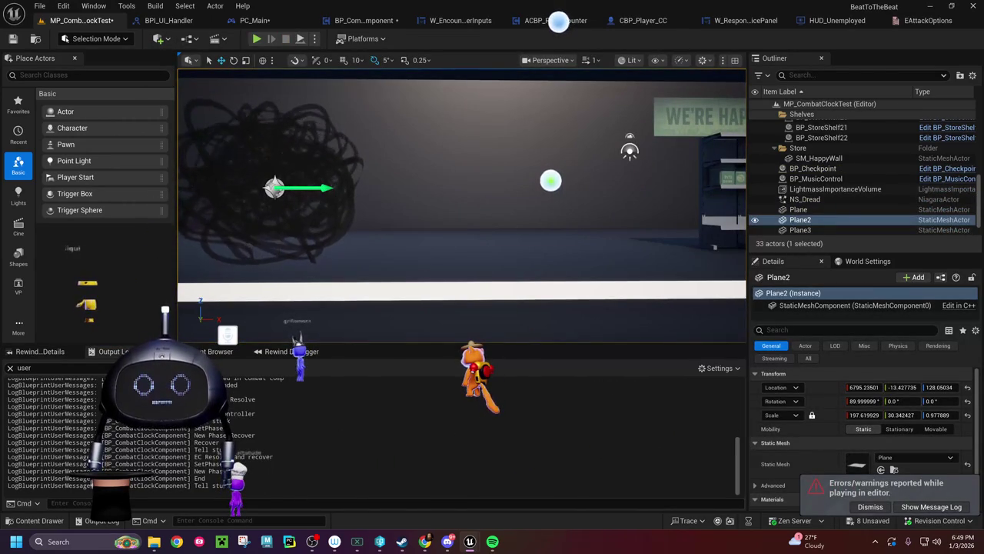
Step: Review the Play In Editor warnings about Set Input Mode UI Only's player controller, then close them
{"action": "left_click", "coordinate": [871, 507]}
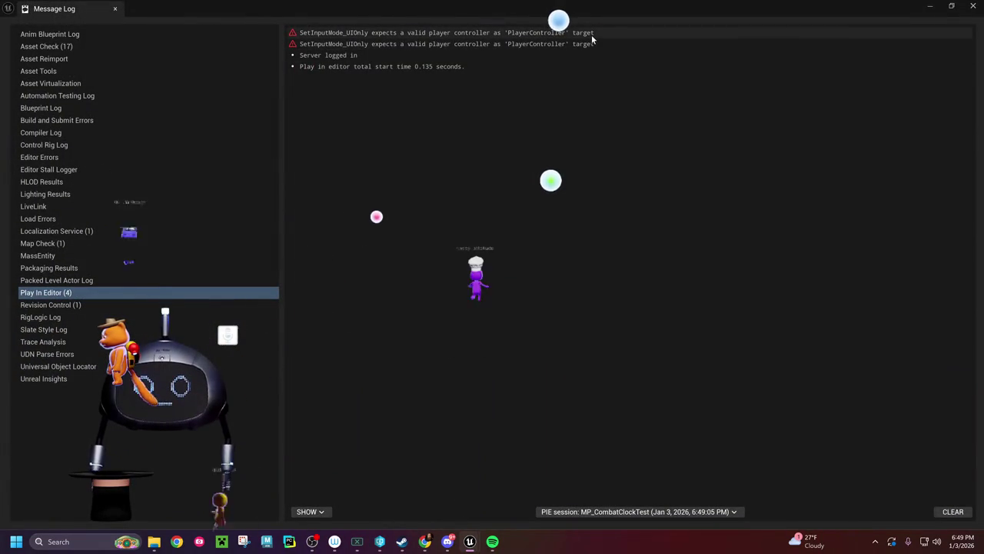
{"action": "left_click", "coordinate": [975, 8]}
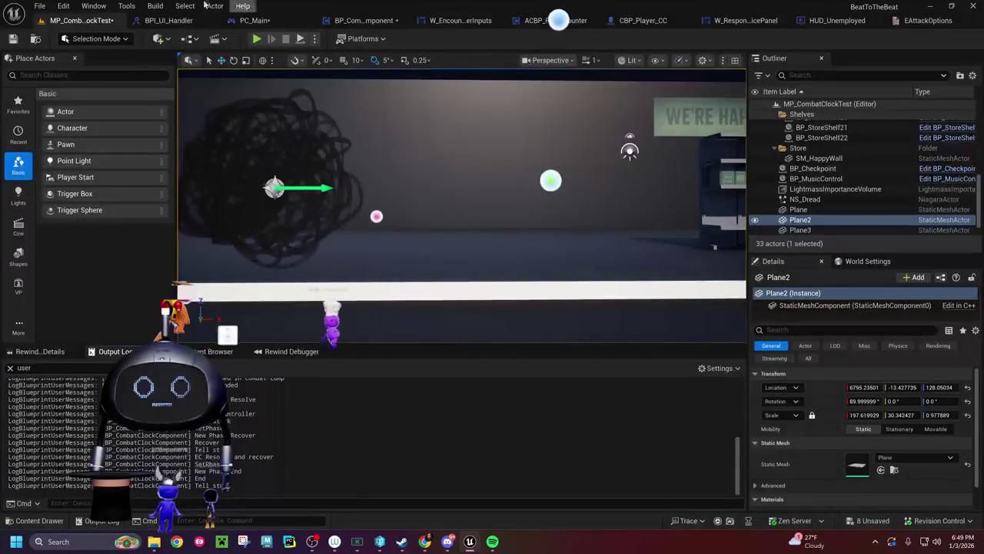
{"action": "left_click", "coordinate": [245, 22]}
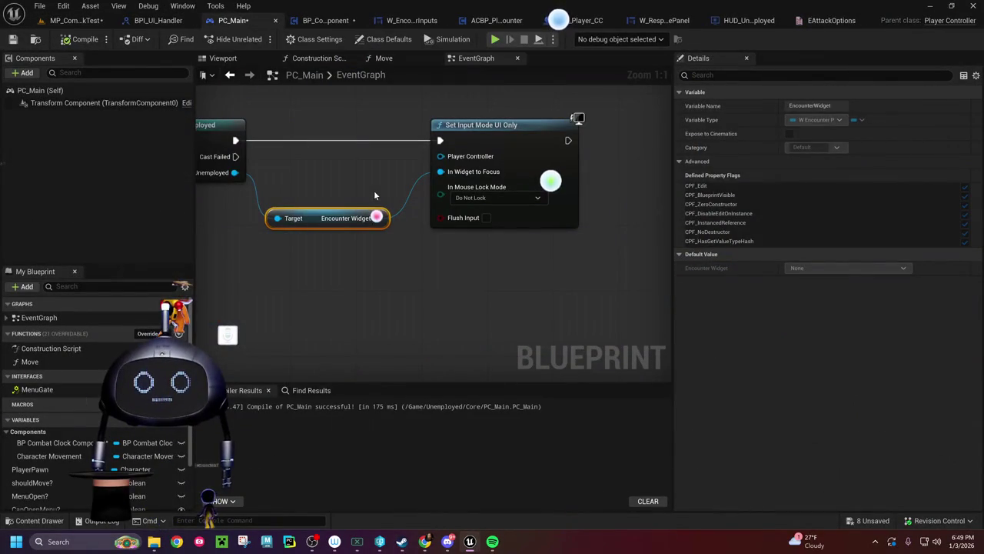
Step: Connect a Self reference to Set Input Mode UI Only's Player Controller pin and save PC_Main
{"action": "left_click_drag", "start_coordinate": [440, 158], "coordinate": [359, 171]}
{"action": "type", "text": "self"}
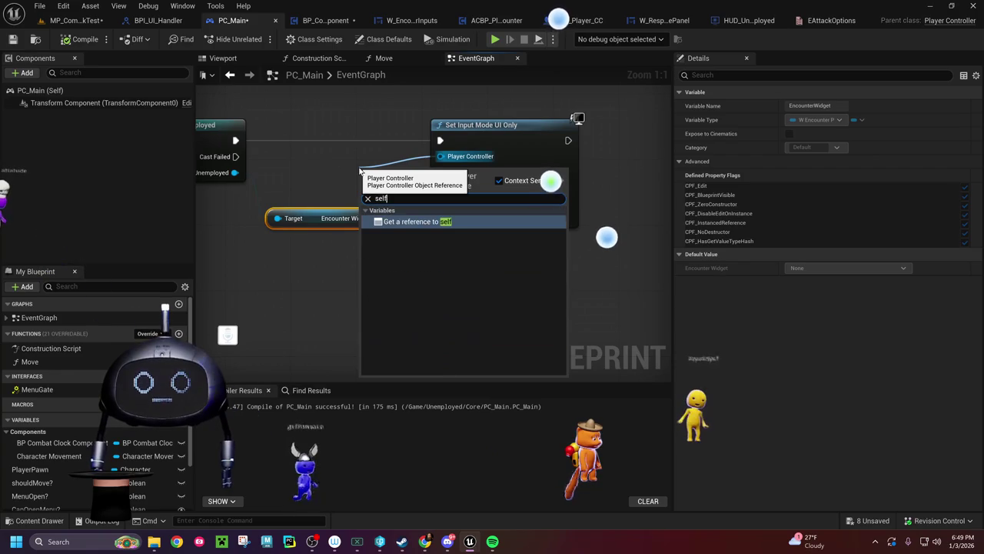
{"action": "left_click", "coordinate": [415, 222]}
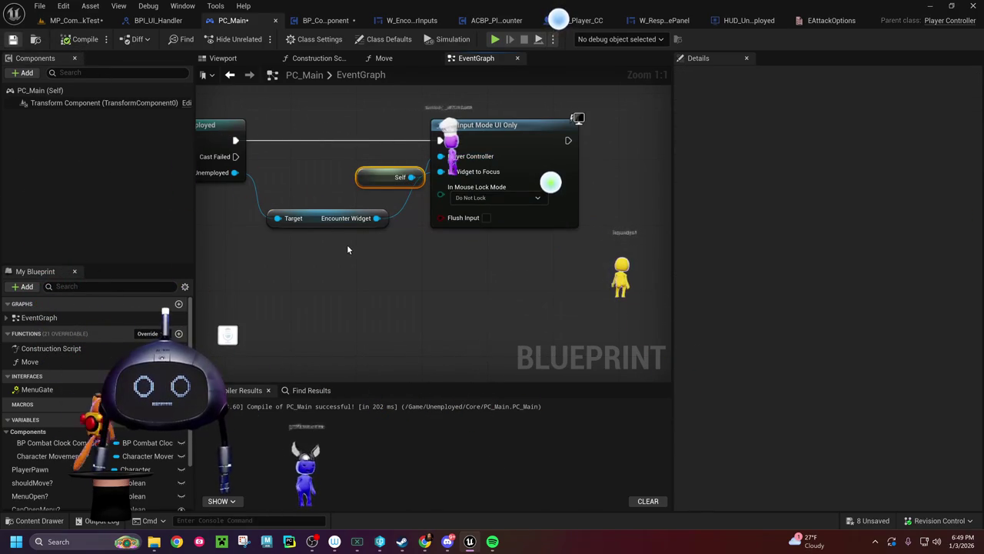
{"action": "key", "text": "ctrl+s"}
Step: Clear the output log in MP_CombatClockTest and run a quick play test
{"action": "left_click", "coordinate": [86, 20]}
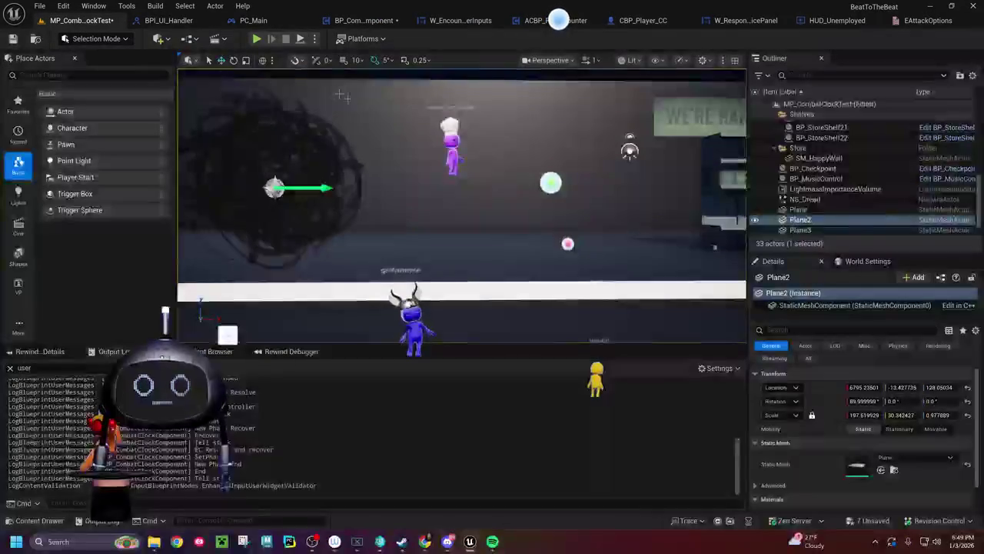
{"action": "right_click", "coordinate": [274, 412]}
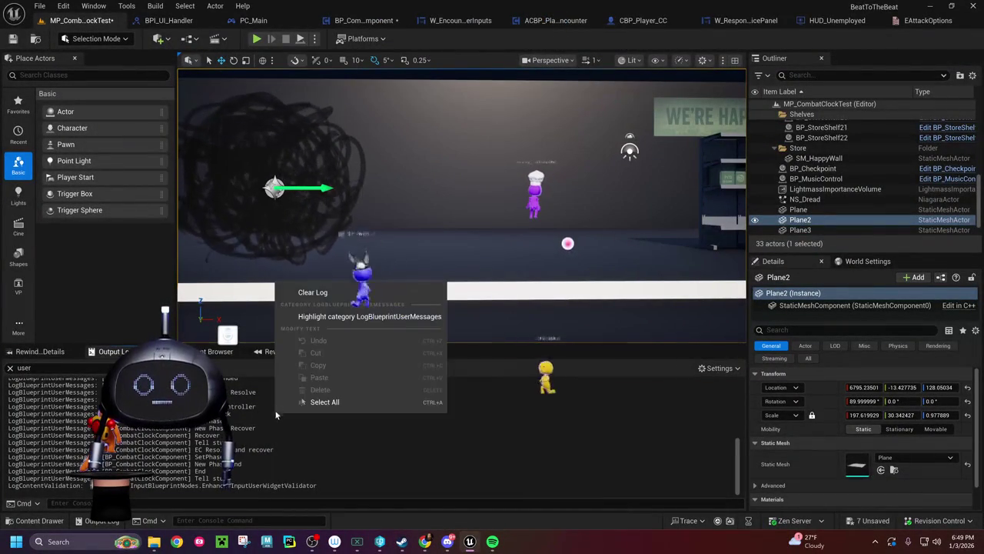
{"action": "left_click", "coordinate": [336, 296]}
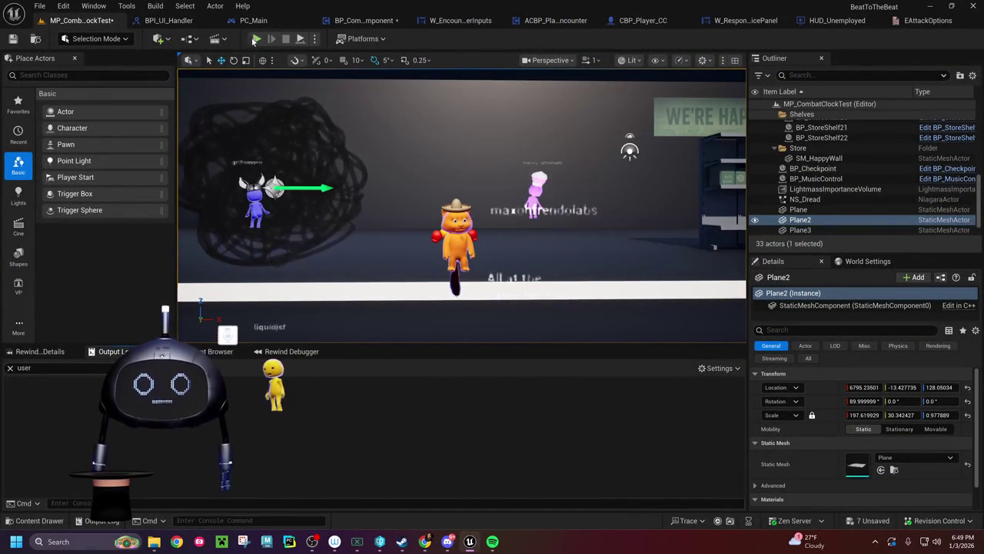
{"action": "key", "text": "alt+p"}
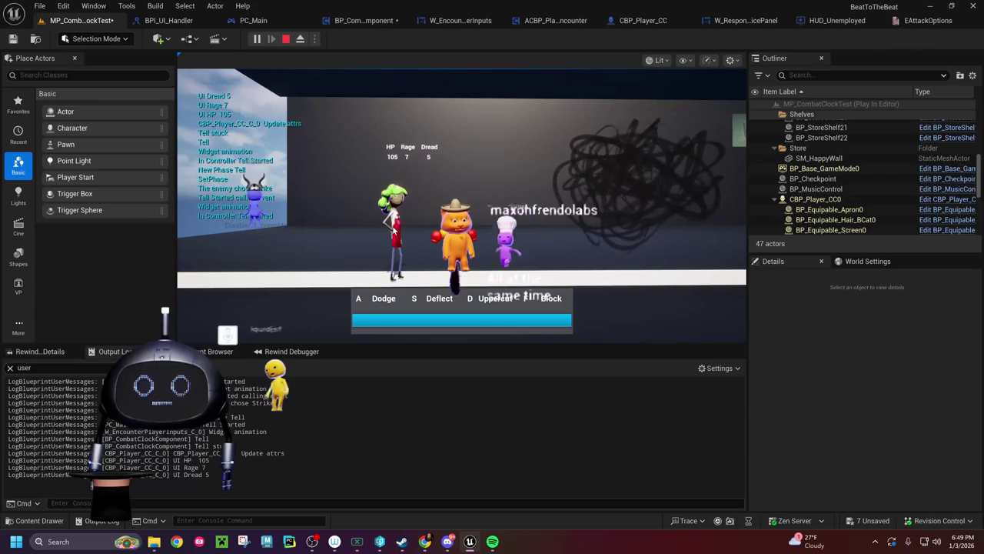
{"action": "key", "text": "Escape"}
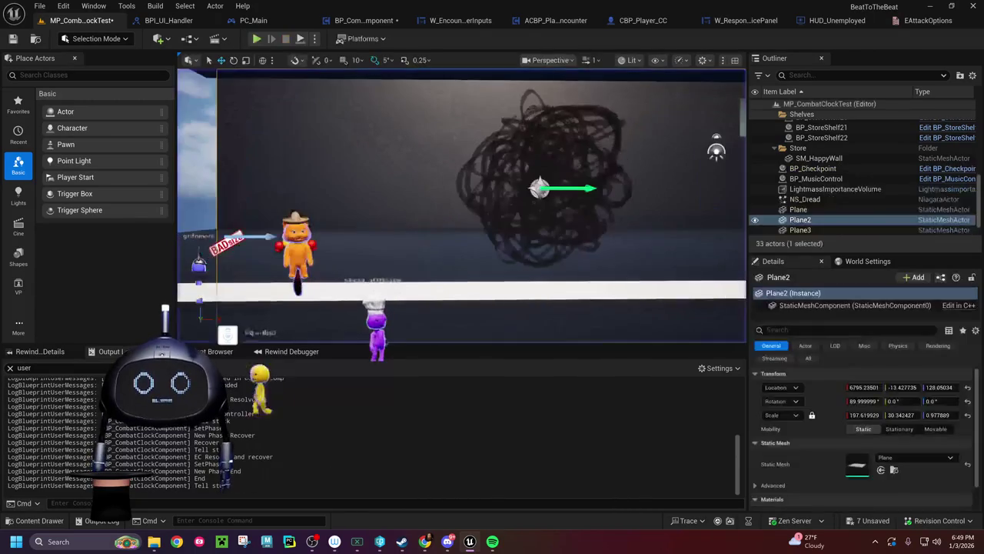
Step: Review the log, then bring W_EncounterPlayerInputs' Print String and Commit Player Counter nodes into view
{"action": "scroll", "coordinate": [311, 382], "scroll_direction": "up", "scroll_amount": 2}
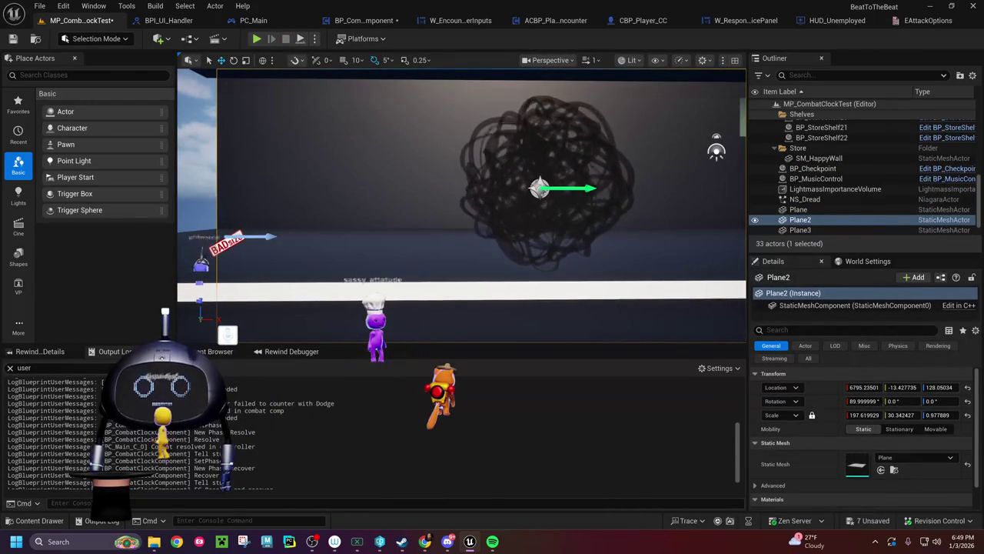
{"action": "scroll", "coordinate": [369, 435], "scroll_direction": "up", "scroll_amount": 2}
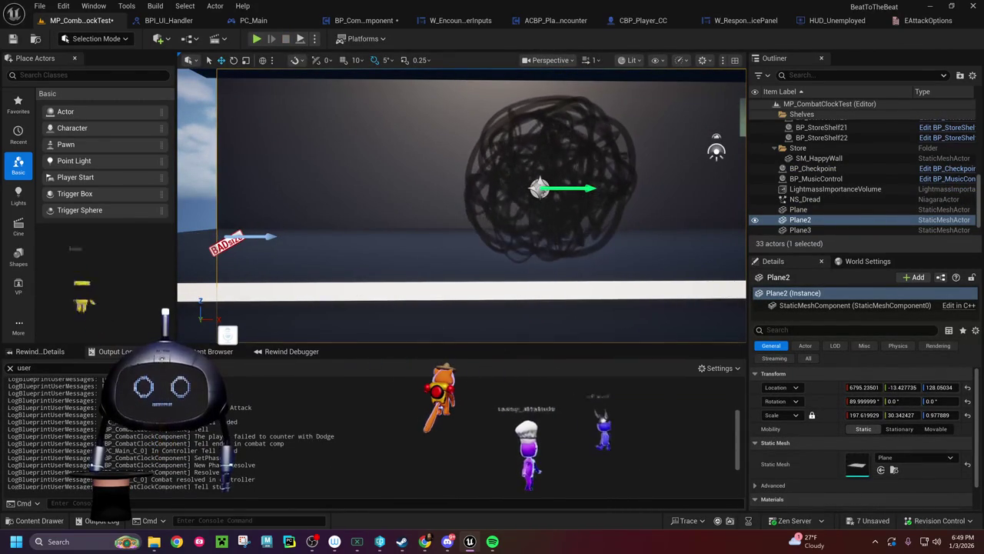
{"action": "scroll", "coordinate": [370, 435], "scroll_direction": "down", "scroll_amount": 2}
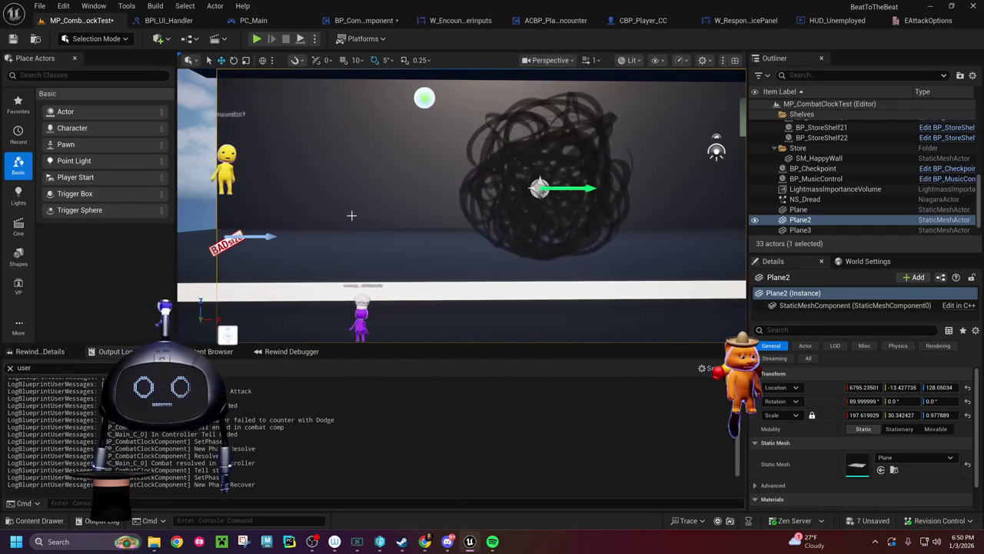
{"action": "left_click", "coordinate": [455, 21]}
{"action": "mouse_move", "coordinate": [923, 254]}
{"action": "left_mouse_down"}
{"action": "mouse_move", "coordinate": [590, 254]}
{"action": "mouse_move", "coordinate": [493, 271]}
{"action": "left_mouse_up"}
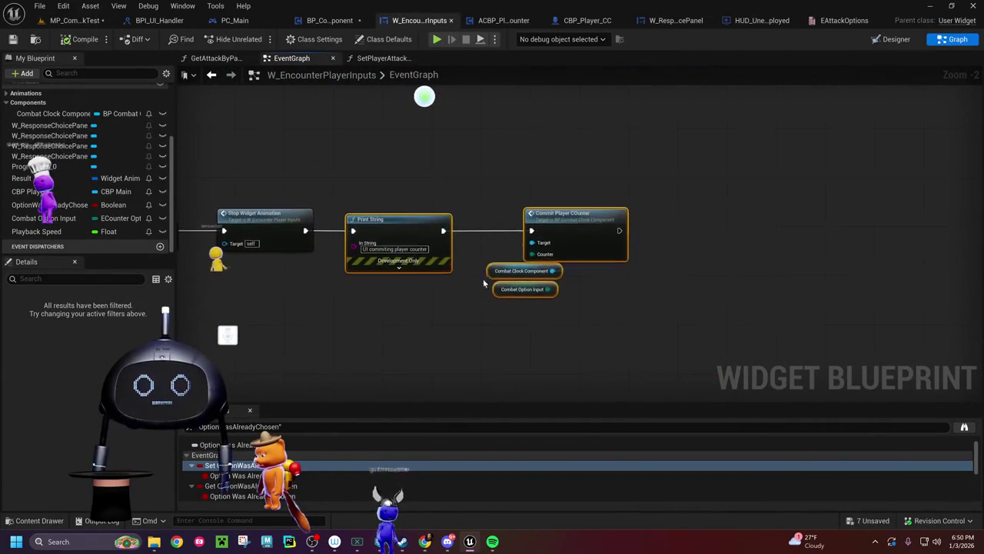
Step: Zoom the W_EncounterPlayerInputs graph, then return to the MP_CombatClockTest level and its log
{"action": "scroll", "coordinate": [331, 254], "scroll_direction": "down", "scroll_amount": 3}
{"action": "scroll", "coordinate": [326, 253], "scroll_direction": "up", "scroll_amount": 4}
{"action": "scroll", "coordinate": [326, 251], "scroll_direction": "up", "scroll_amount": 1}
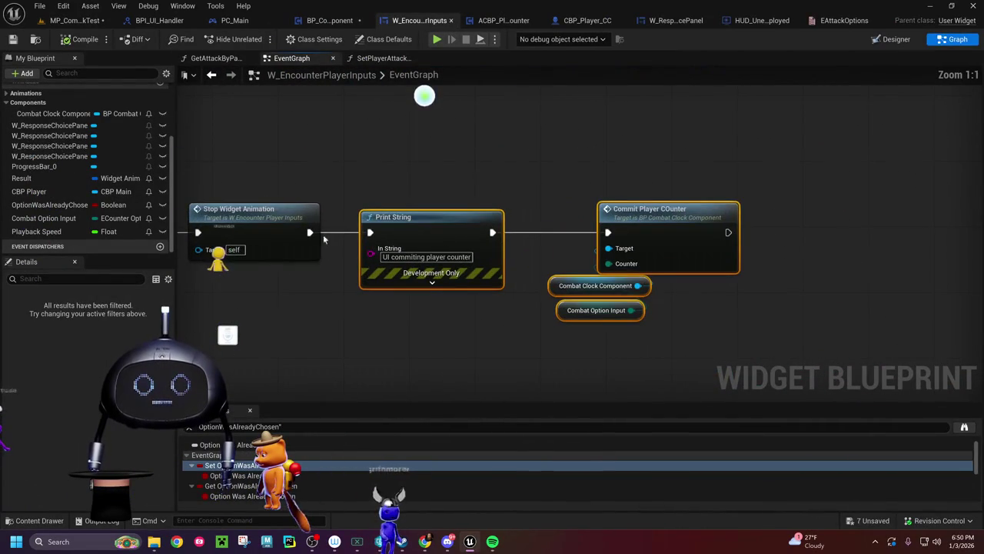
{"action": "left_click", "coordinate": [76, 20]}
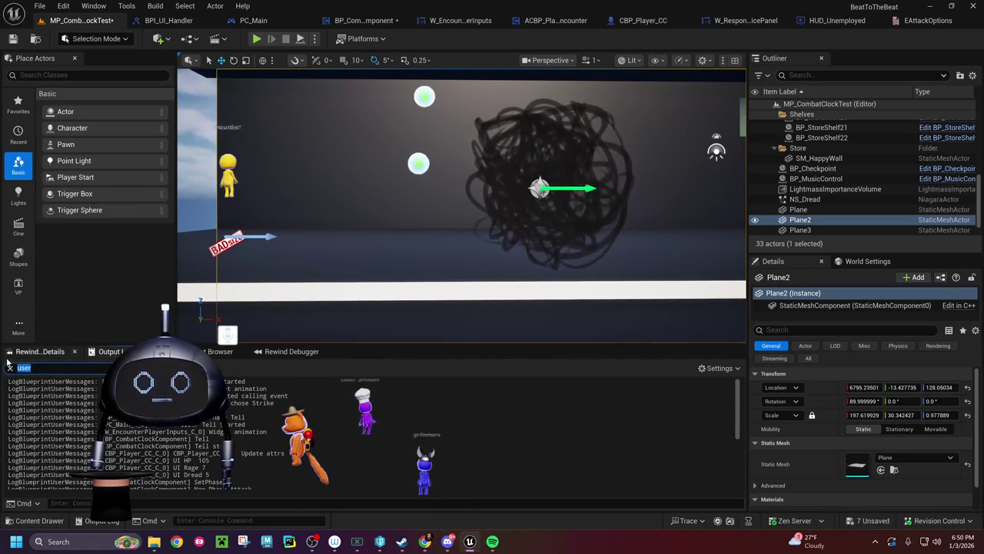
Step: Filter the output log by 'omm' and then 'ui', clearing each filter afterwards
{"action": "type", "text": "comm"}
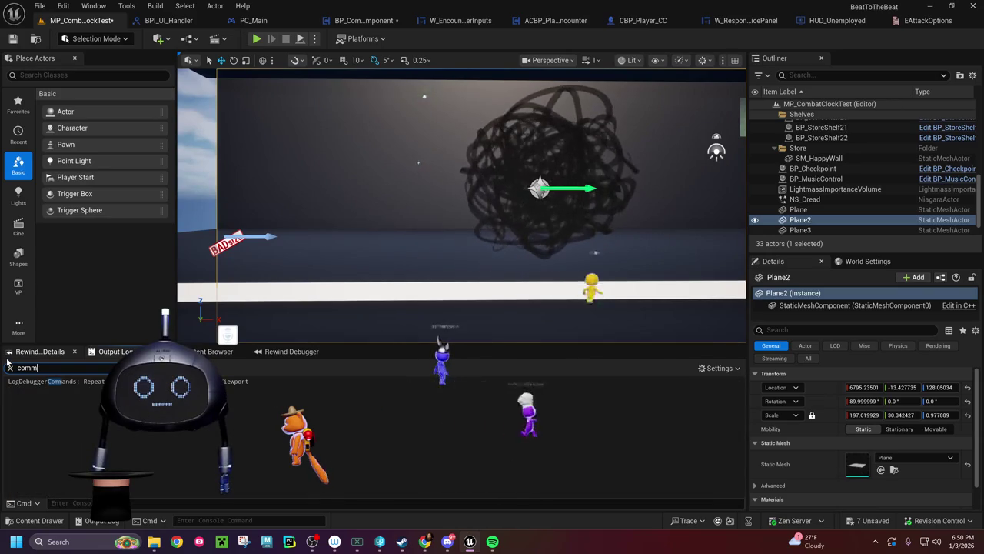
{"action": "left_click", "coordinate": [9, 367]}
{"action": "type", "text": "ui"}
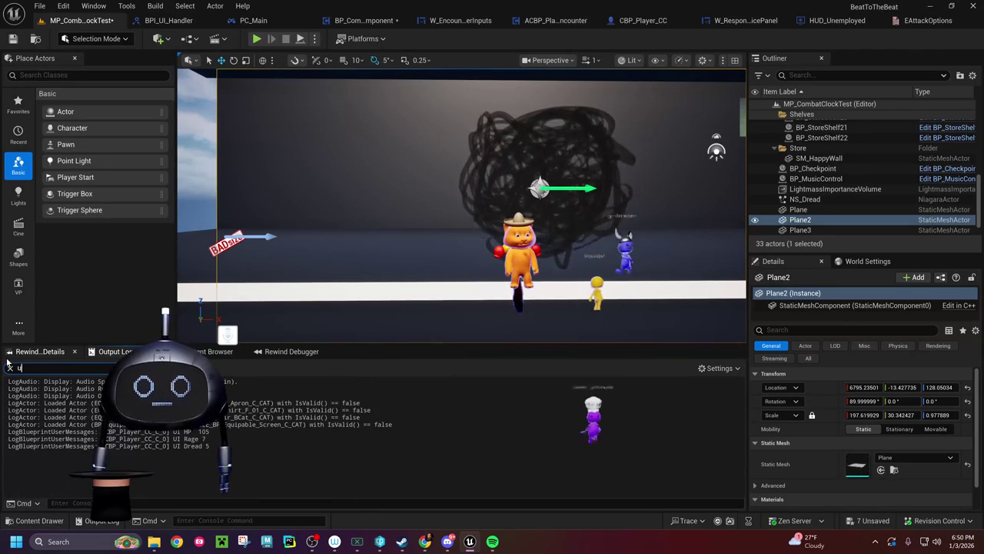
{"action": "left_click", "coordinate": [10, 367]}
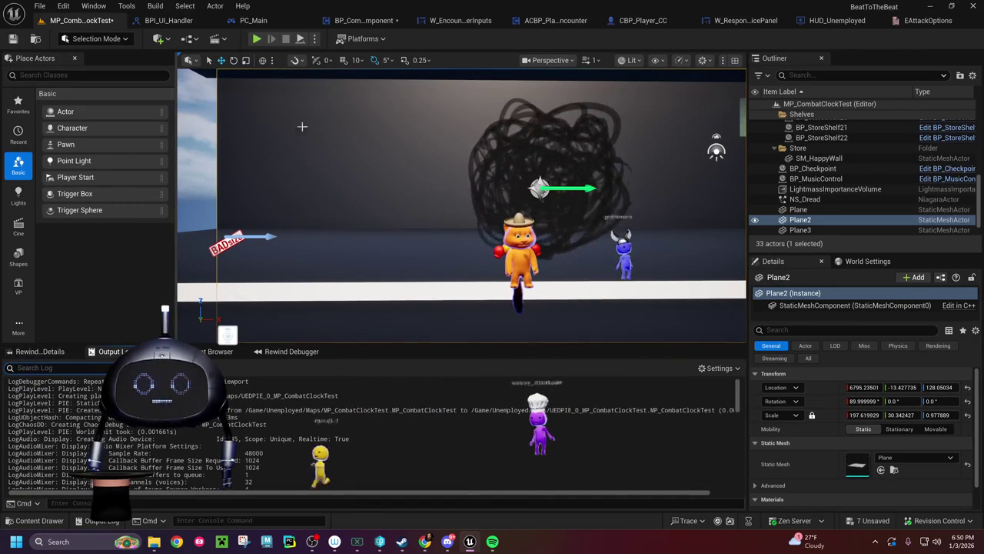
Step: Glance at W_ResponseChoicePanel, then return to the W_EncounterPlayerInputs event graph
{"action": "left_click", "coordinate": [745, 21]}
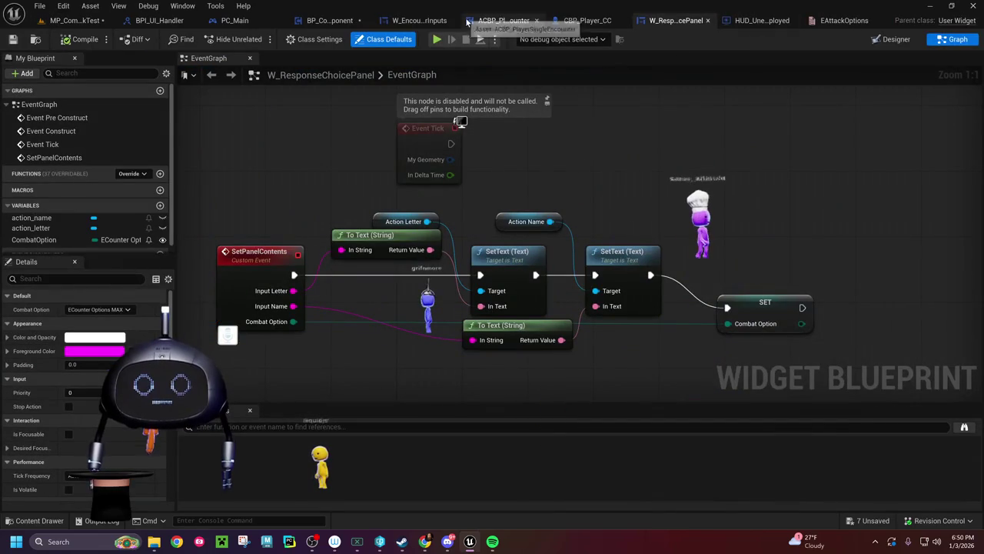
{"action": "left_click", "coordinate": [419, 21]}
{"action": "scroll", "coordinate": [329, 184], "scroll_direction": "down", "scroll_amount": 4}
{"action": "scroll", "coordinate": [588, 286], "scroll_direction": "up", "scroll_amount": 3}
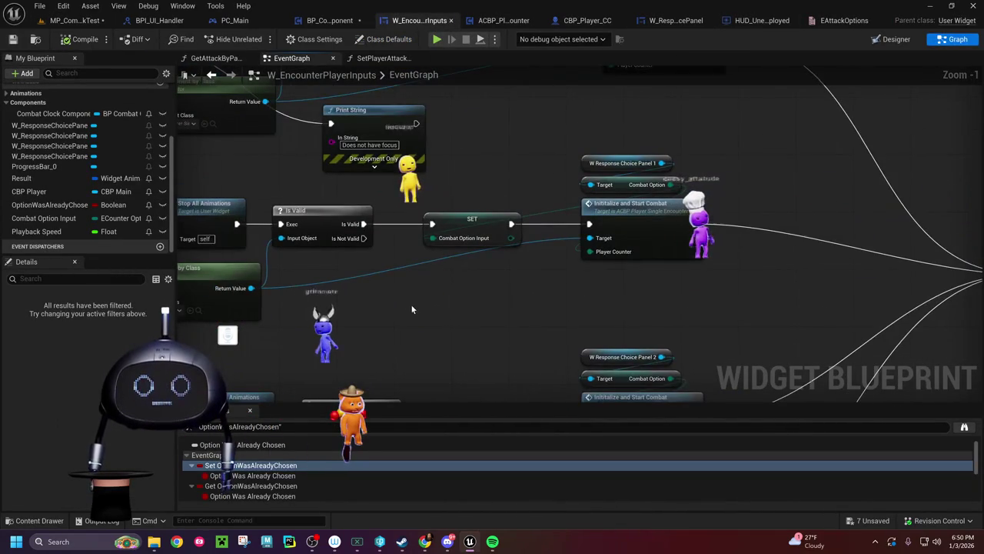
{"action": "scroll", "coordinate": [411, 303], "scroll_direction": "down", "scroll_amount": 2}
{"action": "scroll", "coordinate": [411, 303], "scroll_direction": "up", "scroll_amount": 2}
{"action": "left_click_drag", "start_coordinate": [433, 309], "coordinate": [378, 385]}
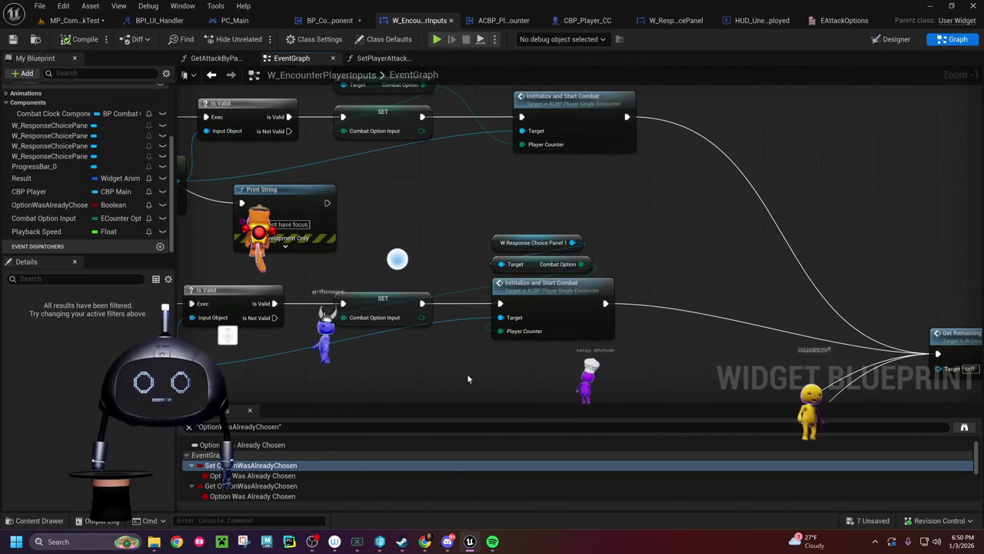
{"action": "left_click_drag", "start_coordinate": [467, 373], "coordinate": [454, 321]}
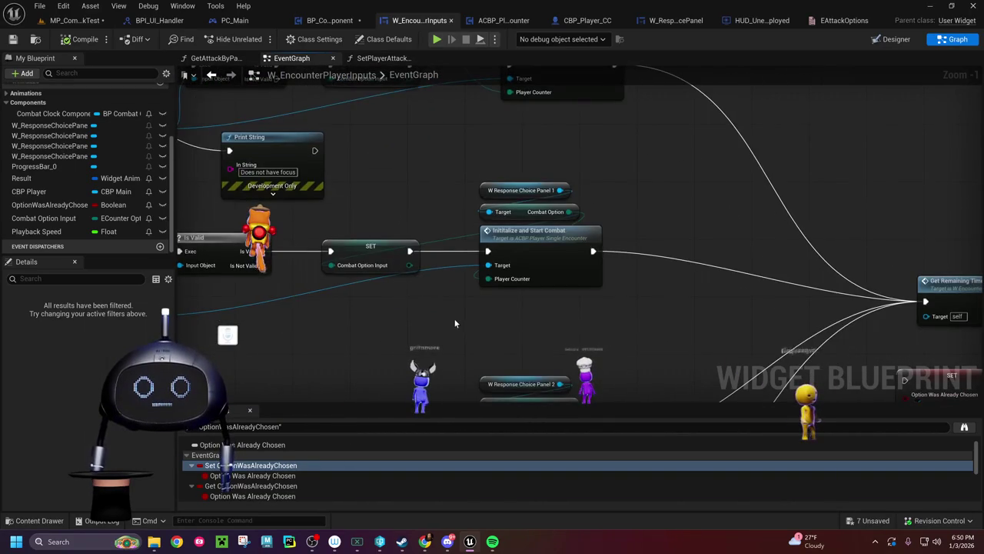
{"action": "scroll", "coordinate": [455, 326], "scroll_direction": "down", "scroll_amount": 2}
{"action": "mouse_move", "coordinate": [605, 324]}
{"action": "left_mouse_down"}
{"action": "mouse_move", "coordinate": [524, 287]}
{"action": "mouse_move", "coordinate": [296, 286]}
{"action": "mouse_move", "coordinate": [420, 289]}
{"action": "left_mouse_up"}
{"action": "left_click_drag", "start_coordinate": [281, 255], "coordinate": [293, 261]}
{"action": "left_click_drag", "start_coordinate": [423, 122], "coordinate": [434, 197]}
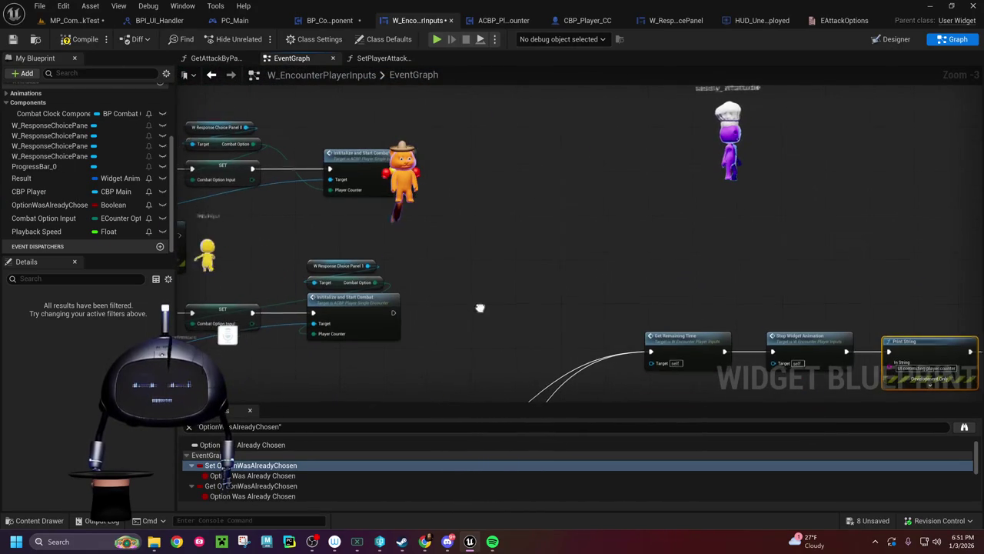
{"action": "left_click_drag", "start_coordinate": [477, 393], "coordinate": [457, 181]}
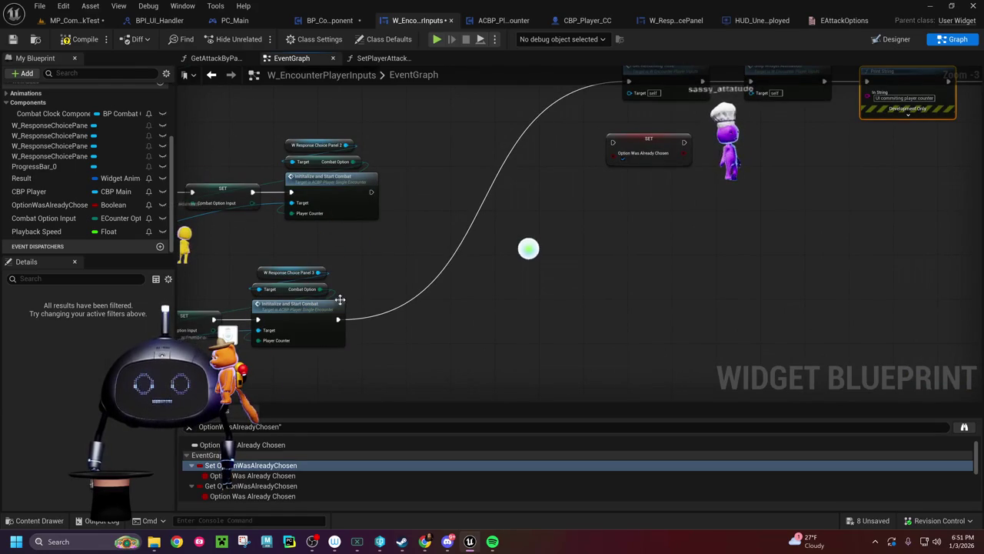
{"action": "mouse_move", "coordinate": [418, 204]}
{"action": "left_mouse_down"}
{"action": "mouse_move", "coordinate": [531, 300]}
{"action": "mouse_move", "coordinate": [584, 382]}
{"action": "mouse_move", "coordinate": [561, 399]}
{"action": "mouse_move", "coordinate": [560, 454]}
{"action": "left_mouse_up"}
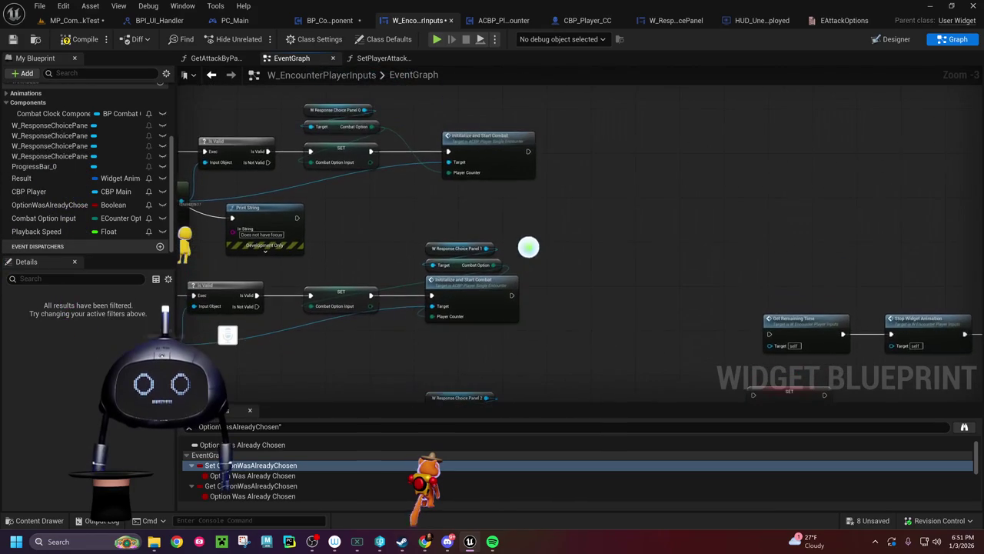
{"action": "left_click_drag", "start_coordinate": [528, 249], "coordinate": [510, 217]}
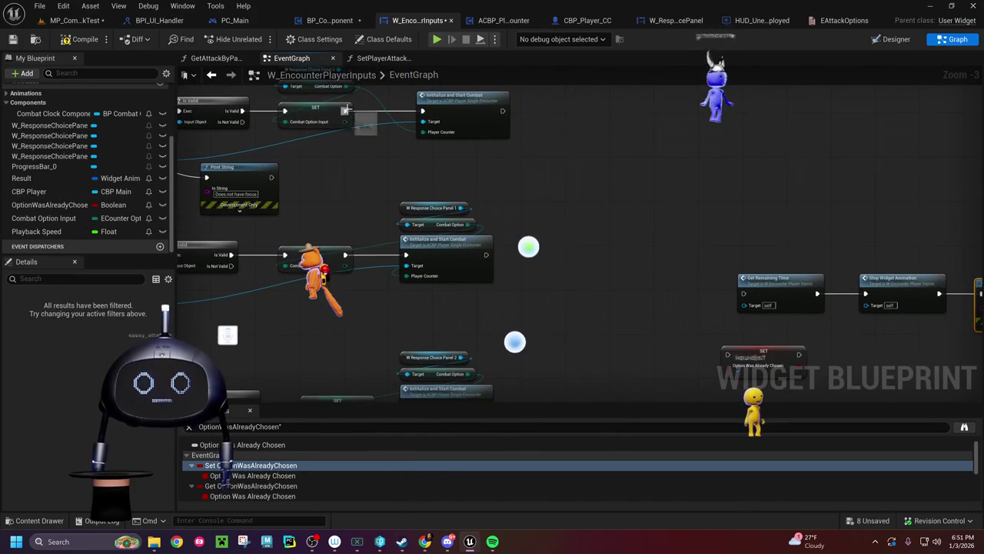
{"action": "left_click_drag", "start_coordinate": [674, 224], "coordinate": [592, 229]}
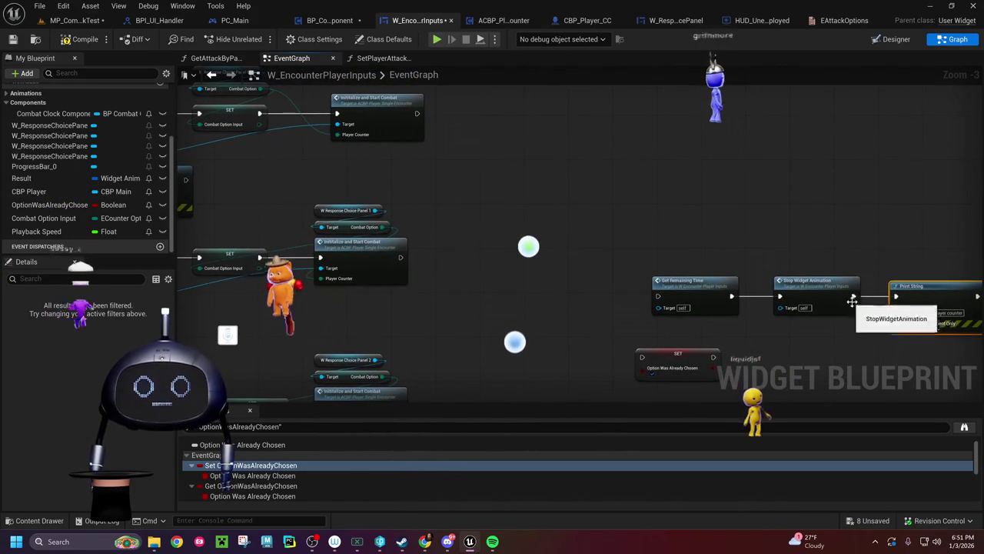
{"action": "mouse_move", "coordinate": [785, 289]}
{"action": "left_mouse_down"}
{"action": "mouse_move", "coordinate": [761, 189]}
{"action": "mouse_move", "coordinate": [669, 176]}
{"action": "mouse_move", "coordinate": [597, 291]}
{"action": "left_mouse_up"}
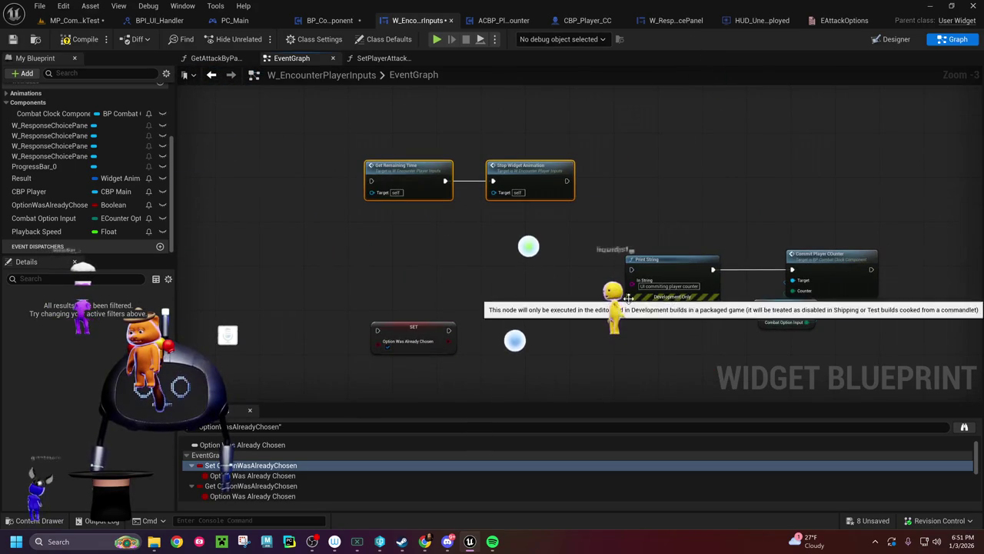
Step: Shift the Print String and Commit Player Counter group left and lower SET OptionWasAlreadyChosen
{"action": "left_click_drag", "start_coordinate": [681, 257], "coordinate": [870, 341]}
{"action": "left_click_drag", "start_coordinate": [674, 289], "coordinate": [456, 271]}
{"action": "left_click_drag", "start_coordinate": [426, 338], "coordinate": [436, 375]}
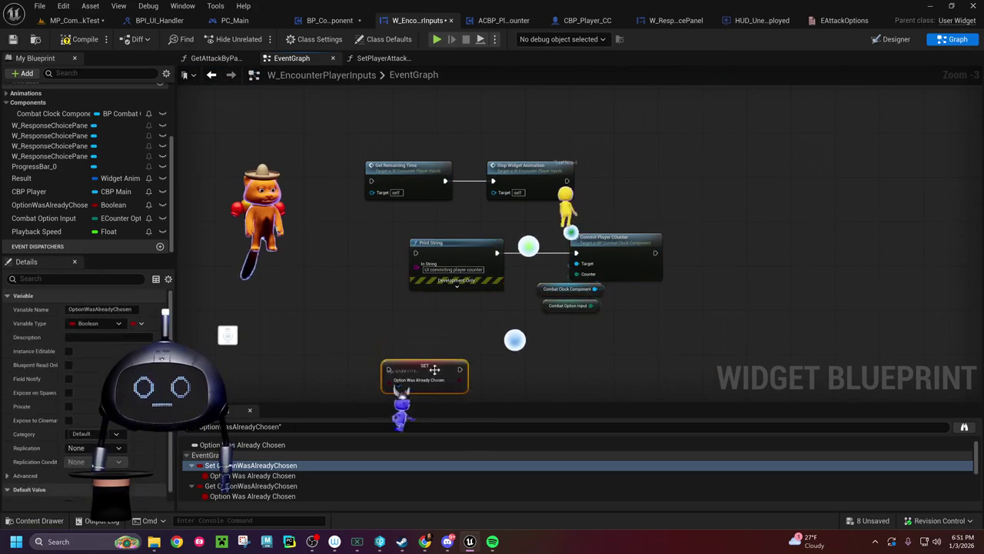
{"action": "left_click_drag", "start_coordinate": [446, 240], "coordinate": [409, 243]}
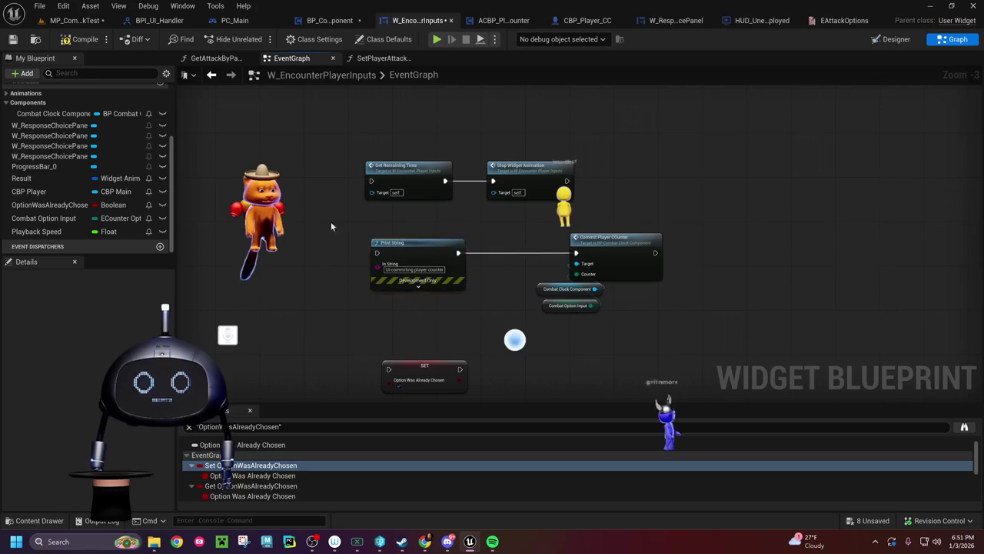
{"action": "left_click_drag", "start_coordinate": [316, 220], "coordinate": [650, 316]}
{"action": "left_click_drag", "start_coordinate": [427, 252], "coordinate": [377, 246]}
{"action": "scroll", "coordinate": [389, 213], "scroll_direction": "up", "scroll_amount": 3}
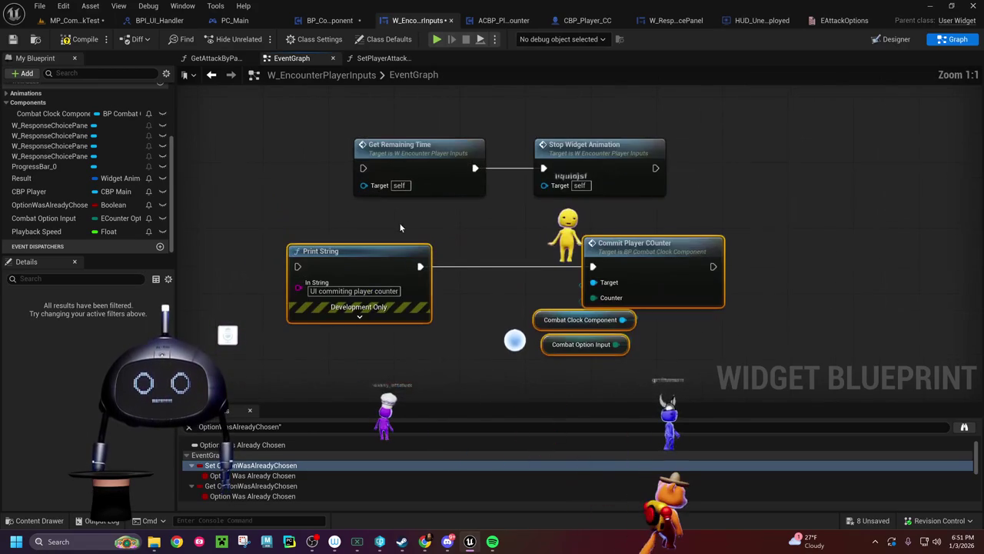
Step: Place Get Remaining Time and Stop Widget Animation ahead of Print String and Commit Player Counter
{"action": "left_click", "coordinate": [603, 152]}
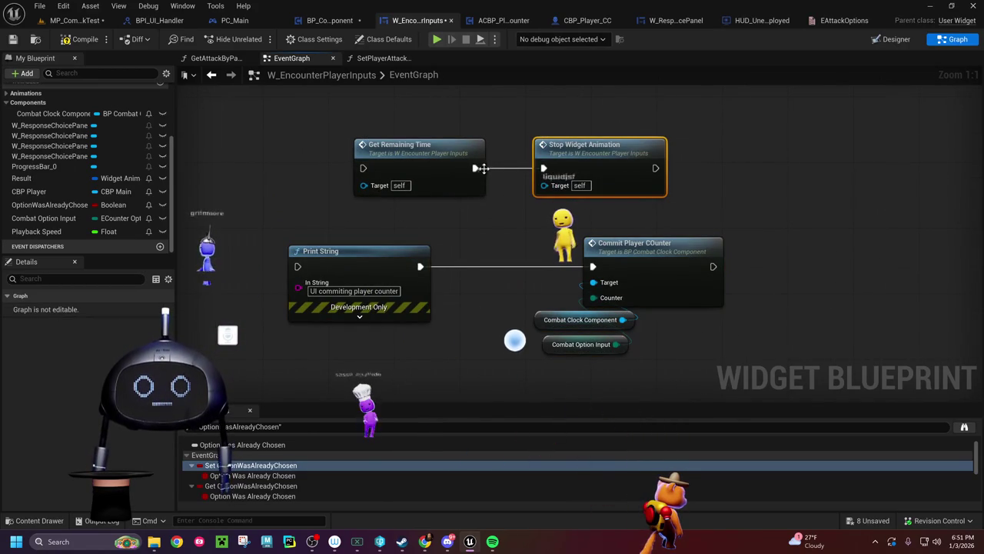
{"action": "left_click_drag", "start_coordinate": [448, 241], "coordinate": [700, 269]}
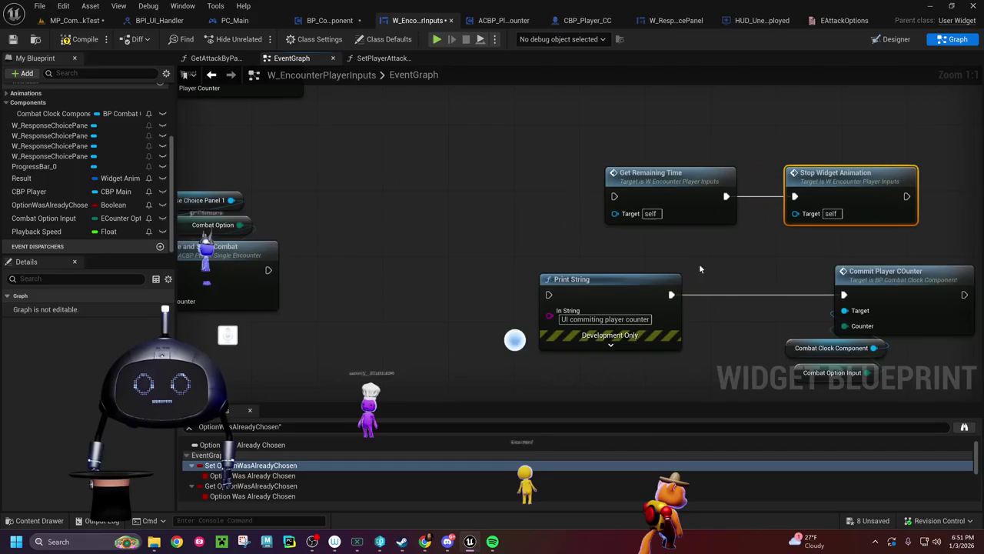
{"action": "scroll", "coordinate": [683, 250], "scroll_direction": "down", "scroll_amount": 3}
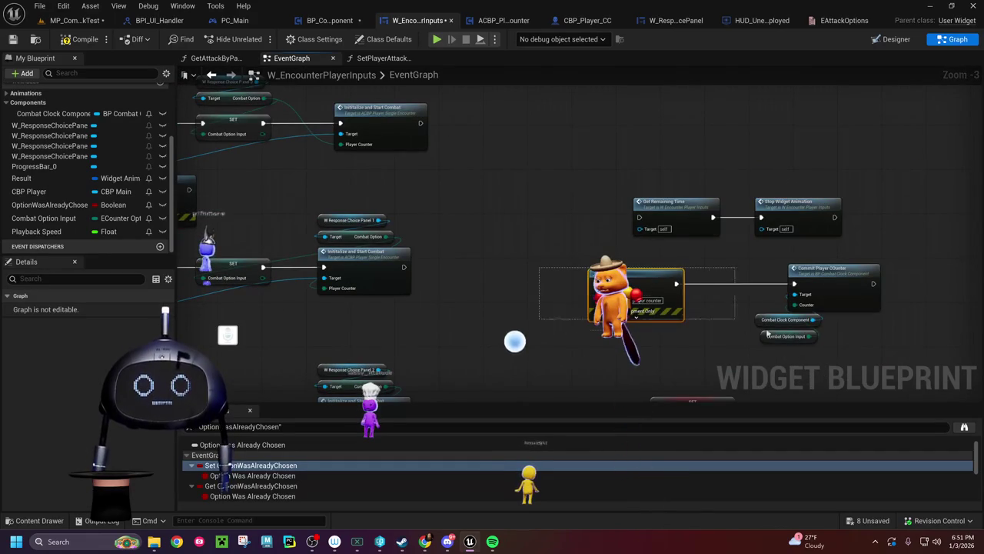
{"action": "left_click_drag", "start_coordinate": [742, 326], "coordinate": [885, 260]}
{"action": "left_click_drag", "start_coordinate": [829, 272], "coordinate": [902, 277]}
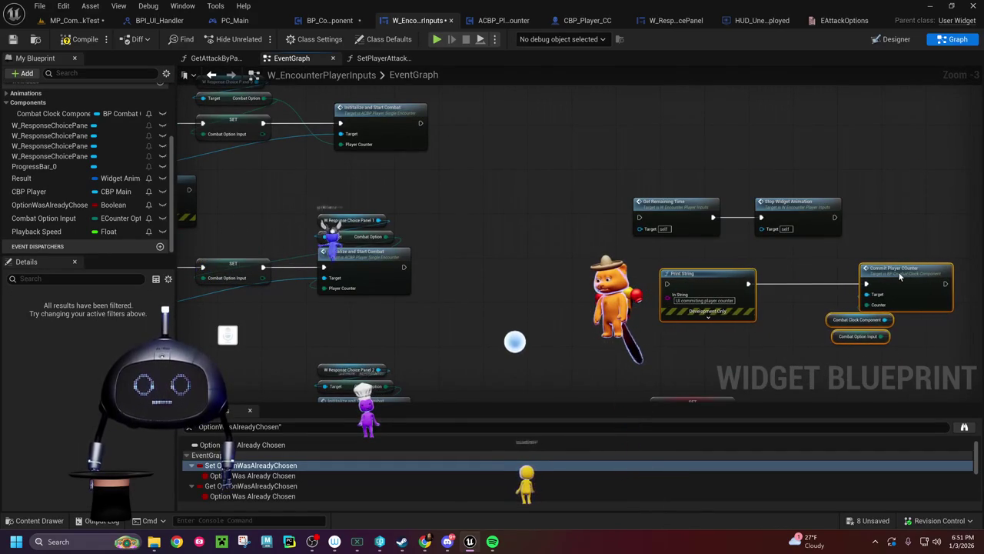
{"action": "mouse_move", "coordinate": [625, 191]}
{"action": "left_mouse_down"}
{"action": "mouse_move", "coordinate": [804, 222]}
{"action": "mouse_move", "coordinate": [658, 221]}
{"action": "mouse_move", "coordinate": [591, 289]}
{"action": "mouse_move", "coordinate": [596, 282]}
{"action": "left_mouse_up"}
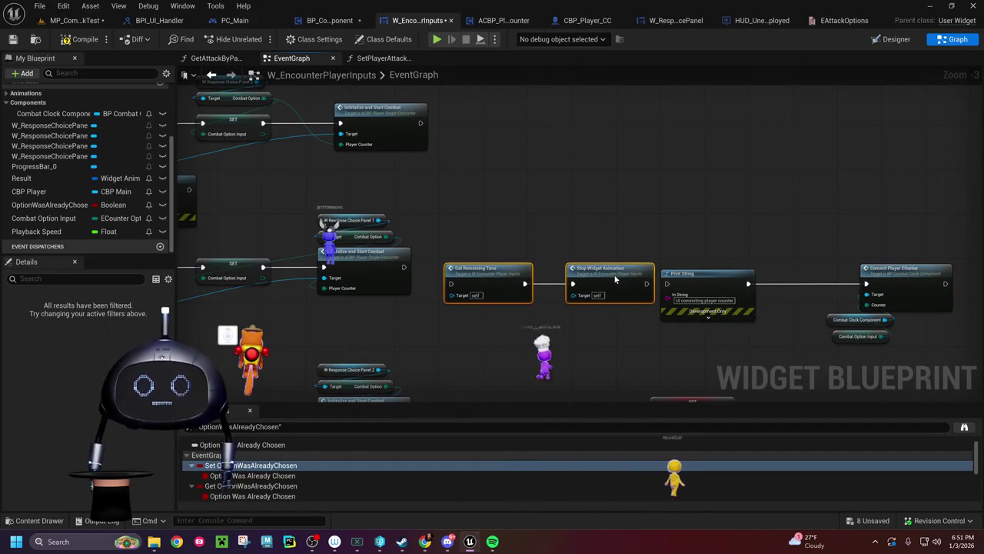
Step: Wire the SET nodes' and lower Initialize and Start Combat's exec outputs into Get Remaining Time
{"action": "left_click_drag", "start_coordinate": [659, 285], "coordinate": [433, 198]}
{"action": "left_click_drag", "start_coordinate": [376, 182], "coordinate": [534, 279]}
{"action": "left_click_drag", "start_coordinate": [569, 347], "coordinate": [566, 343]}
{"action": "mouse_move", "coordinate": [397, 326]}
{"action": "left_mouse_down"}
{"action": "mouse_move", "coordinate": [391, 216]}
{"action": "mouse_move", "coordinate": [505, 248]}
{"action": "mouse_move", "coordinate": [561, 233]}
{"action": "left_mouse_up"}
{"action": "left_click_drag", "start_coordinate": [539, 291], "coordinate": [548, 227]}
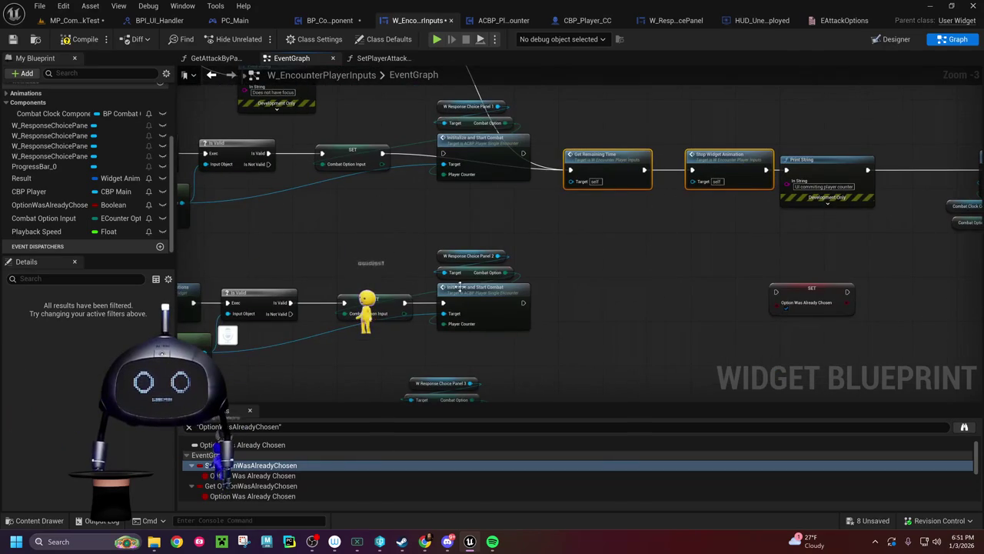
{"action": "mouse_move", "coordinate": [406, 303]}
{"action": "left_mouse_down"}
{"action": "mouse_move", "coordinate": [488, 223]}
{"action": "mouse_move", "coordinate": [570, 170]}
{"action": "left_mouse_up"}
{"action": "left_click_drag", "start_coordinate": [561, 204], "coordinate": [577, 126]}
{"action": "left_click_drag", "start_coordinate": [429, 352], "coordinate": [564, 176]}
{"action": "left_click_drag", "start_coordinate": [590, 98], "coordinate": [591, 97]}
{"action": "mouse_move", "coordinate": [555, 167]}
{"action": "left_mouse_down"}
{"action": "mouse_move", "coordinate": [626, 277]}
{"action": "mouse_move", "coordinate": [862, 217]}
{"action": "left_mouse_up"}
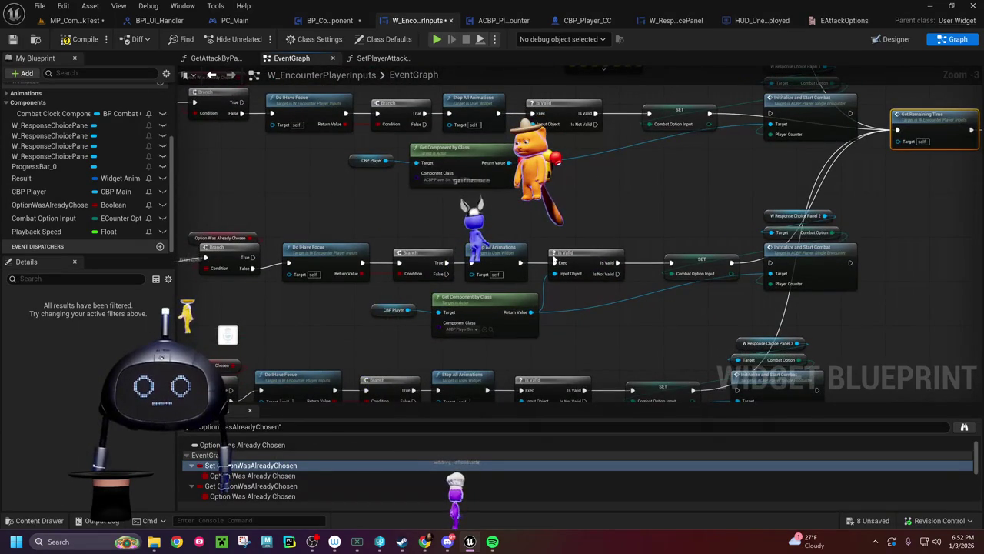
{"action": "mouse_move", "coordinate": [241, 181]}
{"action": "left_mouse_down"}
{"action": "mouse_move", "coordinate": [573, 308]}
{"action": "mouse_move", "coordinate": [685, 331]}
{"action": "left_mouse_up"}
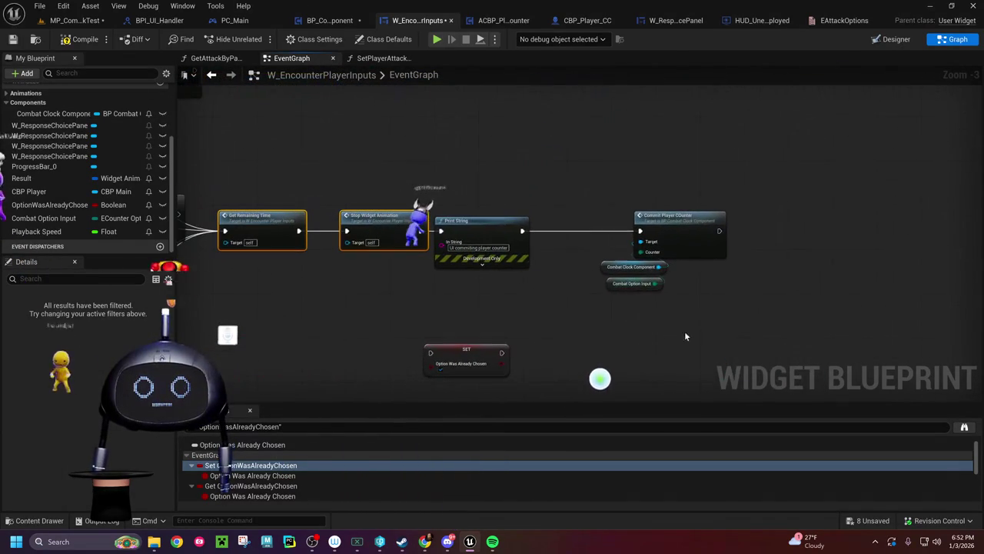
{"action": "left_click", "coordinate": [68, 23]}
Step: Clear the output log, play and stop the level, then filter the log by 'user'
{"action": "right_click", "coordinate": [310, 312]}
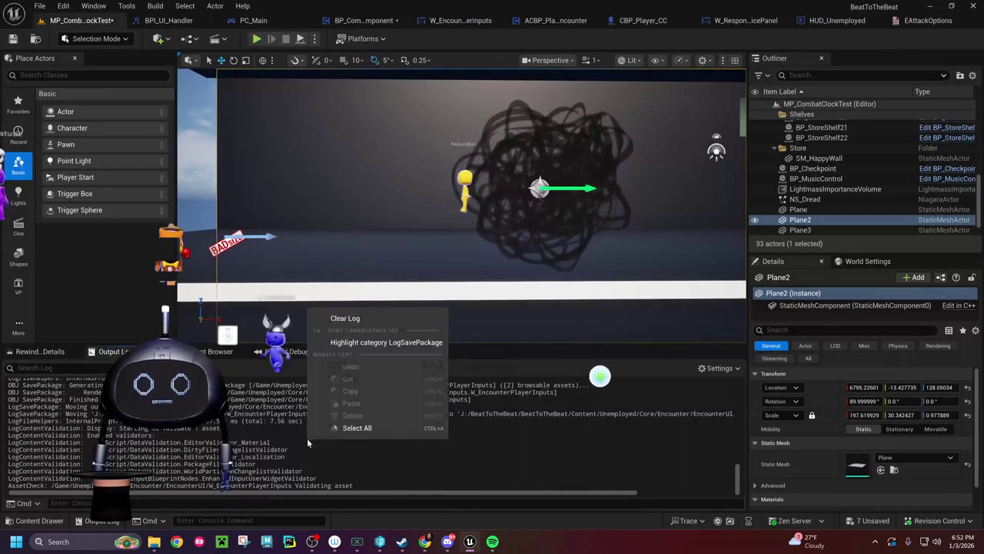
{"action": "left_click", "coordinate": [345, 318]}
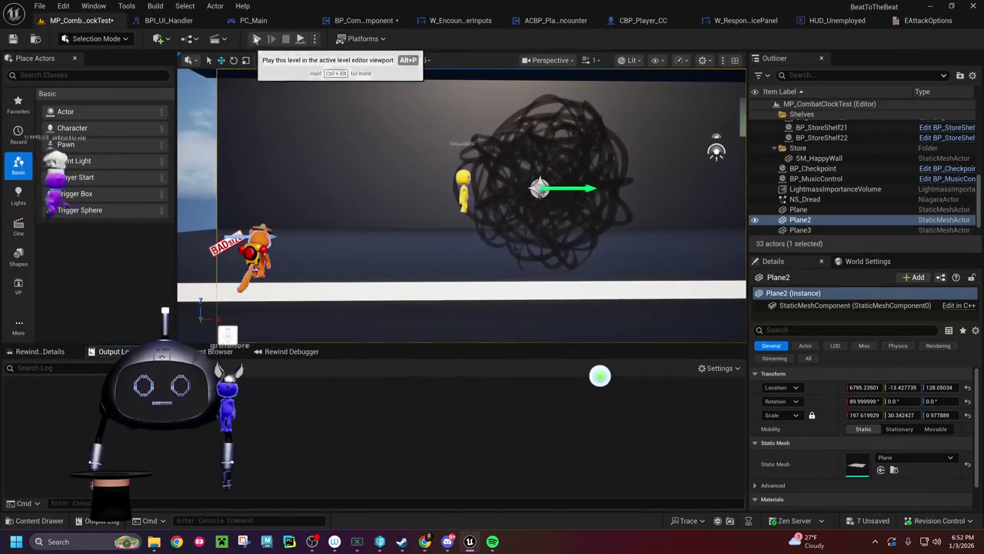
{"action": "left_click", "coordinate": [256, 40]}
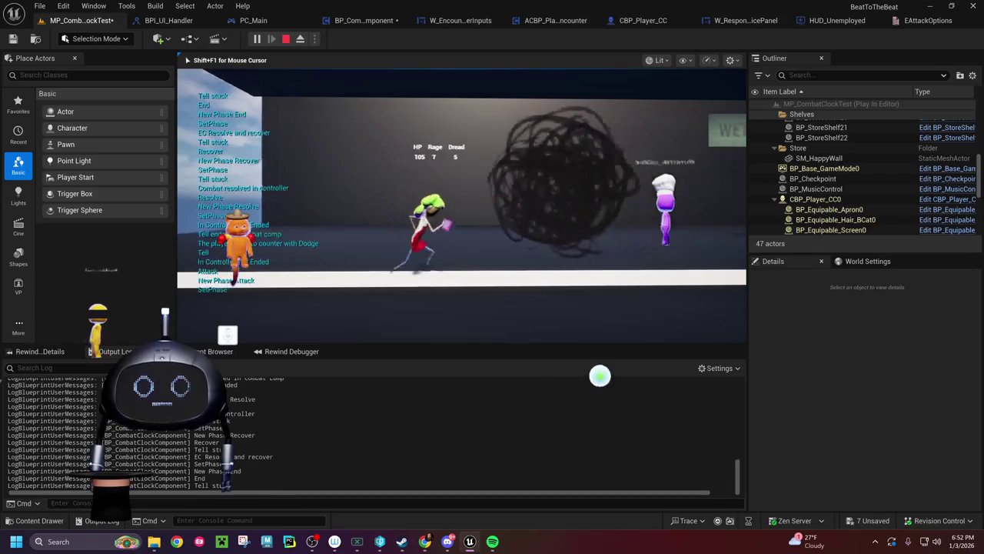
{"action": "key", "text": "Escape"}
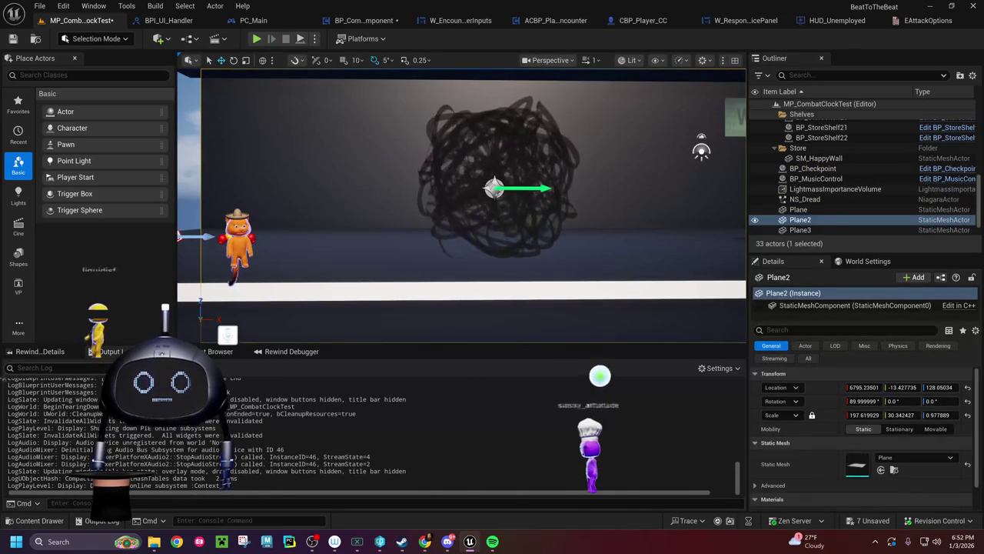
{"action": "type", "text": "user"}
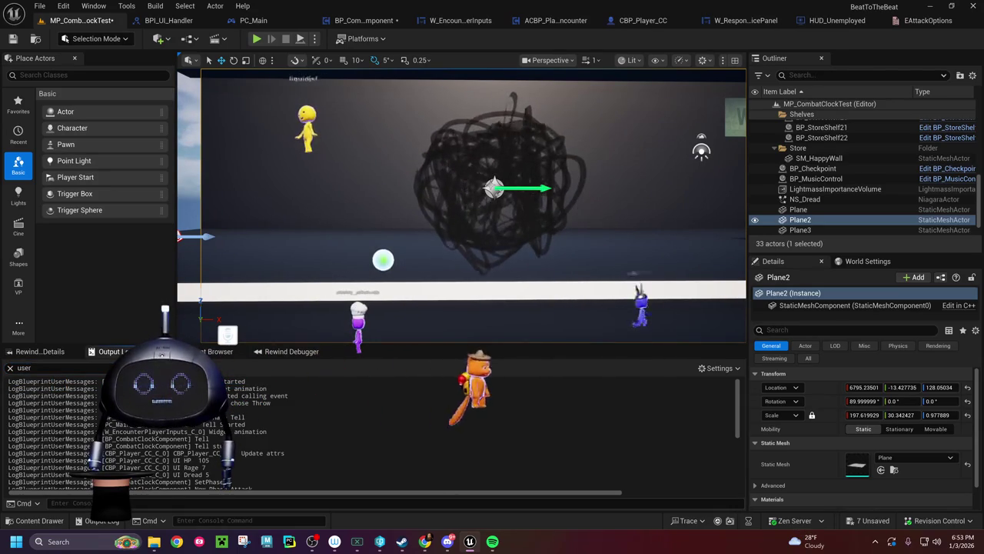
{"action": "left_click", "coordinate": [24, 368]}
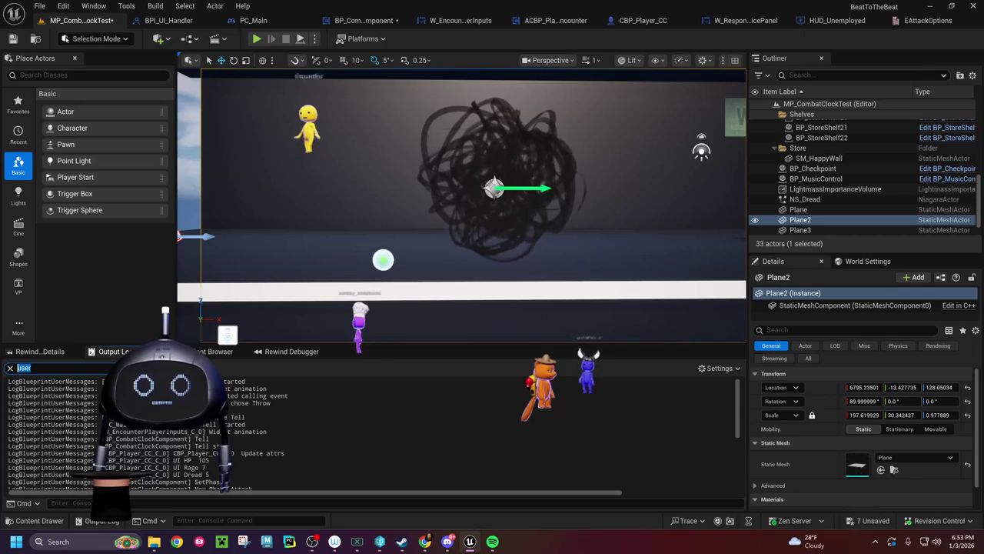
Step: Filter the output log to W_EncounterPlayerInputs_C_0, then return to W_EncounterPlayerInputs' input action events
{"action": "key", "text": "ctrl+v"}
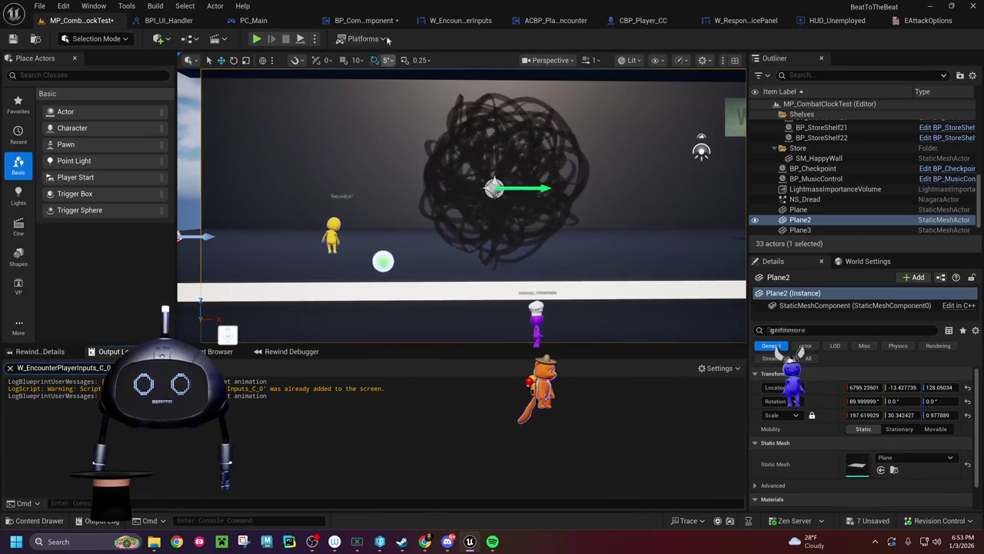
{"action": "left_click", "coordinate": [367, 21]}
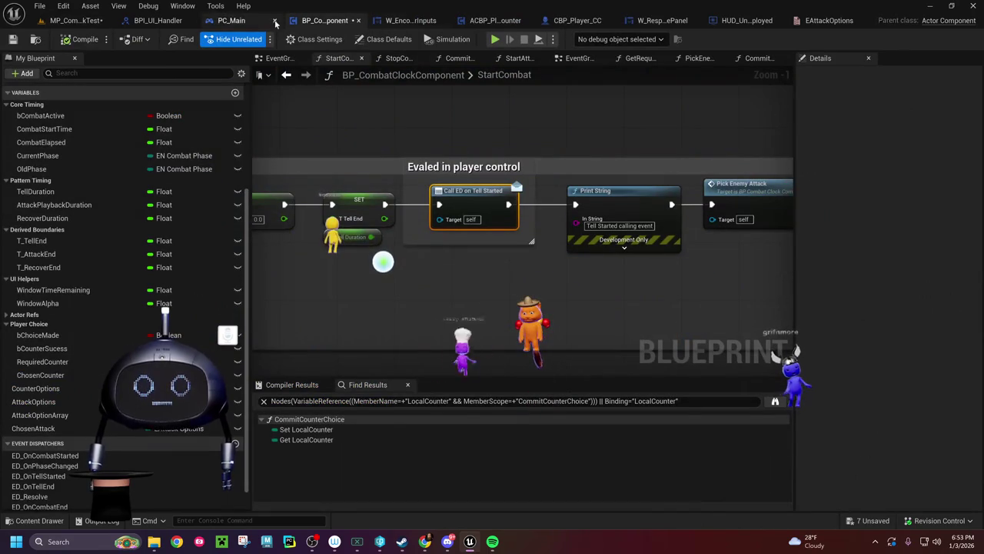
{"action": "left_click", "coordinate": [662, 21]}
{"action": "left_click", "coordinate": [419, 21]}
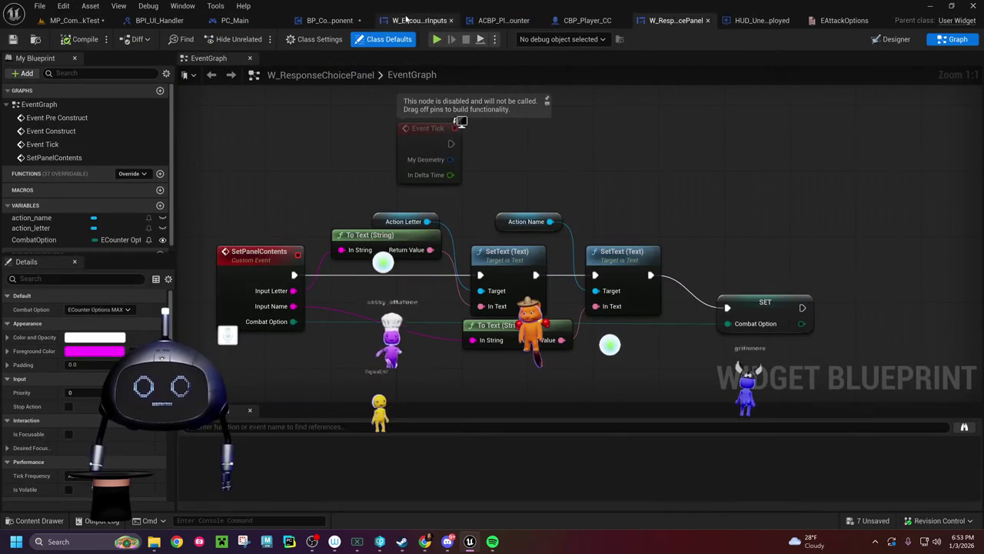
{"action": "mouse_move", "coordinate": [330, 274]}
{"action": "left_mouse_down"}
{"action": "mouse_move", "coordinate": [461, 259]}
{"action": "mouse_move", "coordinate": [791, 262]}
{"action": "mouse_move", "coordinate": [520, 299]}
{"action": "mouse_move", "coordinate": [593, 400]}
{"action": "mouse_move", "coordinate": [697, 317]}
{"action": "left_mouse_up"}
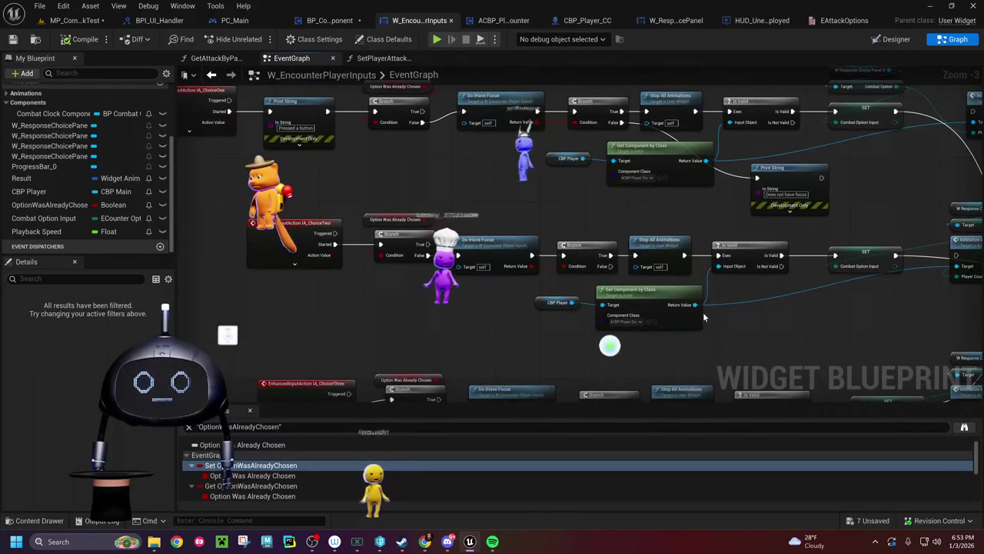
Step: Inspect the choice rows' Print String and IA_ChoiceTwo nodes, bringing the Is Valid nodes into view
{"action": "mouse_move", "coordinate": [473, 174]}
{"action": "left_mouse_down"}
{"action": "mouse_move", "coordinate": [477, 239]}
{"action": "mouse_move", "coordinate": [468, 226]}
{"action": "mouse_move", "coordinate": [483, 219]}
{"action": "mouse_move", "coordinate": [474, 275]}
{"action": "left_mouse_up"}
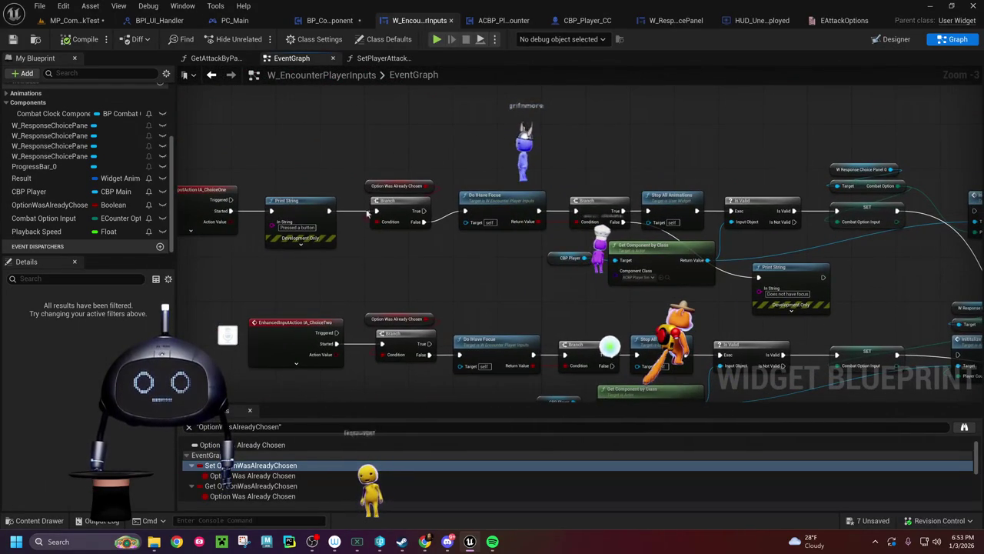
{"action": "left_click", "coordinate": [288, 202]}
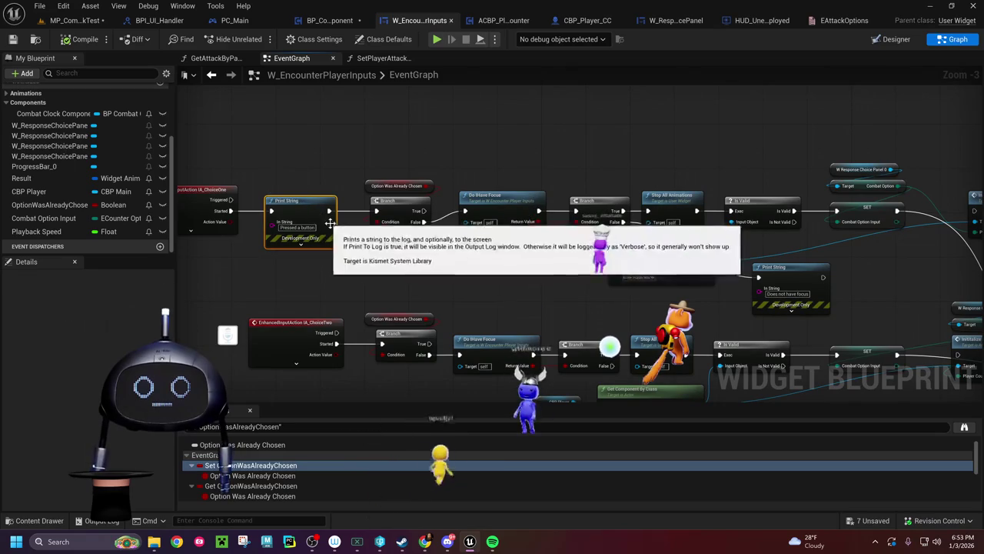
{"action": "mouse_move", "coordinate": [251, 287]}
{"action": "left_mouse_down"}
{"action": "mouse_move", "coordinate": [336, 220]}
{"action": "mouse_move", "coordinate": [397, 217]}
{"action": "left_mouse_up"}
{"action": "left_click", "coordinate": [347, 249]}
{"action": "mouse_move", "coordinate": [396, 164]}
{"action": "left_mouse_down"}
{"action": "mouse_move", "coordinate": [437, 150]}
{"action": "mouse_move", "coordinate": [709, 166]}
{"action": "left_mouse_up"}
{"action": "left_click", "coordinate": [703, 167]}
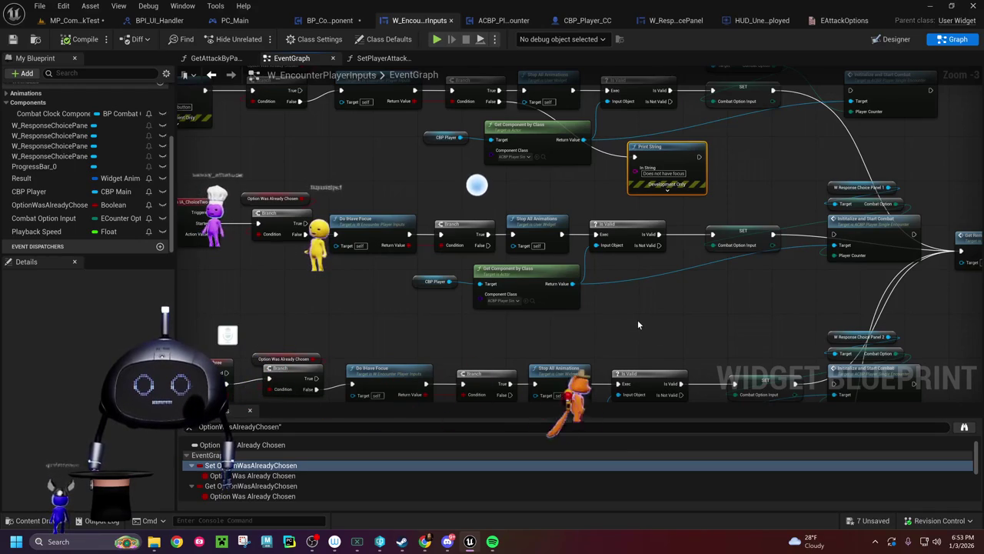
{"action": "mouse_move", "coordinate": [637, 323]}
{"action": "left_mouse_down"}
{"action": "mouse_move", "coordinate": [526, 310]}
{"action": "mouse_move", "coordinate": [554, 342]}
{"action": "left_mouse_up"}
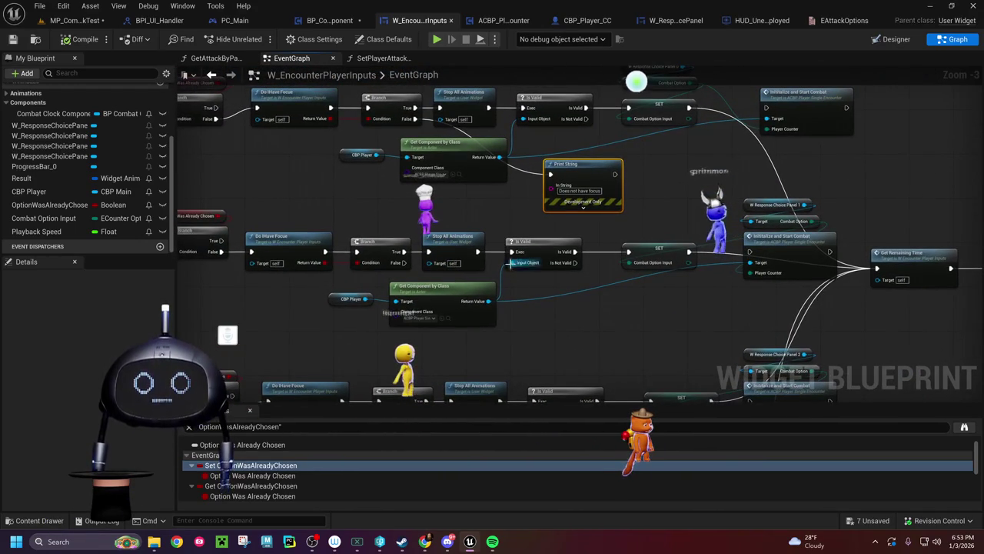
{"action": "left_click_drag", "start_coordinate": [509, 203], "coordinate": [511, 227]}
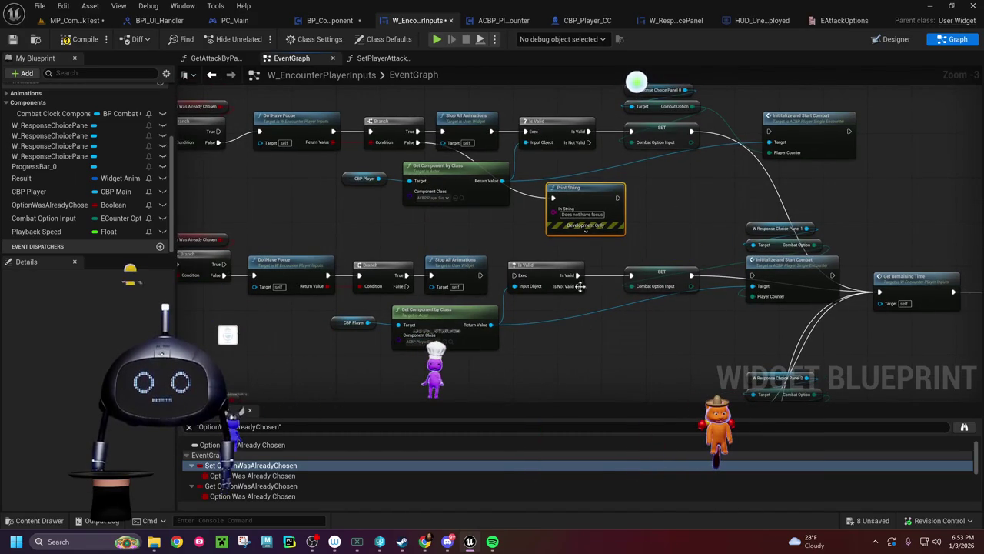
{"action": "mouse_move", "coordinate": [522, 242]}
{"action": "left_mouse_down"}
{"action": "mouse_move", "coordinate": [473, 243]}
{"action": "mouse_move", "coordinate": [495, 282]}
{"action": "left_mouse_up"}
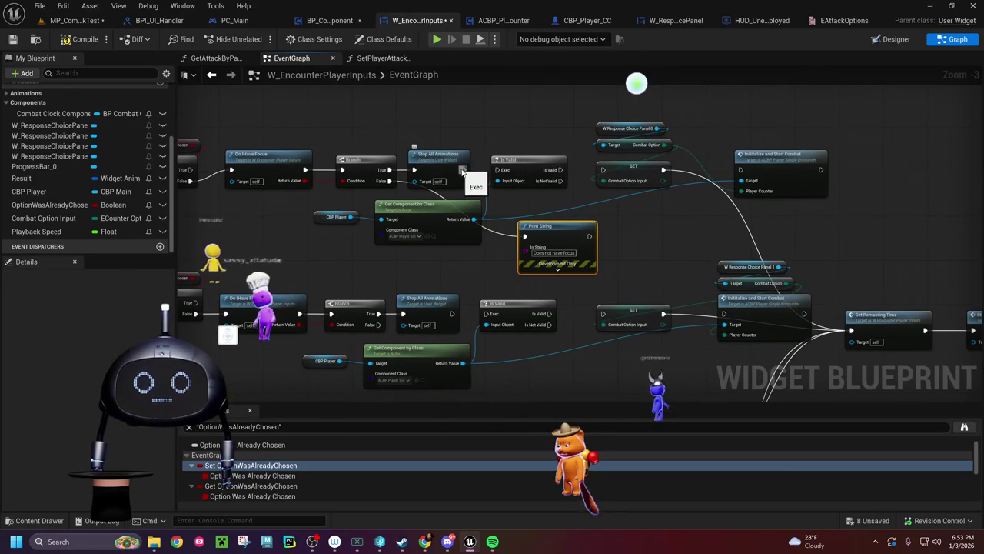
Step: Wire Stop All Animations into Is Valid and Is Valid into SET in both choice rows
{"action": "left_click_drag", "start_coordinate": [461, 171], "coordinate": [497, 169]}
{"action": "left_click_drag", "start_coordinate": [561, 169], "coordinate": [603, 169]}
{"action": "left_click_drag", "start_coordinate": [452, 313], "coordinate": [486, 313]}
{"action": "mouse_move", "coordinate": [549, 313]}
{"action": "left_mouse_down"}
{"action": "mouse_move", "coordinate": [613, 326]}
{"action": "mouse_move", "coordinate": [605, 315]}
{"action": "left_mouse_up"}
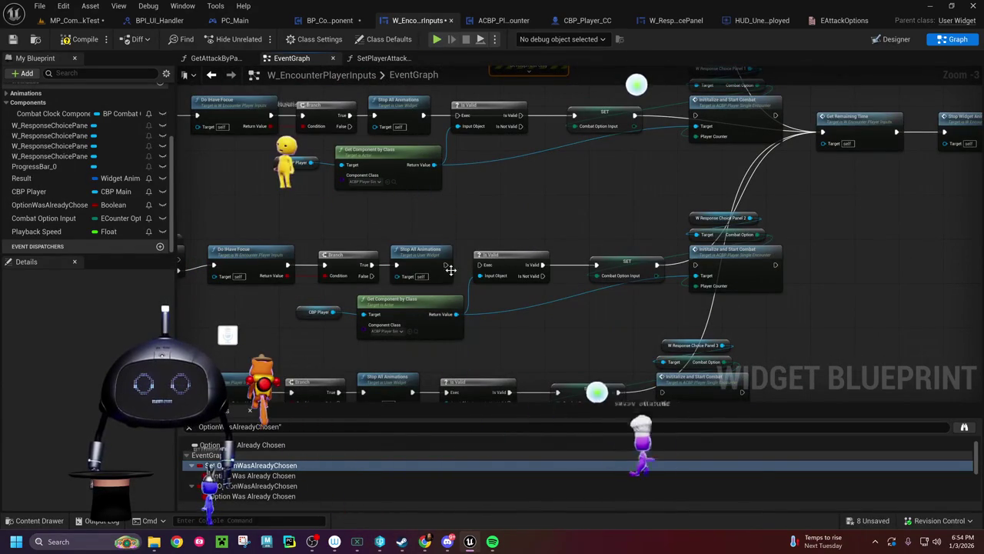
{"action": "left_click_drag", "start_coordinate": [445, 264], "coordinate": [526, 266]}
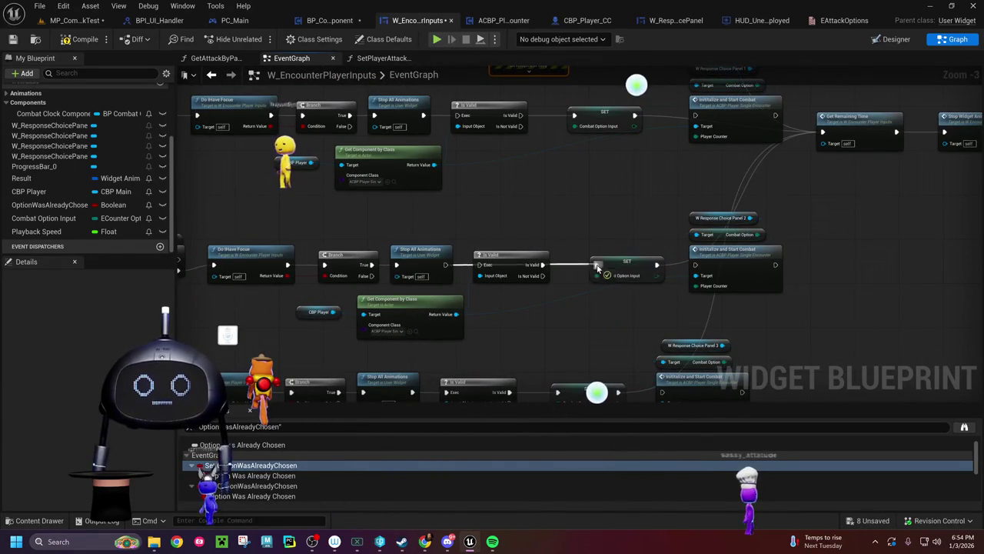
{"action": "left_click_drag", "start_coordinate": [597, 266], "coordinate": [596, 266]}
{"action": "mouse_move", "coordinate": [519, 254]}
{"action": "left_mouse_down"}
{"action": "mouse_move", "coordinate": [528, 230]}
{"action": "mouse_move", "coordinate": [528, 261]}
{"action": "mouse_move", "coordinate": [470, 254]}
{"action": "mouse_move", "coordinate": [401, 287]}
{"action": "mouse_move", "coordinate": [550, 293]}
{"action": "left_mouse_up"}
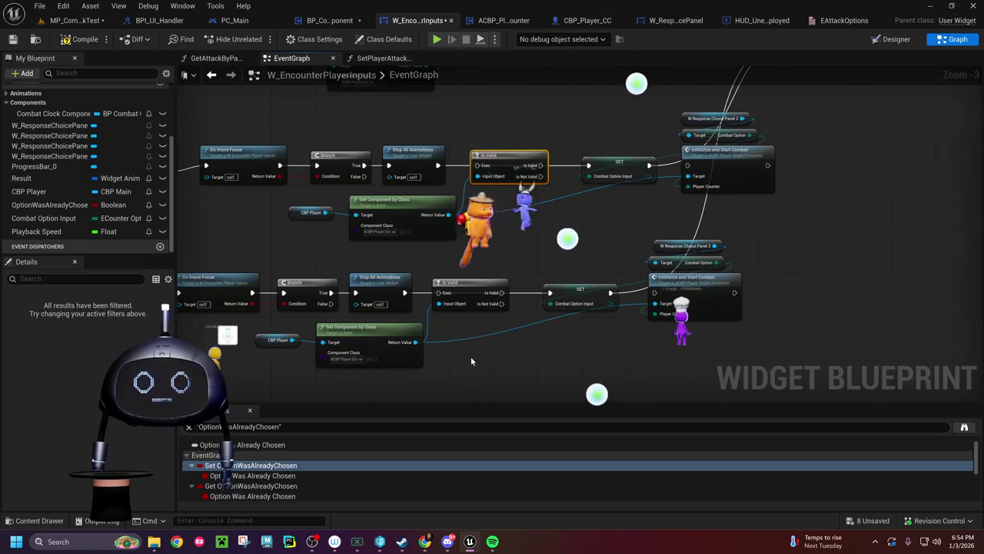
Step: Shift the six Get Remaining Time commit-chain nodes right and return to the MP_CombatClockTest level
{"action": "mouse_move", "coordinate": [496, 267]}
{"action": "left_mouse_down"}
{"action": "mouse_move", "coordinate": [386, 316]}
{"action": "mouse_move", "coordinate": [443, 322]}
{"action": "left_mouse_up"}
{"action": "left_click_drag", "start_coordinate": [442, 140], "coordinate": [889, 289]}
{"action": "left_click_drag", "start_coordinate": [458, 196], "coordinate": [597, 196]}
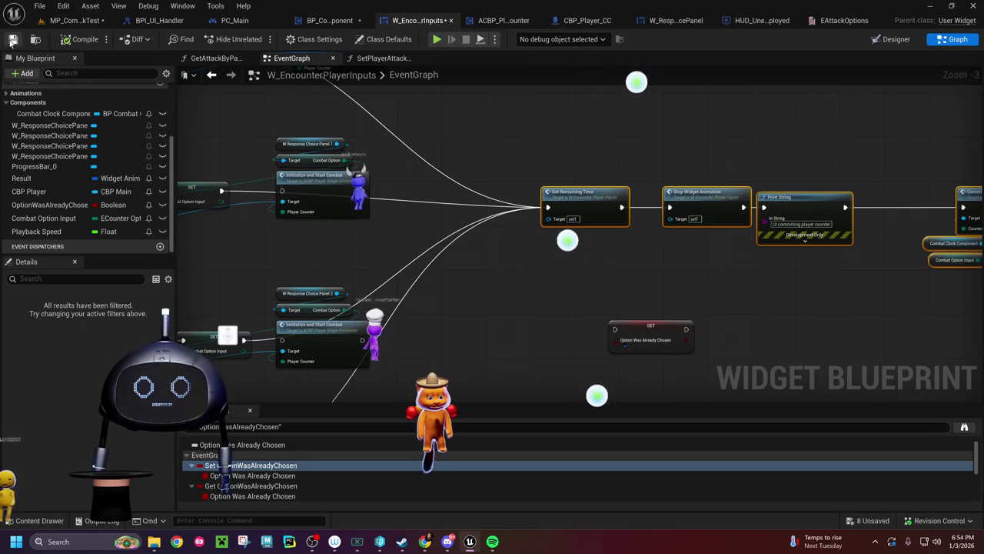
{"action": "left_click", "coordinate": [79, 21]}
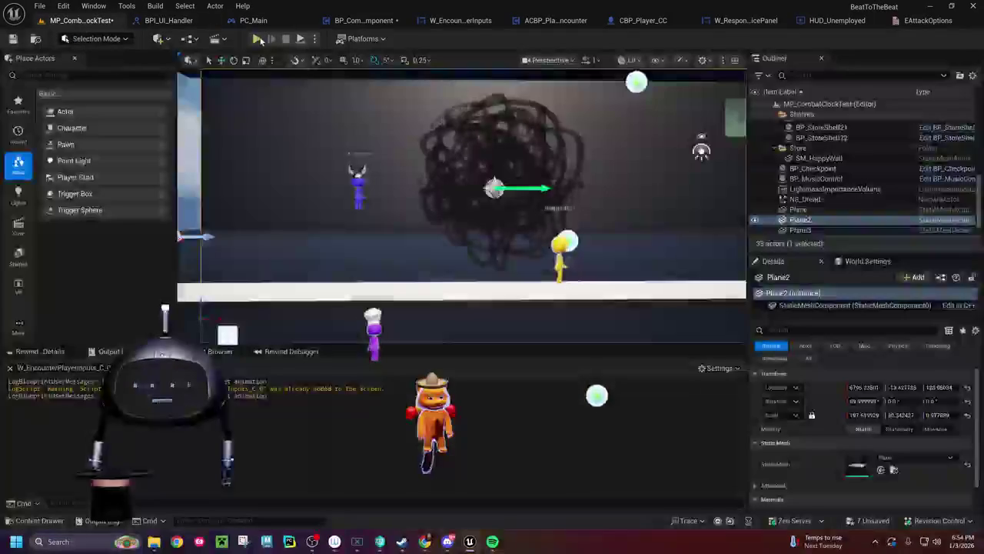
Step: Playtest the level with choice D, stop it, and reopen the W_EncounterPlayerInputs EventGraph
{"action": "left_click", "coordinate": [565, 241]}
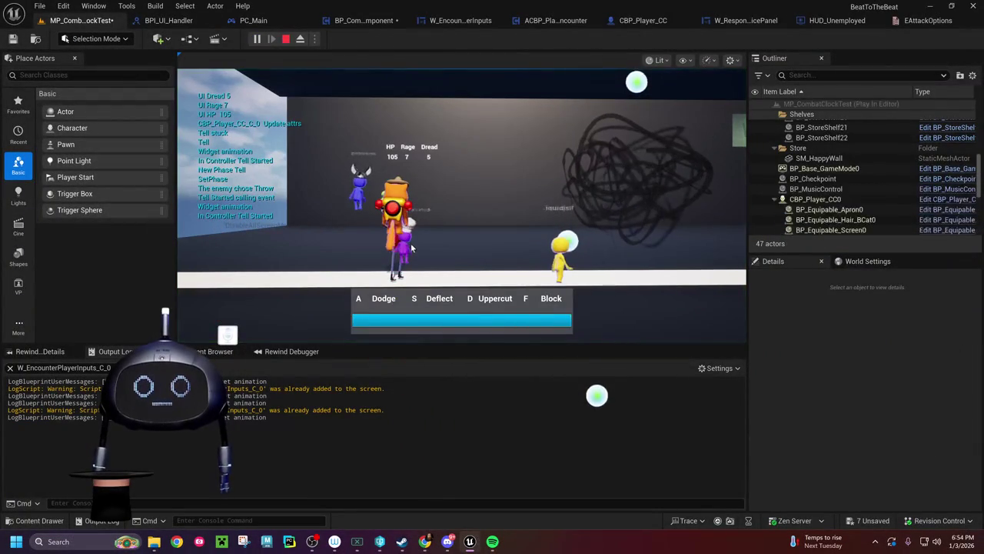
{"action": "key", "text": "d"}
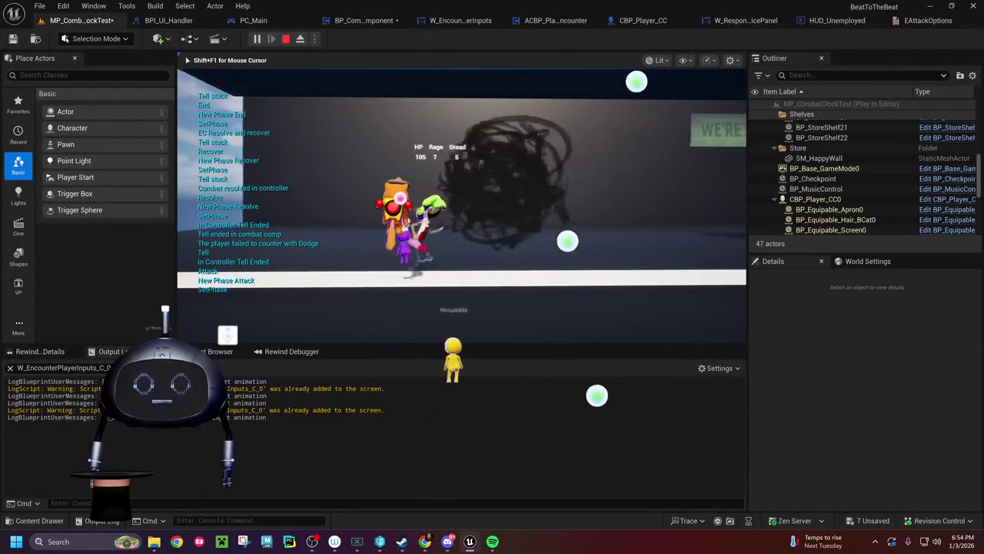
{"action": "key", "text": "Escape"}
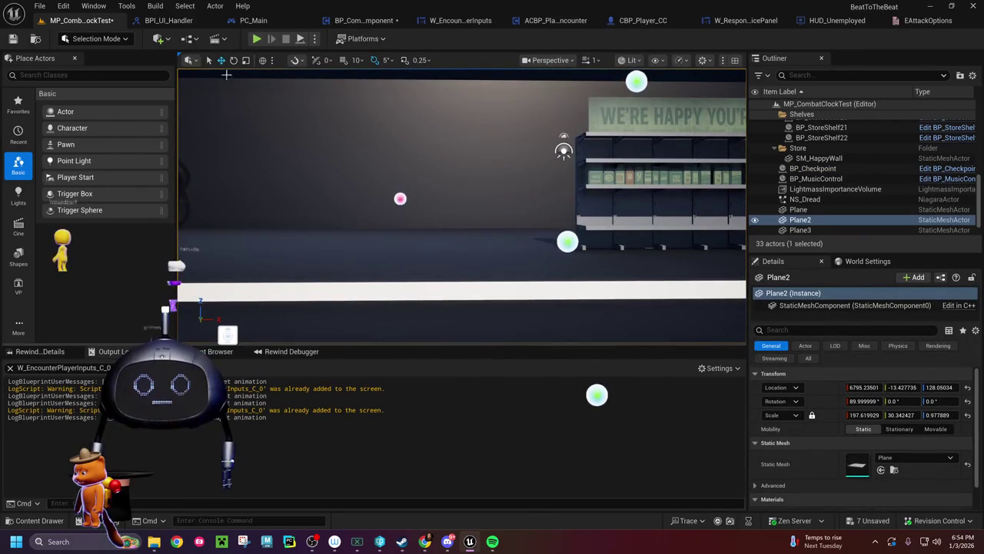
{"action": "left_click", "coordinate": [360, 20]}
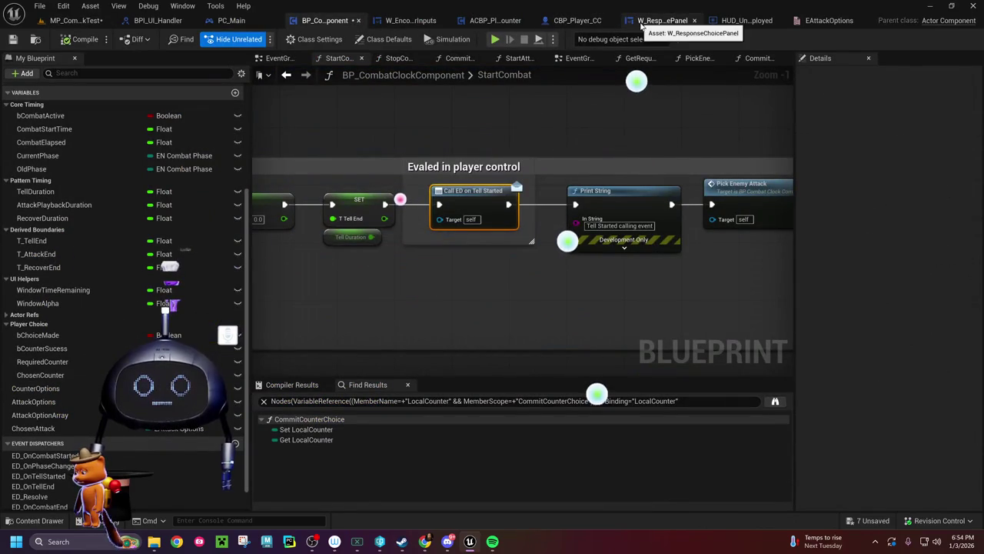
{"action": "left_click", "coordinate": [403, 21]}
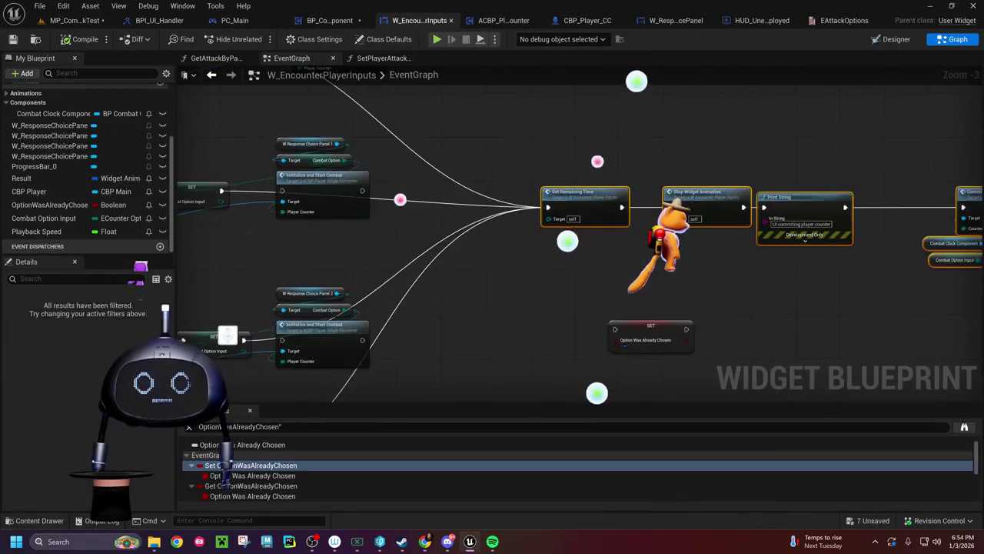
Step: Move IA_ChoiceTwo left and place a duplicate 'Pressed a button' Print String beside it
{"action": "mouse_move", "coordinate": [430, 282]}
{"action": "left_mouse_down"}
{"action": "mouse_move", "coordinate": [296, 277]}
{"action": "mouse_move", "coordinate": [329, 283]}
{"action": "left_mouse_up"}
{"action": "left_click", "coordinate": [461, 150]}
{"action": "key", "text": "ctrl+w"}
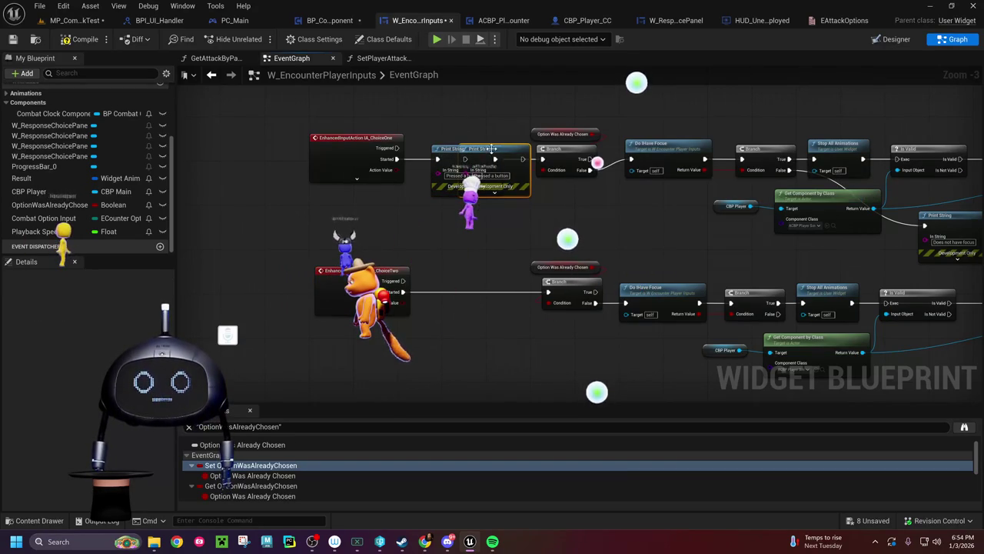
{"action": "left_click_drag", "start_coordinate": [513, 150], "coordinate": [486, 285]}
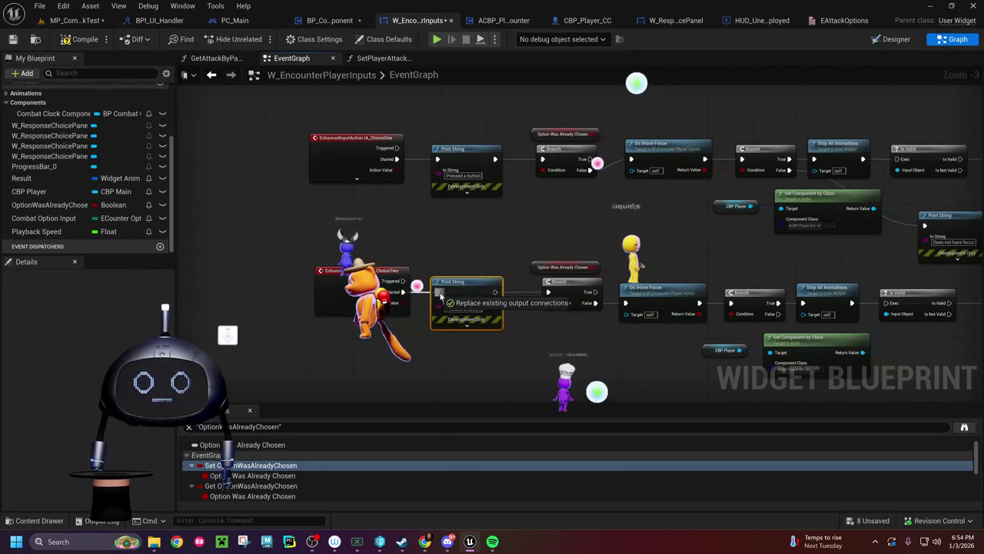
Step: Shift the IA_ChoiceThree and IA_ChoiceFour input nodes left
{"action": "mouse_move", "coordinate": [520, 331]}
{"action": "left_mouse_down"}
{"action": "mouse_move", "coordinate": [346, 181]}
{"action": "mouse_move", "coordinate": [454, 143]}
{"action": "left_mouse_up"}
{"action": "mouse_move", "coordinate": [388, 279]}
{"action": "left_mouse_down"}
{"action": "mouse_move", "coordinate": [255, 258]}
{"action": "mouse_move", "coordinate": [294, 140]}
{"action": "left_mouse_up"}
{"action": "left_click", "coordinate": [408, 283]}
{"action": "mouse_move", "coordinate": [409, 282]}
{"action": "left_mouse_down"}
{"action": "mouse_move", "coordinate": [288, 272]}
{"action": "mouse_move", "coordinate": [439, 248]}
{"action": "mouse_move", "coordinate": [347, 274]}
{"action": "mouse_move", "coordinate": [273, 316]}
{"action": "left_mouse_up"}
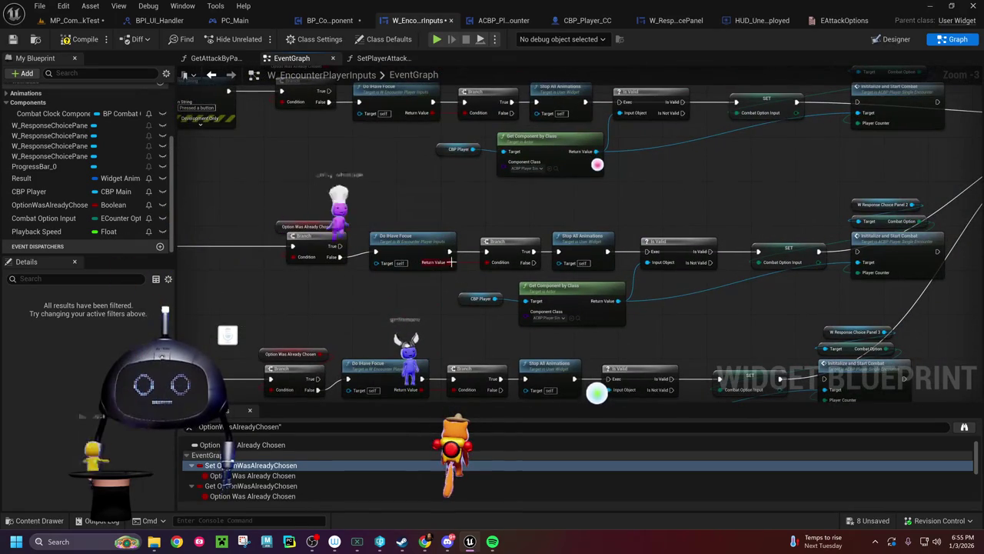
{"action": "left_click_drag", "start_coordinate": [546, 224], "coordinate": [496, 209]}
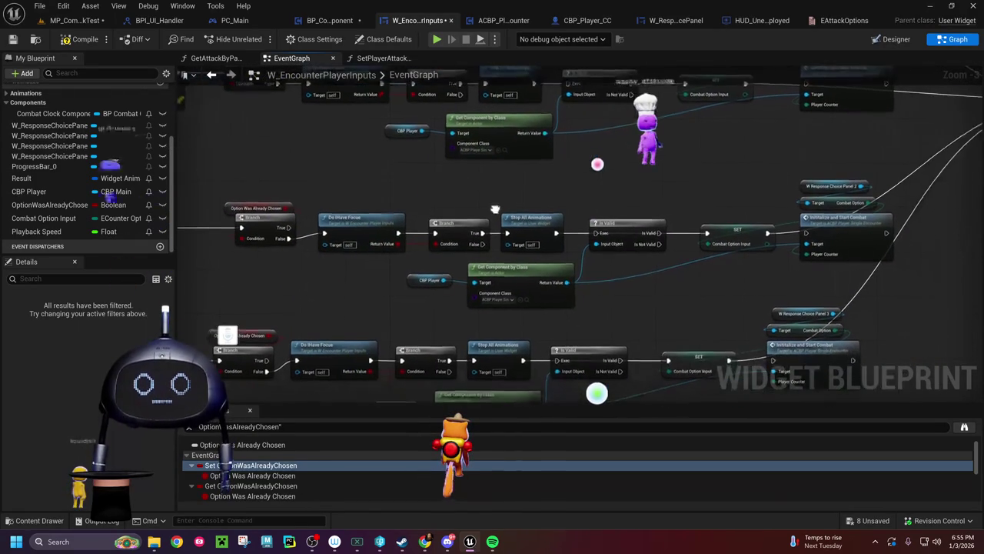
Step: Add breakpoints to both Branch nodes following Do I Have Focus in the first two choice rows
{"action": "right_click", "coordinate": [452, 224]}
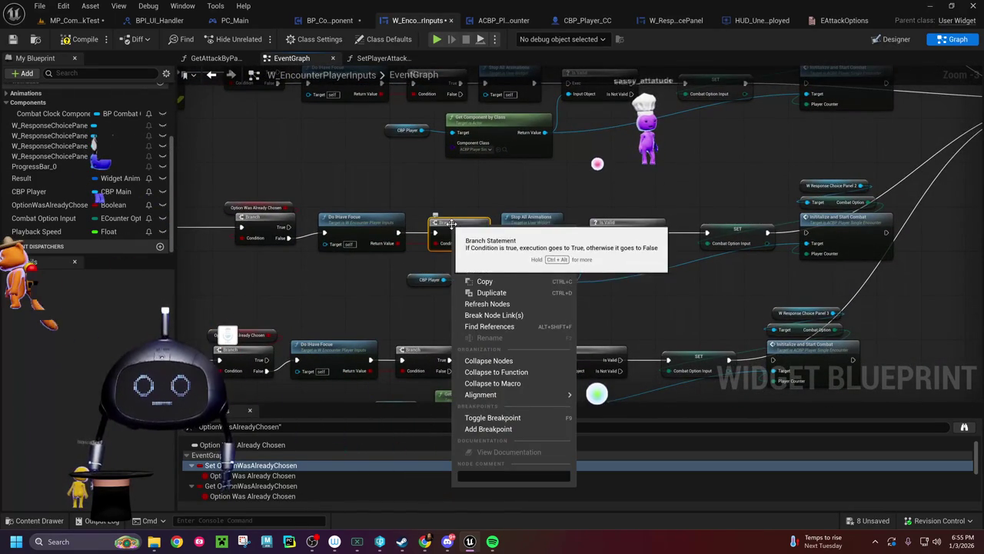
{"action": "mouse_move", "coordinate": [455, 202]}
{"action": "left_mouse_down"}
{"action": "mouse_move", "coordinate": [451, 288]}
{"action": "mouse_move", "coordinate": [462, 102]}
{"action": "left_mouse_up"}
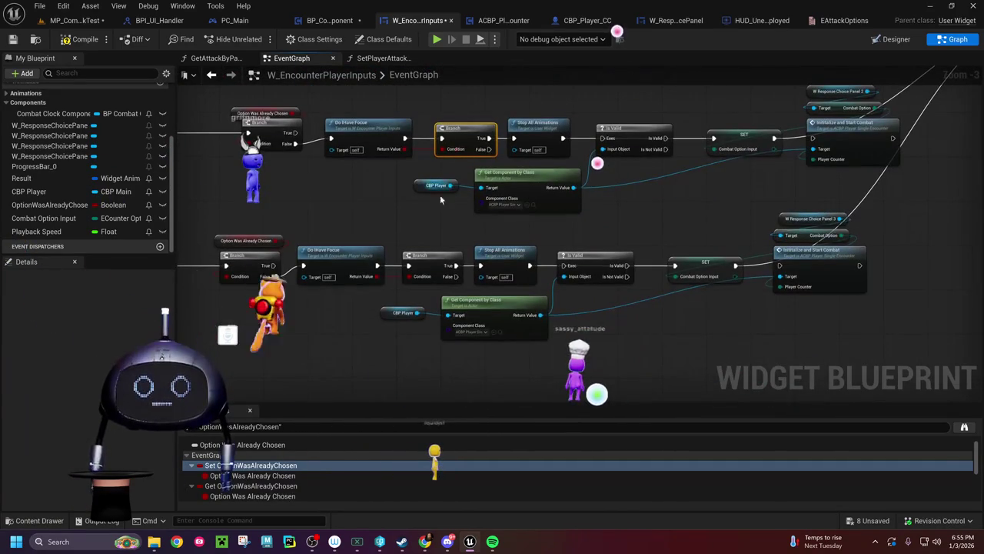
{"action": "left_click_drag", "start_coordinate": [437, 256], "coordinate": [454, 225]}
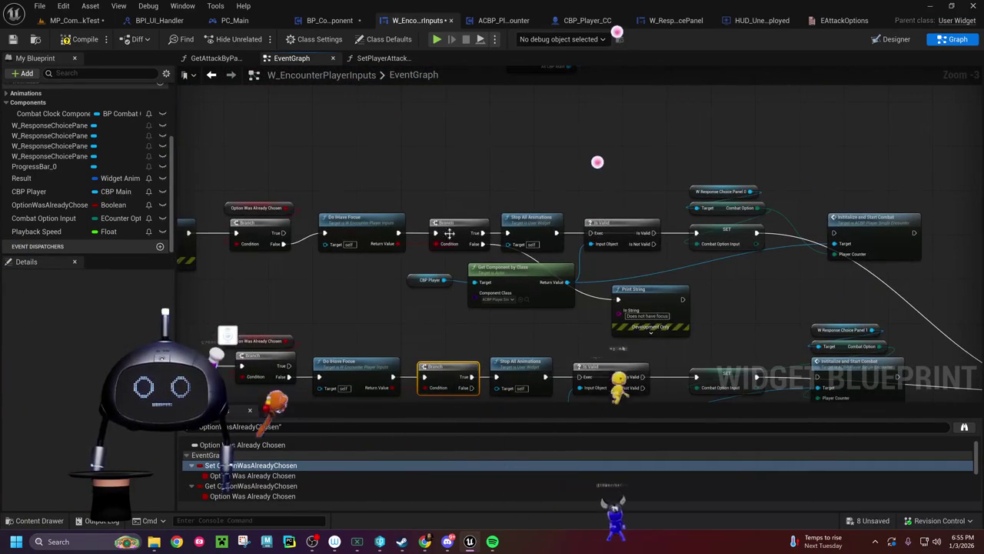
{"action": "right_click", "coordinate": [454, 226]}
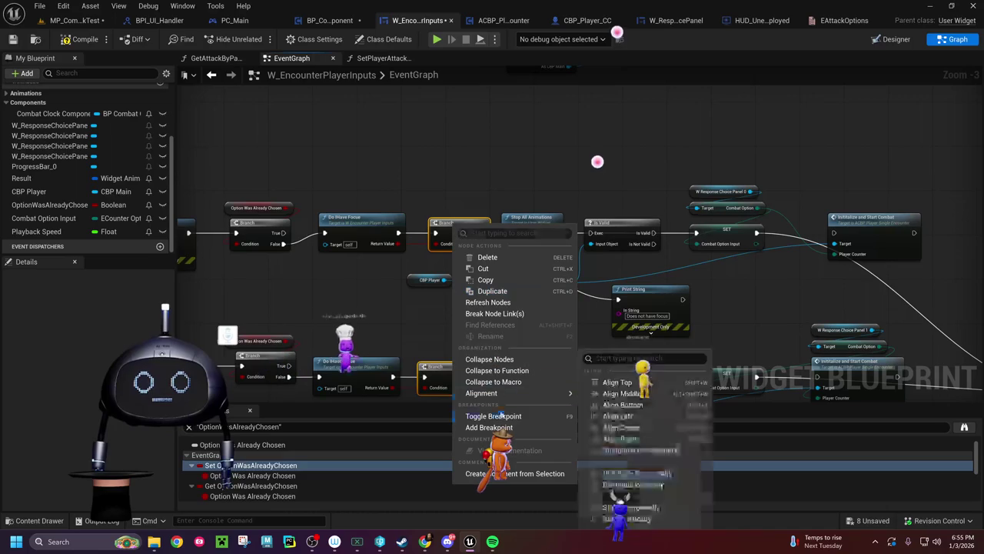
{"action": "left_click", "coordinate": [483, 424]}
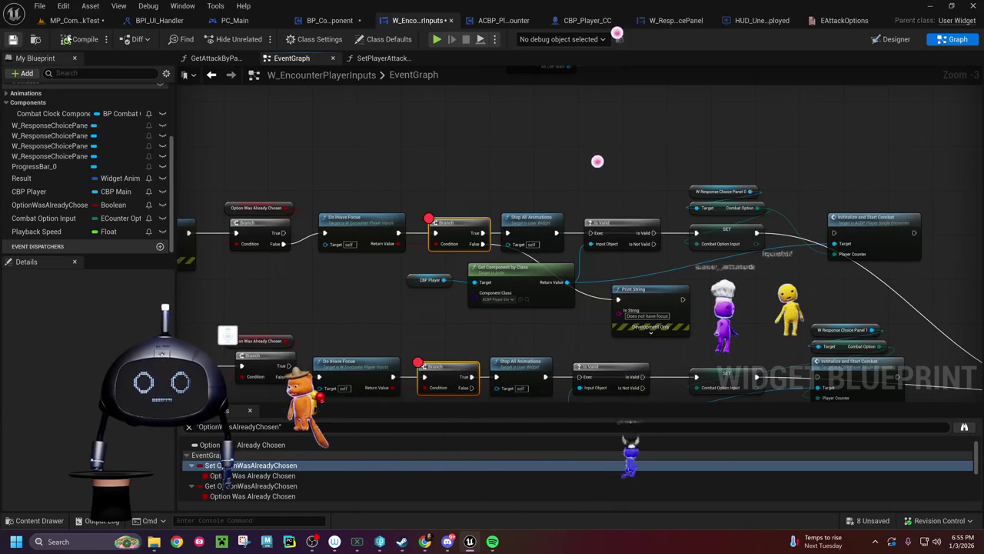
{"action": "left_click_drag", "start_coordinate": [235, 131], "coordinate": [478, 148]}
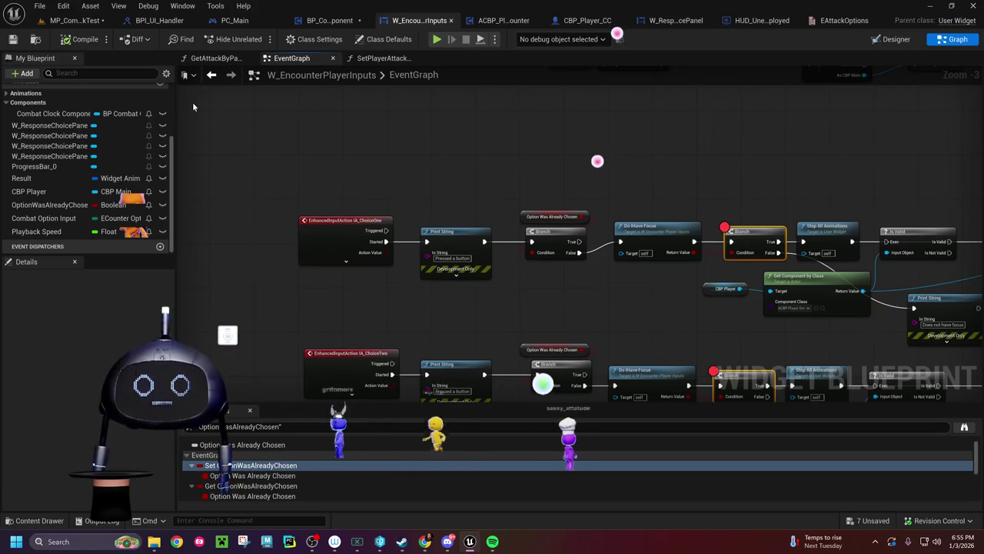
{"action": "left_click_drag", "start_coordinate": [438, 196], "coordinate": [353, 368]}
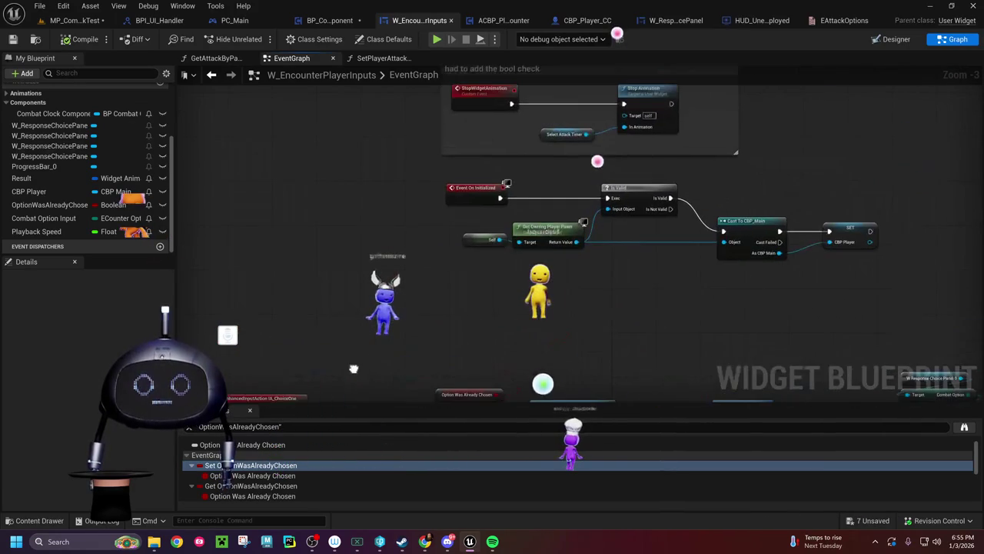
{"action": "left_click_drag", "start_coordinate": [513, 106], "coordinate": [415, 188]}
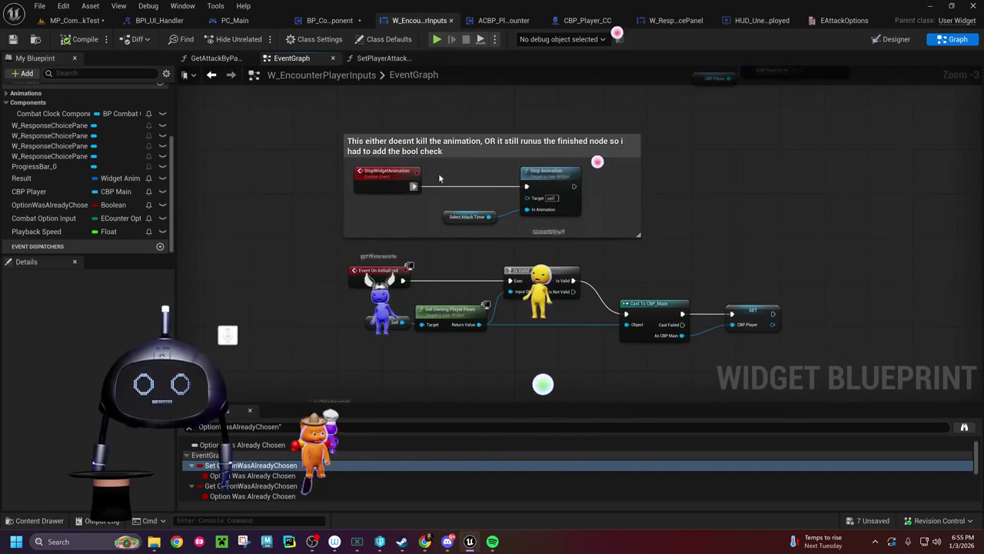
{"action": "left_click_drag", "start_coordinate": [719, 227], "coordinate": [361, 222]}
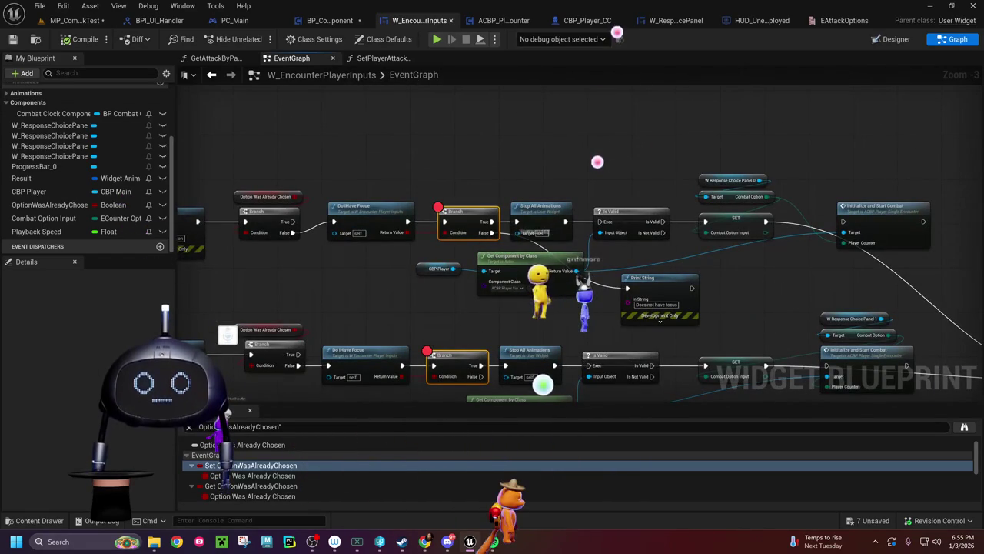
{"action": "mouse_move", "coordinate": [680, 330]}
{"action": "left_mouse_down"}
{"action": "mouse_move", "coordinate": [507, 327]}
{"action": "mouse_move", "coordinate": [302, 273]}
{"action": "left_mouse_up"}
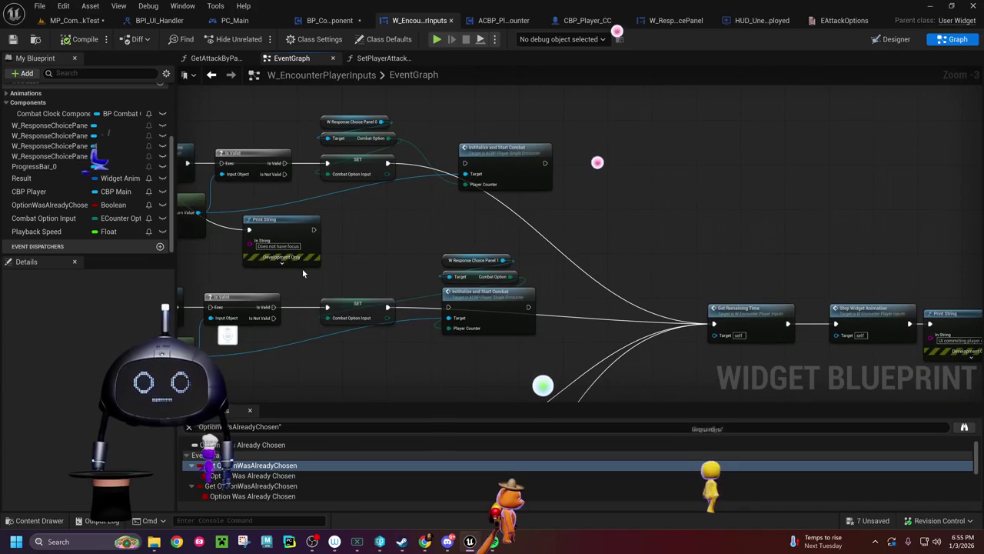
{"action": "left_click_drag", "start_coordinate": [303, 269], "coordinate": [675, 279]}
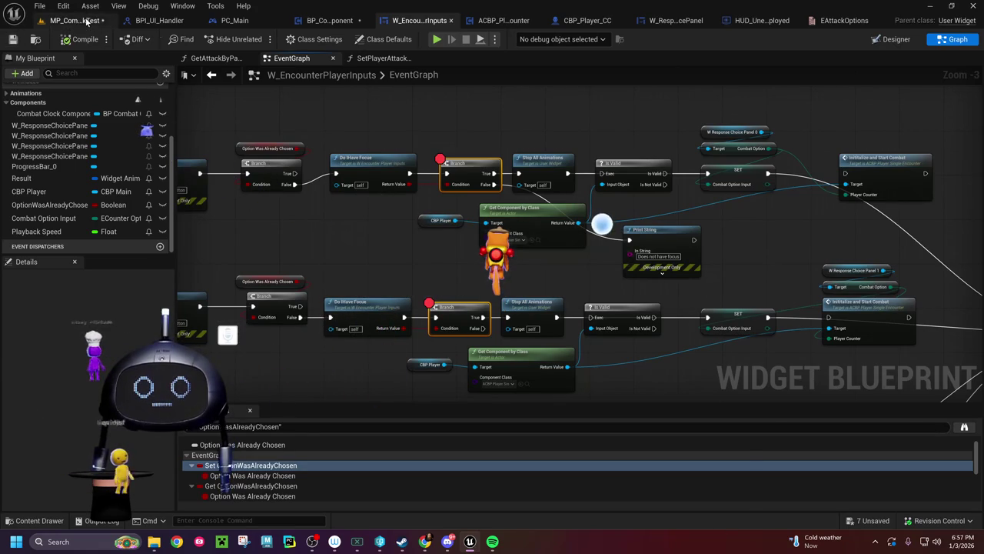
Step: Playtest the MP_CombatClockTest level, stop it, and undo the last node move in W_EncounterPlayerInputs
{"action": "left_click", "coordinate": [88, 20]}
{"action": "left_click", "coordinate": [257, 38]}
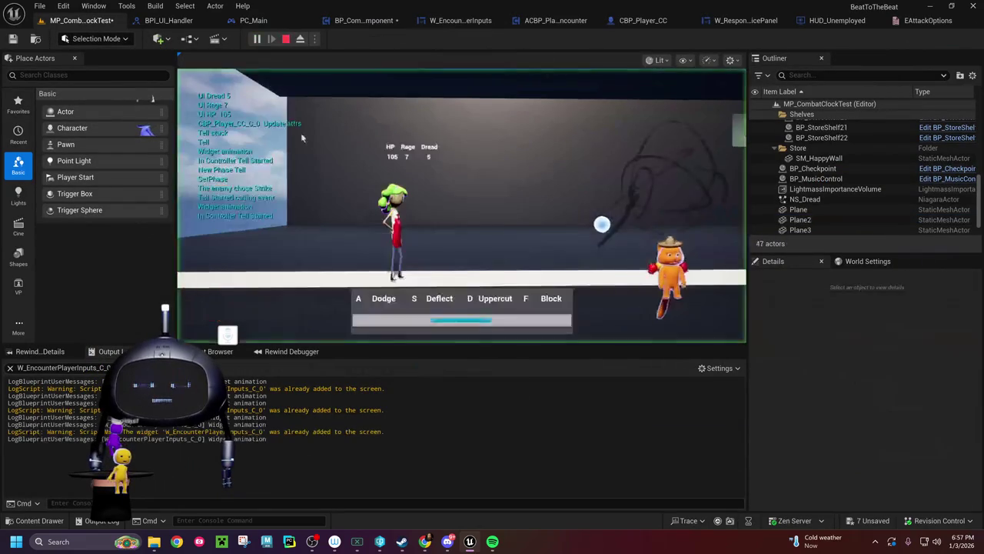
{"action": "left_click", "coordinate": [314, 164]}
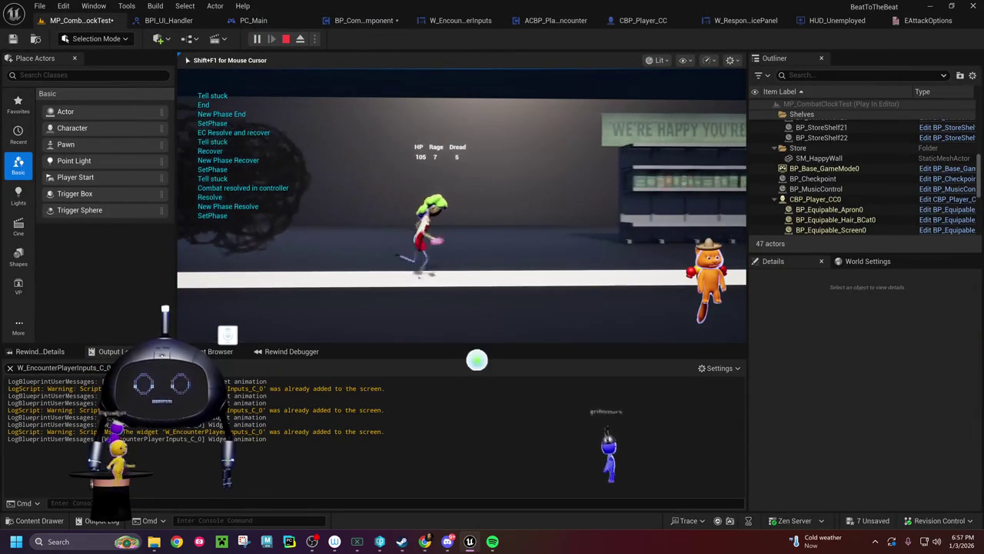
{"action": "key", "text": "Escape"}
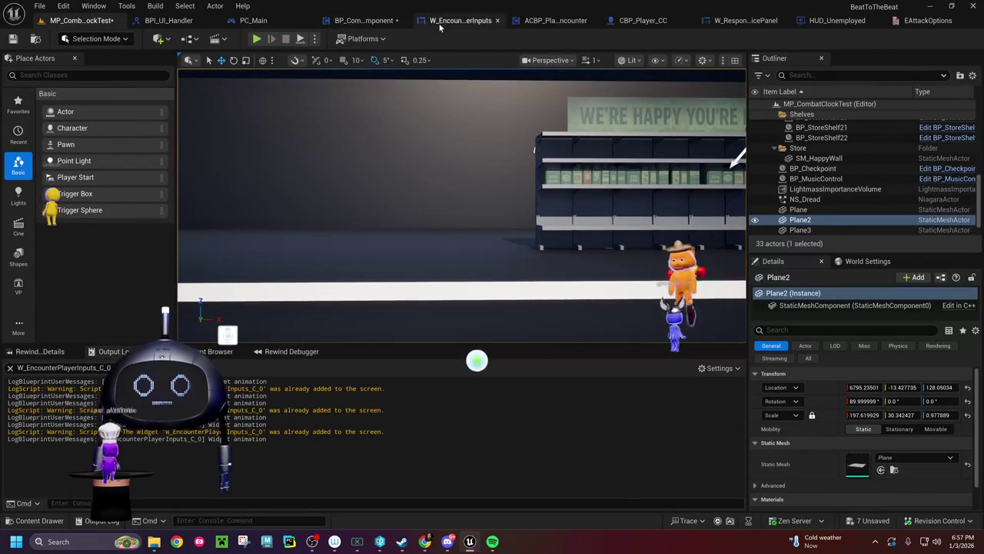
{"action": "left_click", "coordinate": [460, 20]}
{"action": "mouse_move", "coordinate": [404, 298]}
{"action": "left_mouse_down"}
{"action": "mouse_move", "coordinate": [430, 204]}
{"action": "mouse_move", "coordinate": [494, 230]}
{"action": "mouse_move", "coordinate": [600, 251]}
{"action": "left_mouse_up"}
{"action": "key", "text": "ctrl+z"}
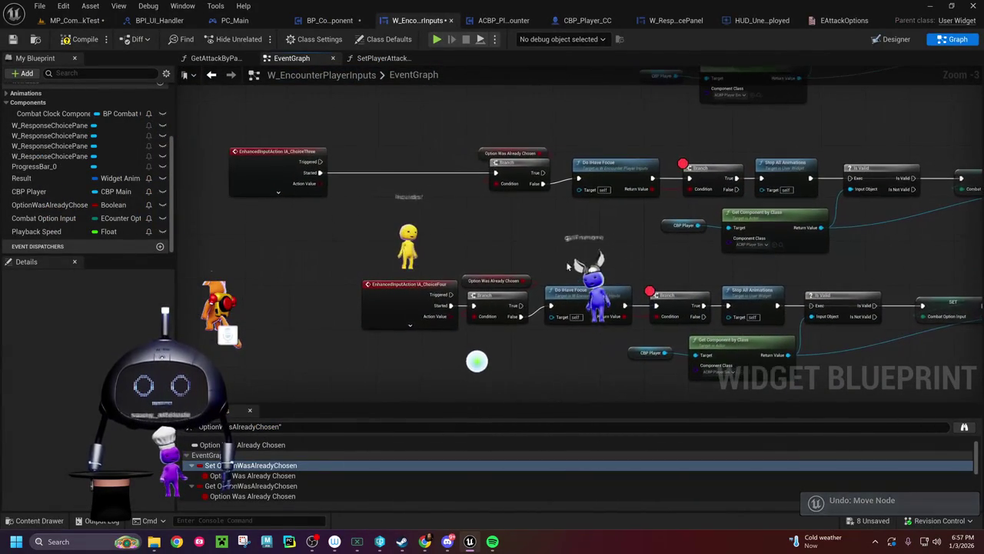
Step: Move IA_ChoiceFour left and paste a 'Pressed a button' Print String wired after IA_ChoiceThree's Started
{"action": "left_click", "coordinate": [359, 299]}
{"action": "left_click_drag", "start_coordinate": [359, 300], "coordinate": [276, 287]}
{"action": "left_click_drag", "start_coordinate": [346, 233], "coordinate": [349, 393]}
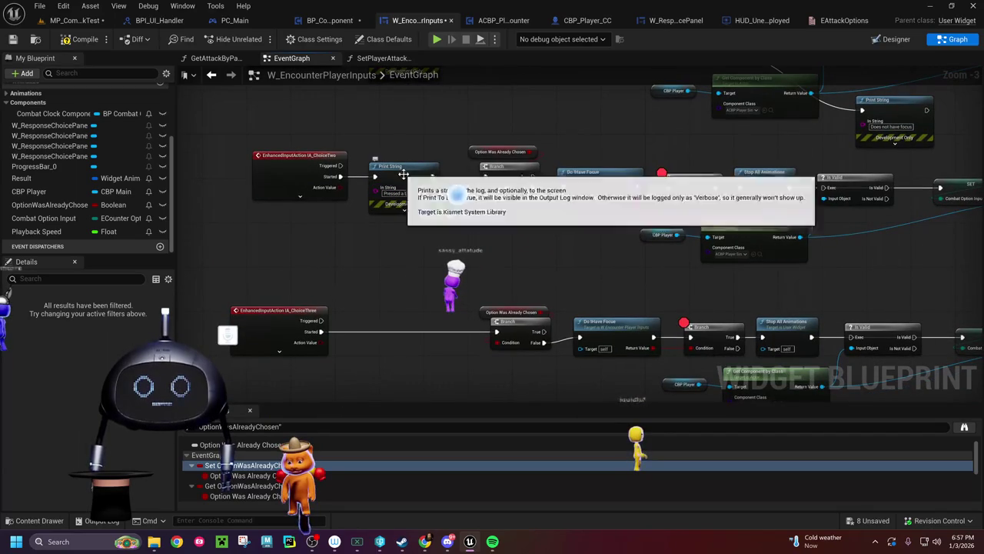
{"action": "left_click", "coordinate": [409, 209]}
{"action": "left_click_drag", "start_coordinate": [365, 306], "coordinate": [362, 259]}
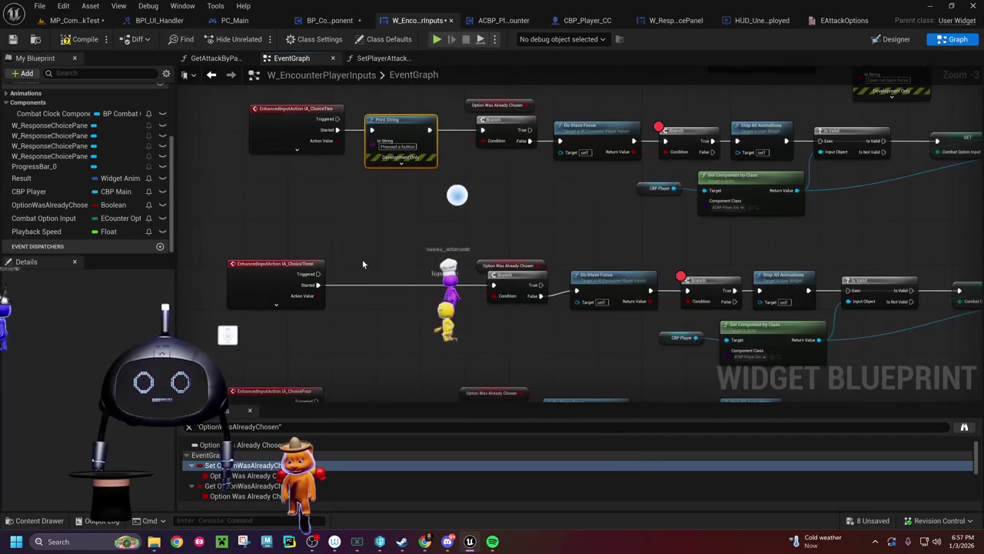
{"action": "key", "text": "ctrl+v"}
{"action": "left_click_drag", "start_coordinate": [407, 288], "coordinate": [399, 267]}
{"action": "mouse_move", "coordinate": [318, 284]}
{"action": "left_mouse_down"}
{"action": "mouse_move", "coordinate": [373, 273]}
{"action": "mouse_move", "coordinate": [433, 287]}
{"action": "left_mouse_up"}
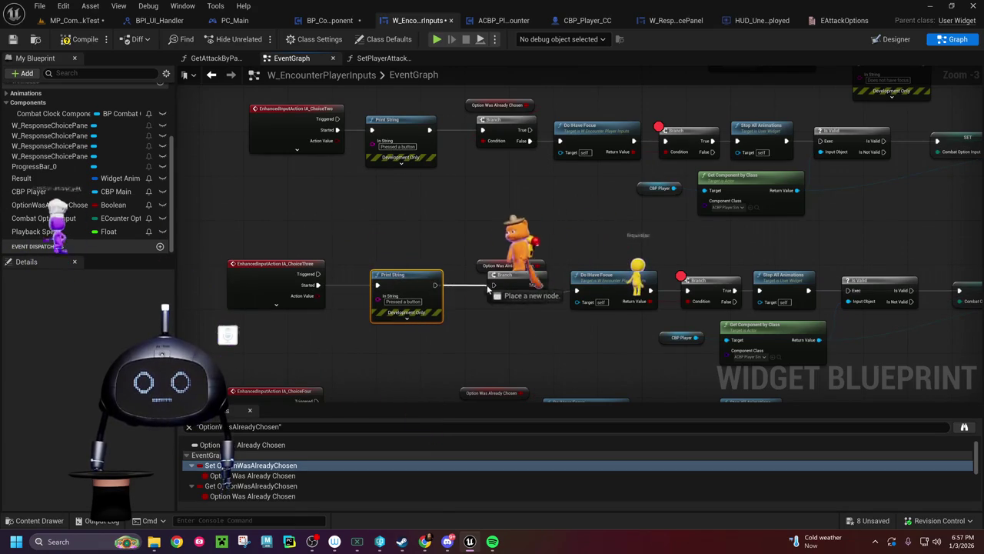
Step: Paste another 'Pressed a button' Print String after IA_ChoiceFour, then return to the combat test level
{"action": "left_click_drag", "start_coordinate": [440, 339], "coordinate": [472, 224]}
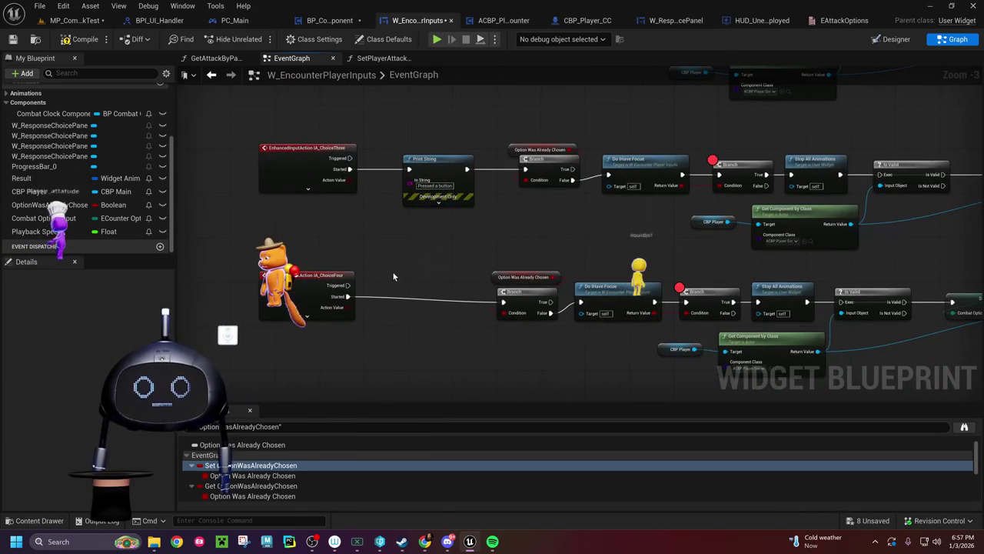
{"action": "key", "text": "ctrl+v"}
{"action": "mouse_move", "coordinate": [421, 283]}
{"action": "left_mouse_down"}
{"action": "mouse_move", "coordinate": [382, 297]}
{"action": "mouse_move", "coordinate": [503, 302]}
{"action": "left_mouse_up"}
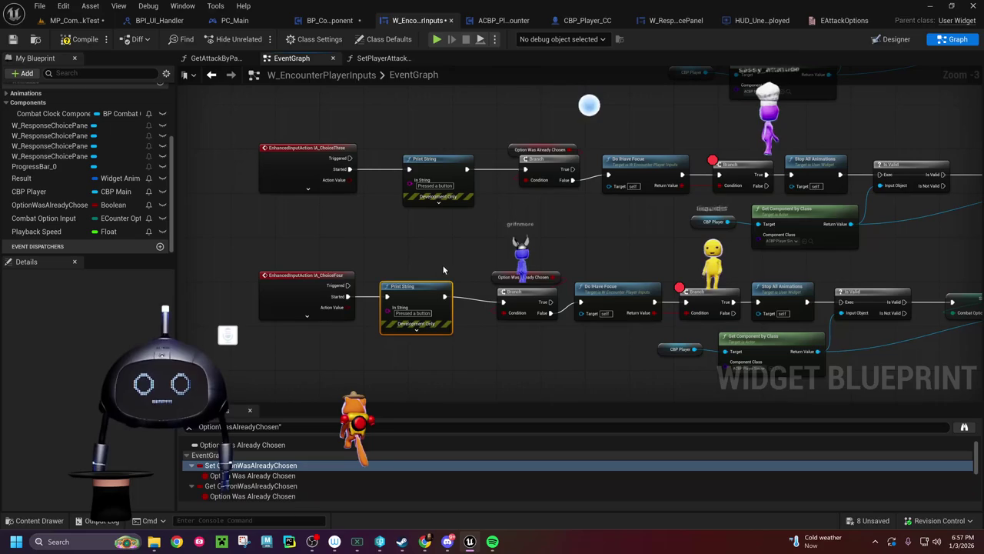
{"action": "left_click", "coordinate": [307, 316]}
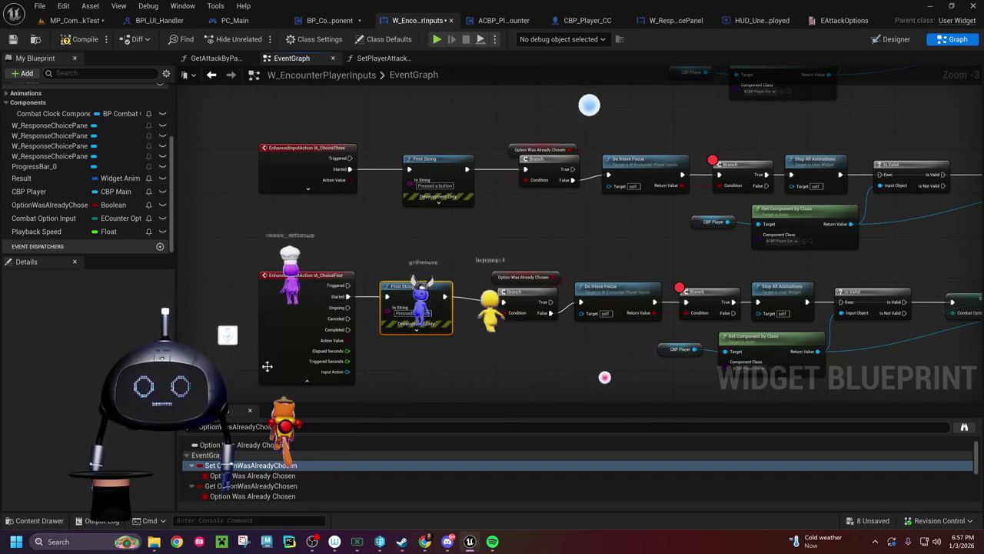
{"action": "left_click", "coordinate": [315, 383]}
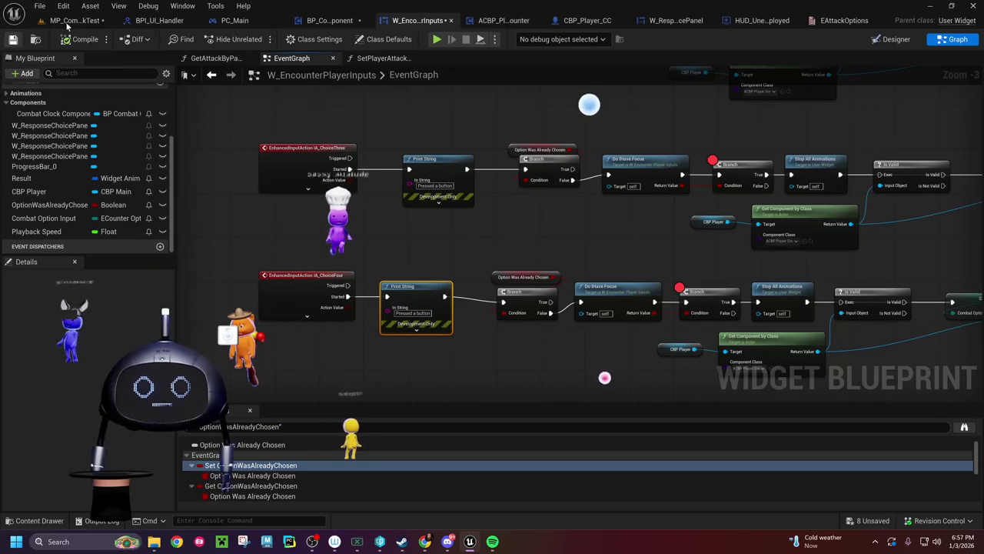
{"action": "left_click", "coordinate": [73, 21]}
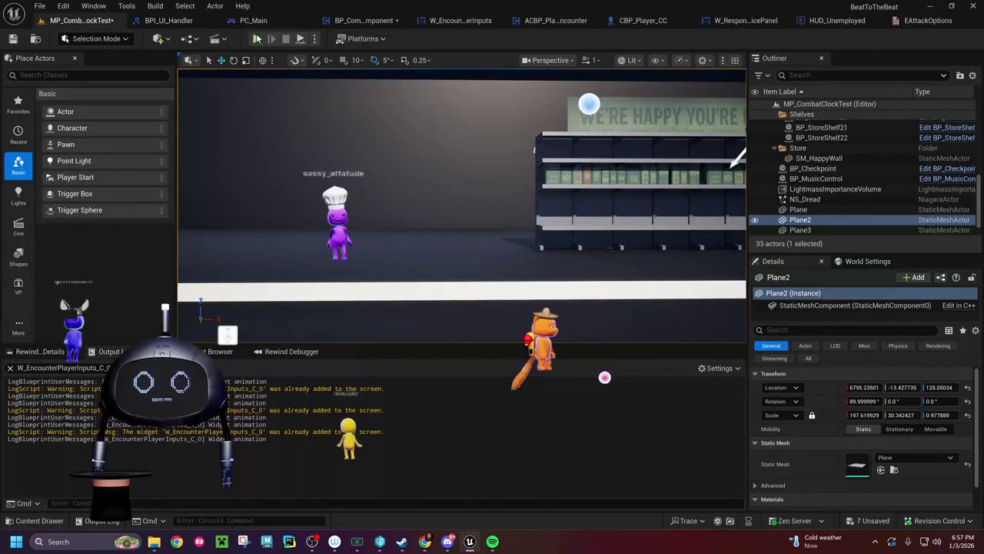
{"action": "left_click", "coordinate": [256, 39]}
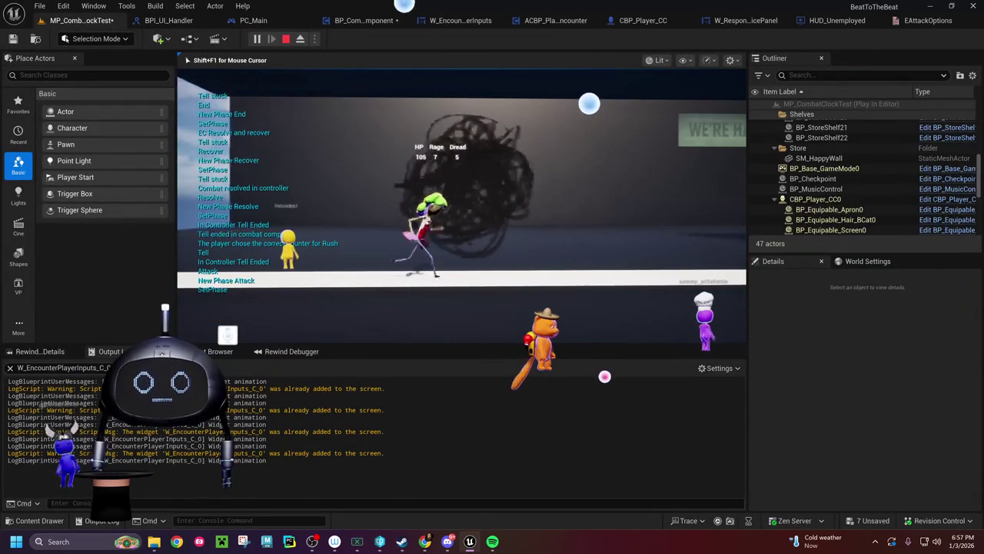
{"action": "key", "text": "Escape"}
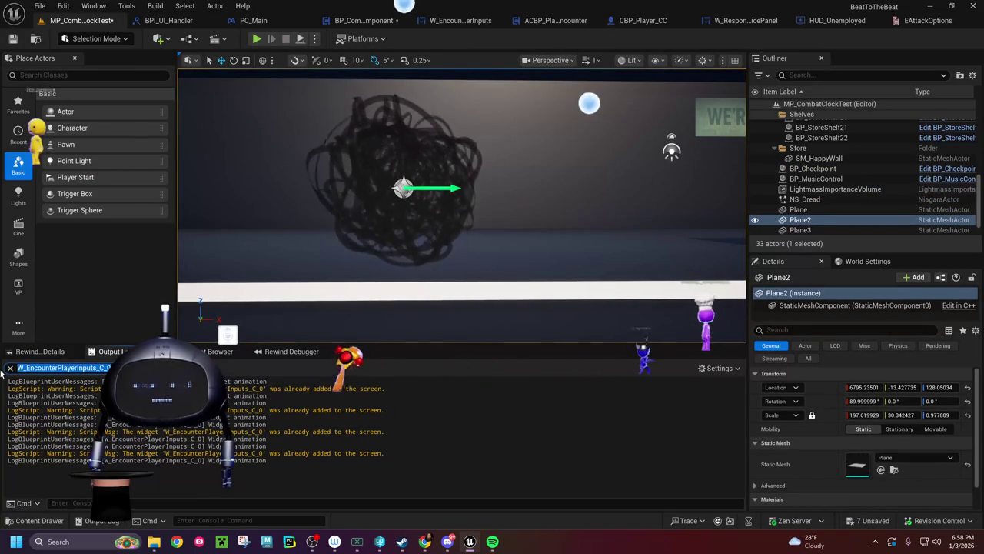
{"action": "type", "text": "user"}
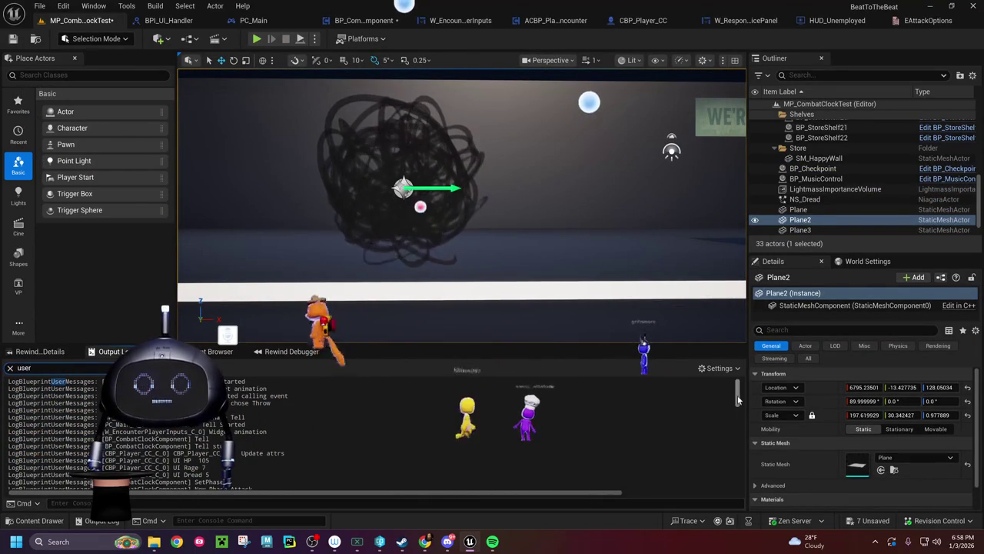
{"action": "scroll", "coordinate": [369, 434], "scroll_direction": "down", "scroll_amount": 10}
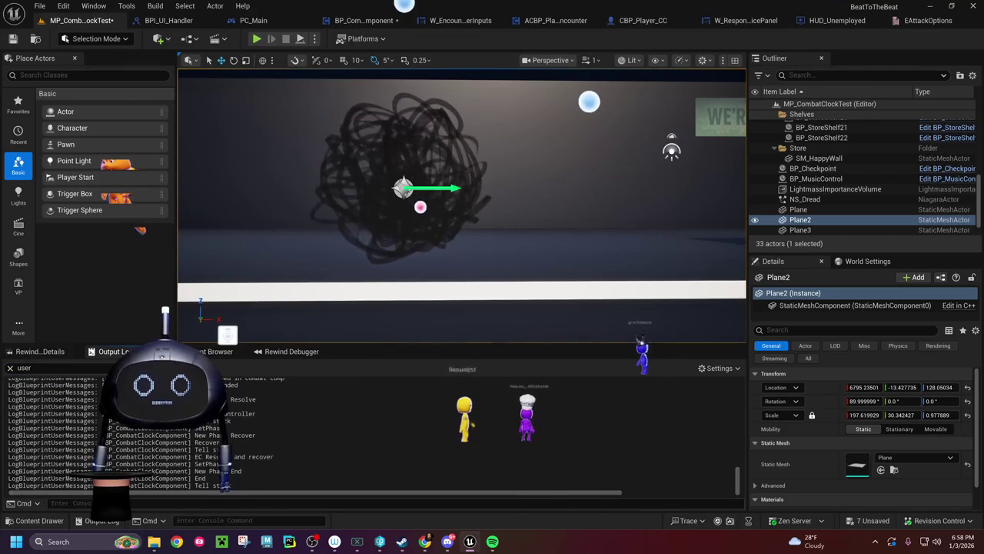
{"action": "scroll", "coordinate": [370, 434], "scroll_direction": "up", "scroll_amount": 1}
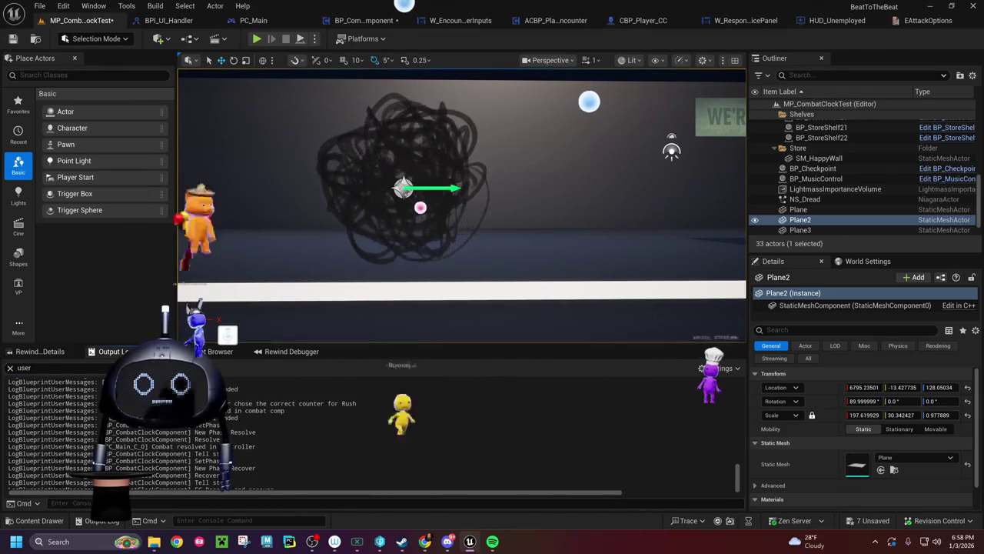
{"action": "scroll", "coordinate": [369, 434], "scroll_direction": "up", "scroll_amount": 2}
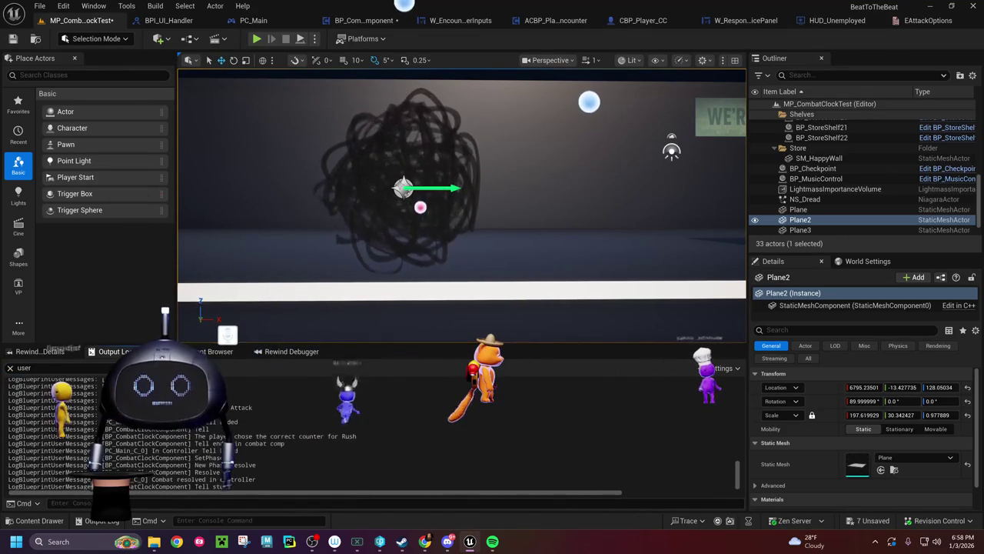
{"action": "scroll", "coordinate": [369, 434], "scroll_direction": "down", "scroll_amount": 2}
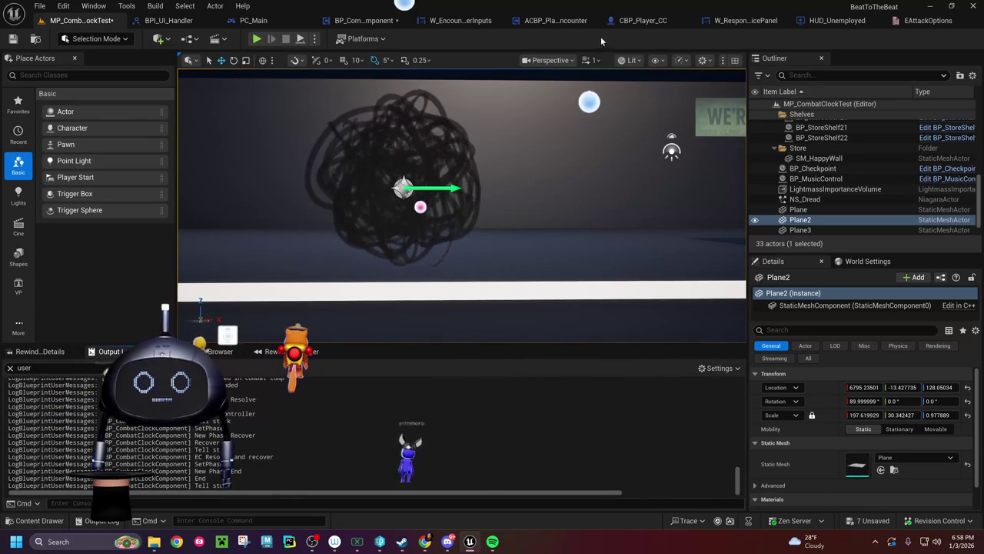
{"action": "left_click", "coordinate": [269, 20]}
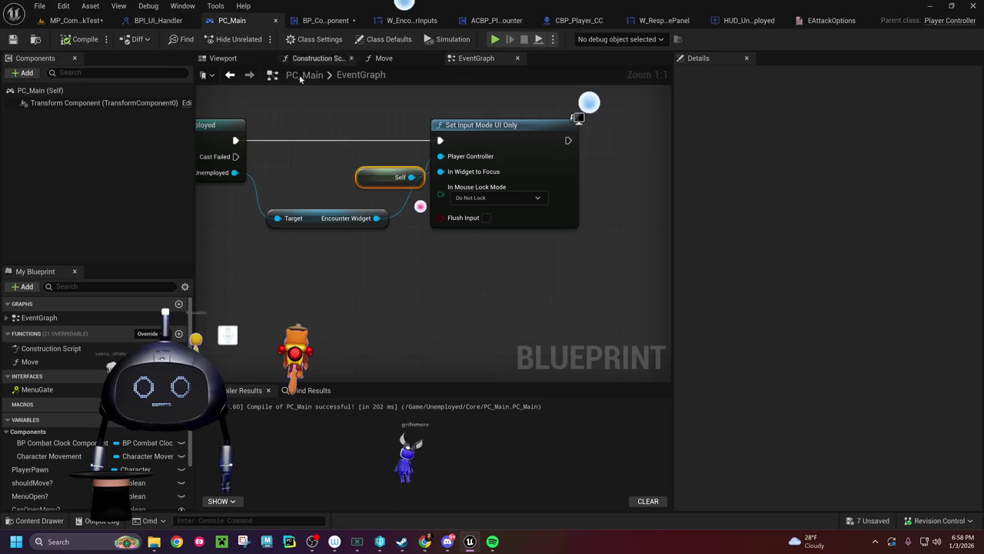
Step: Break the Encounter Widget link to PC_Main's In Widget to Focus, then play the combat level
{"action": "left_click", "coordinate": [440, 172], "text": "alt"}
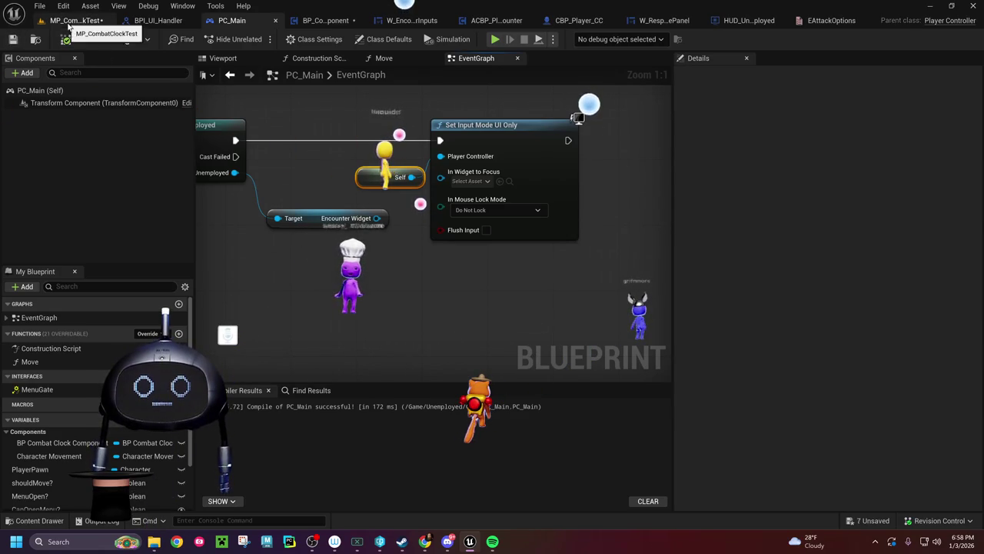
{"action": "left_click", "coordinate": [74, 21]}
{"action": "key", "text": "alt+p"}
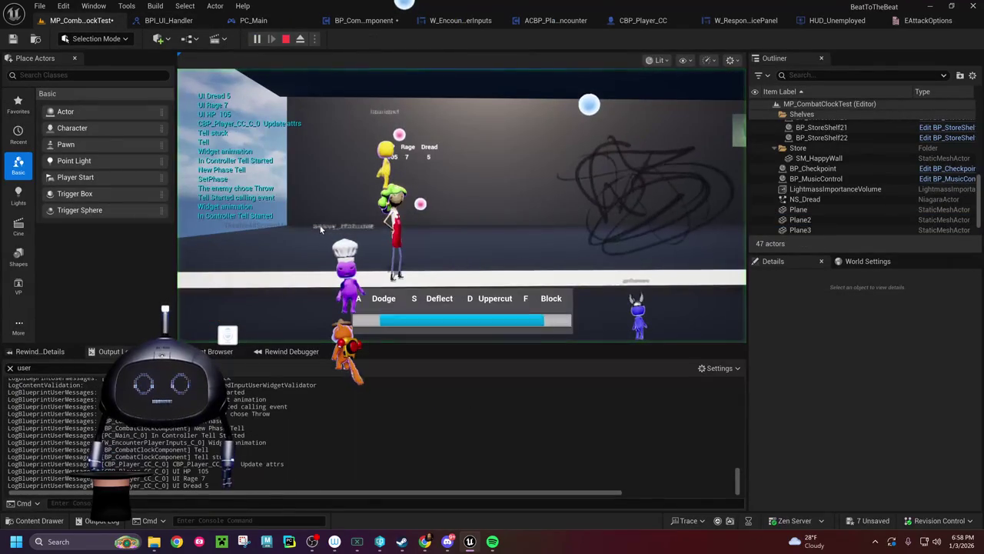
Step: Stop the playtest, clear the output log, and replay the encounter countering the Rush attack with A
{"action": "key", "text": "d"}
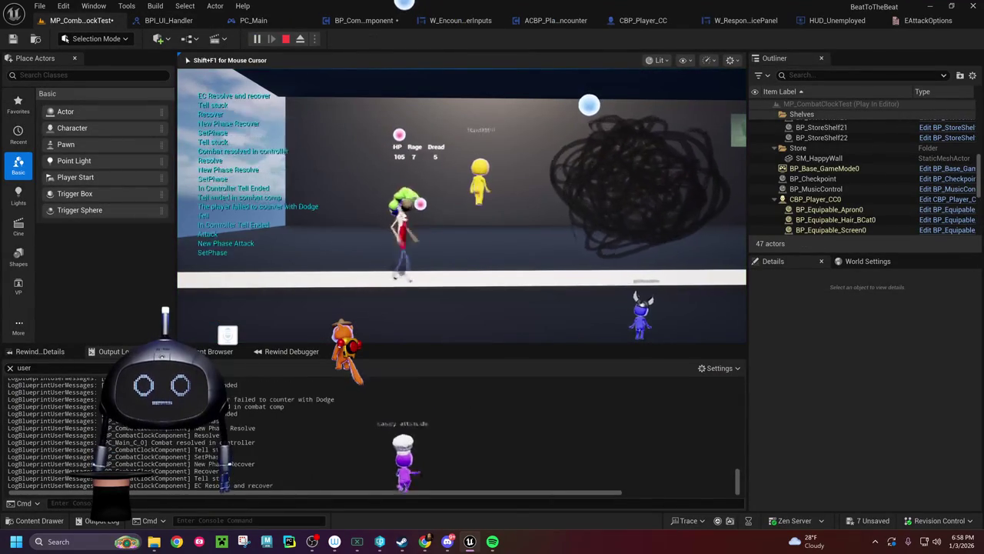
{"action": "key", "text": "Escape"}
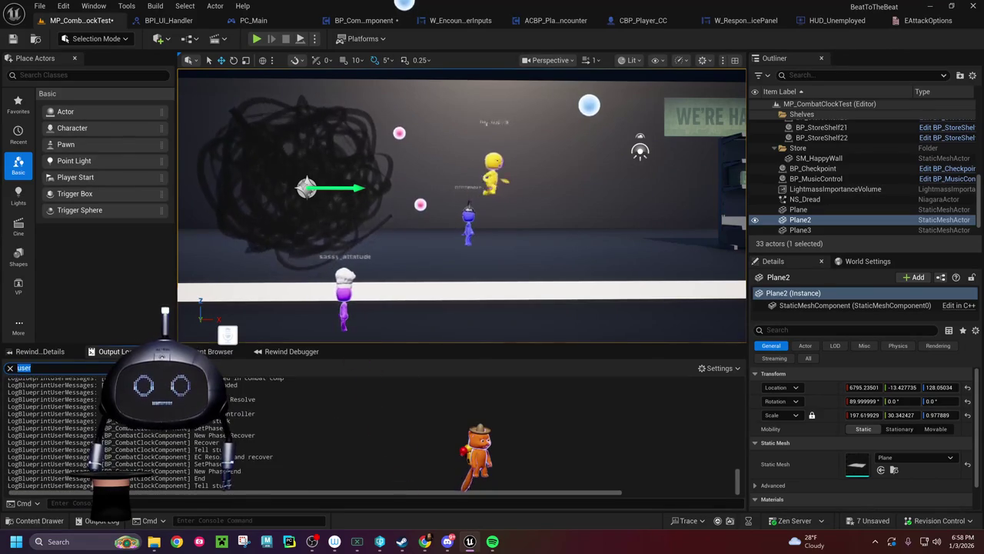
{"action": "right_click", "coordinate": [164, 412]}
{"action": "left_click", "coordinate": [218, 292]}
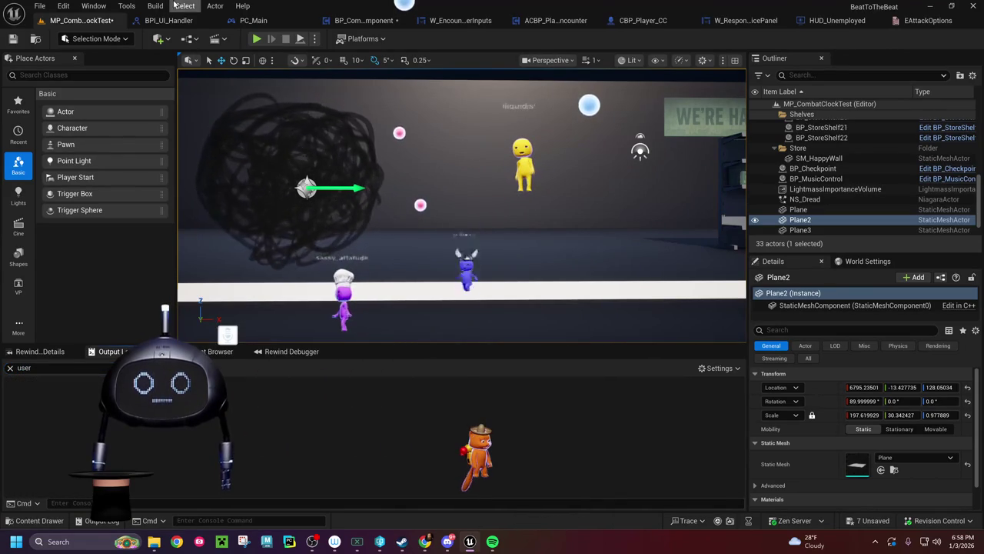
{"action": "left_click", "coordinate": [257, 39]}
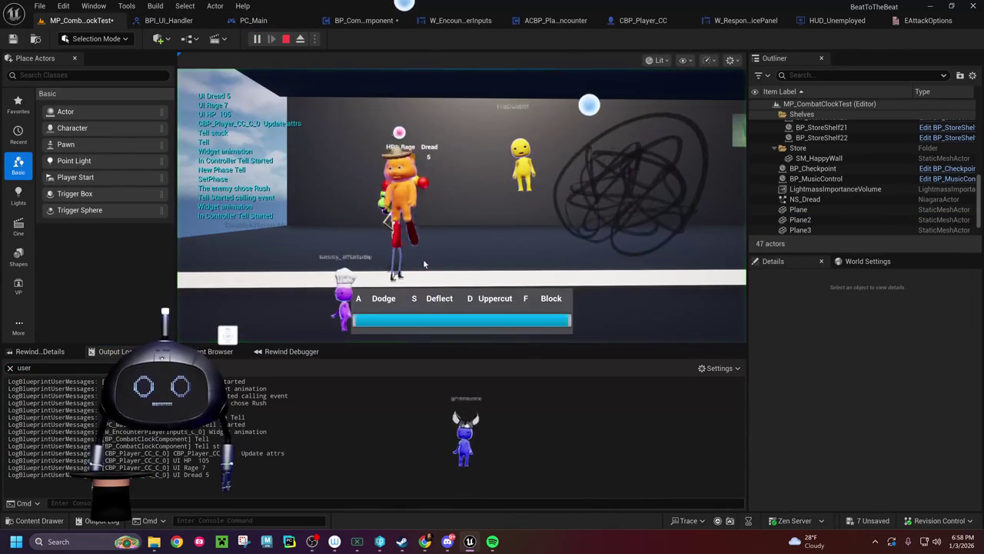
{"action": "left_click", "coordinate": [431, 277]}
{"action": "key", "text": "a"}
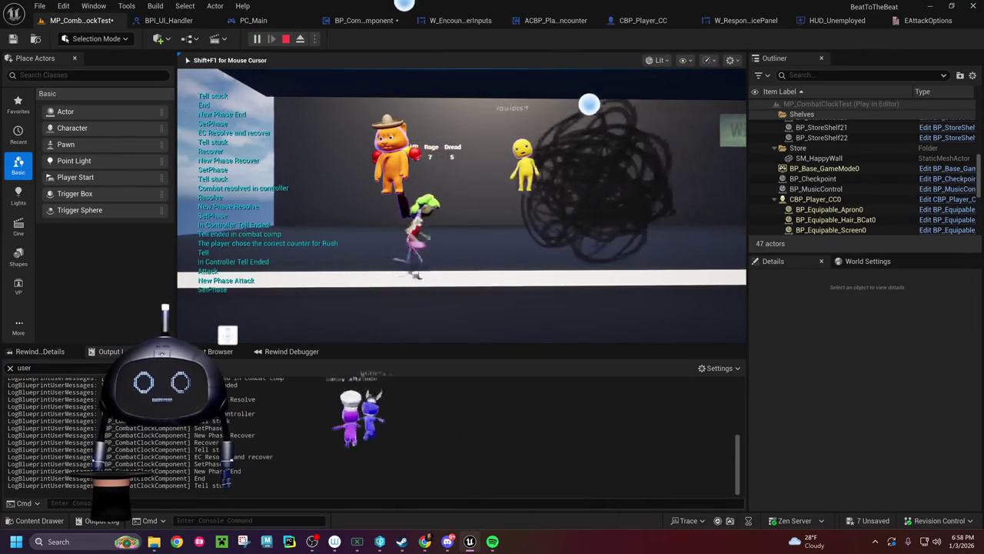
{"action": "key", "text": "Escape"}
Step: Filter the output log by 'EncounterPlayer' and reopen PC_Main near the Cast To HUD_Unemployed node
{"action": "scroll", "coordinate": [369, 434], "scroll_direction": "up", "scroll_amount": 5}
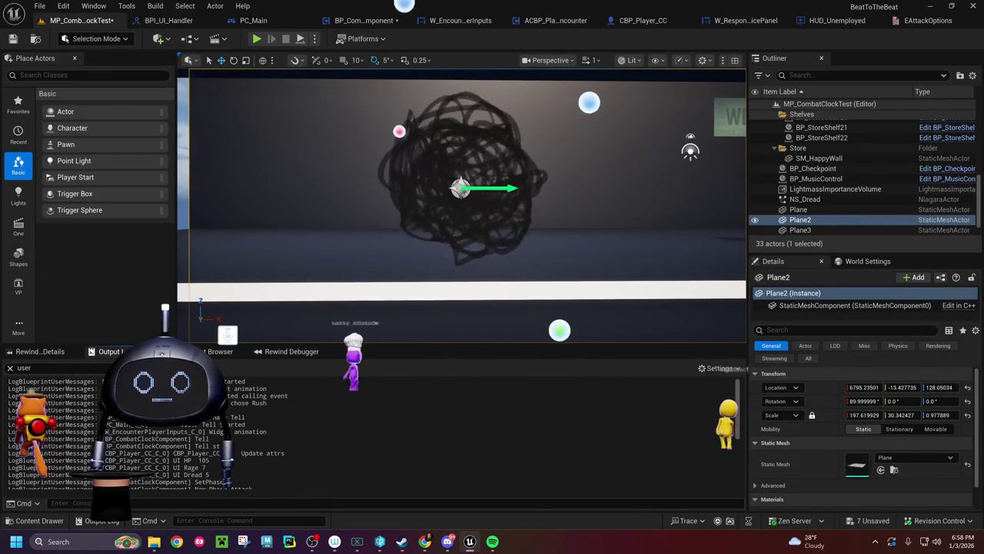
{"action": "left_click", "coordinate": [24, 367]}
{"action": "type", "text": "EncounterPlayer"}
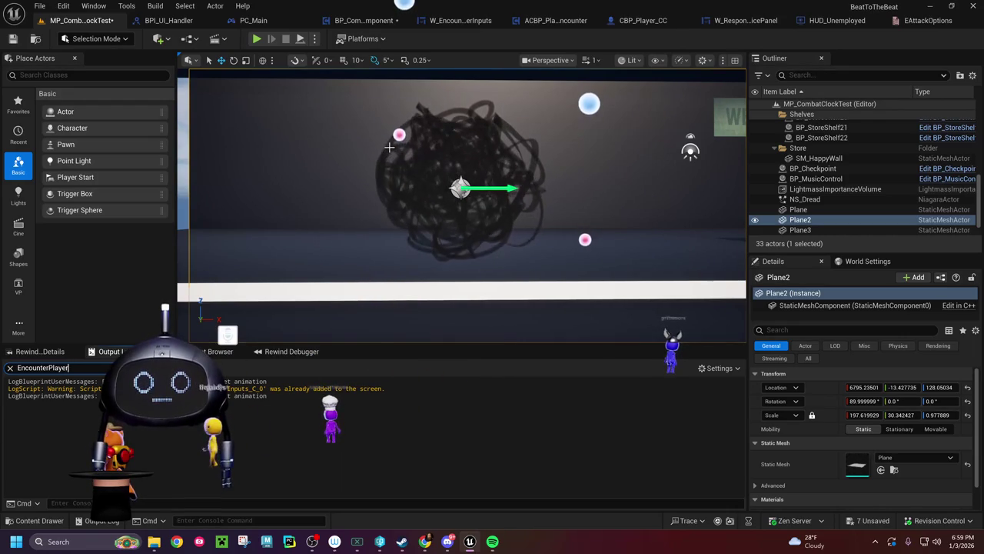
{"action": "left_click", "coordinate": [69, 368]}
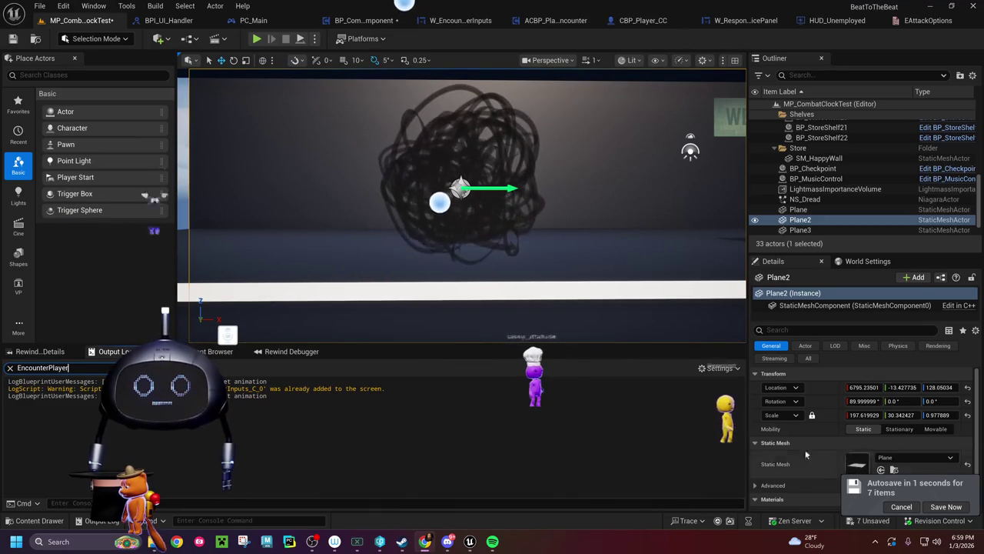
{"action": "left_click", "coordinate": [262, 21]}
{"action": "mouse_move", "coordinate": [342, 218]}
{"action": "left_mouse_down"}
{"action": "mouse_move", "coordinate": [523, 269]}
{"action": "mouse_move", "coordinate": [442, 243]}
{"action": "left_mouse_up"}
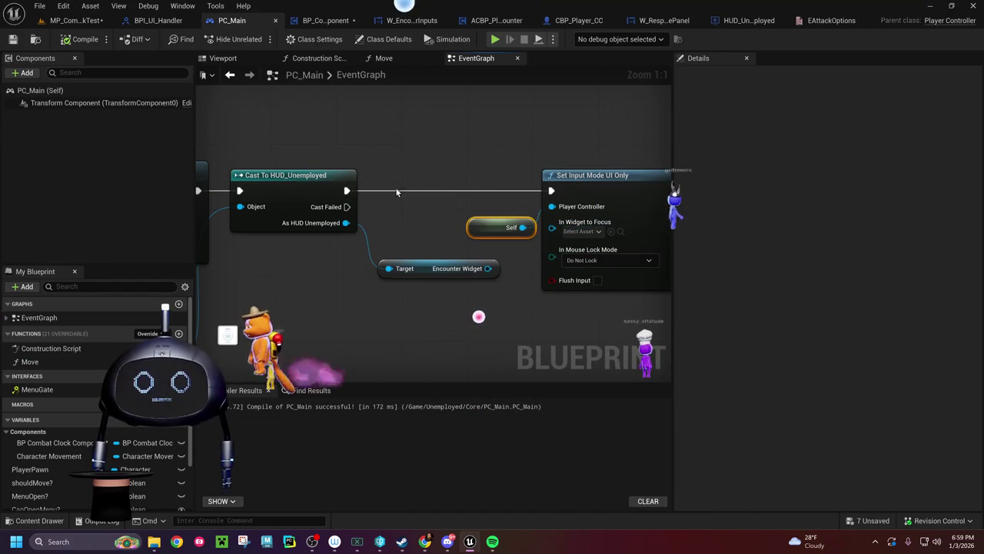
Step: Add a Set Input Mode Game And UI node after the HUD cast, deleting the old UI Only node
{"action": "left_click_drag", "start_coordinate": [346, 193], "coordinate": [447, 165]}
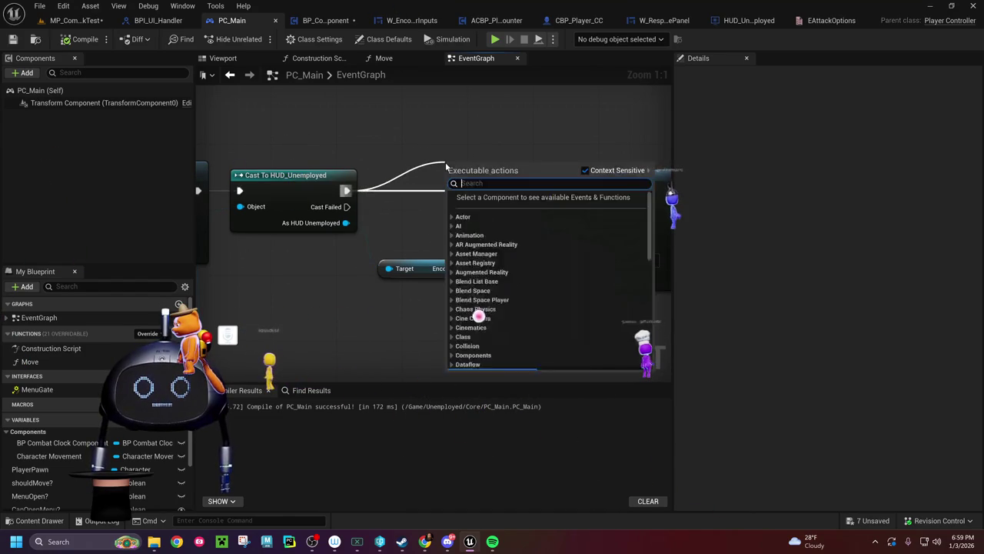
{"action": "type", "text": "set ui"}
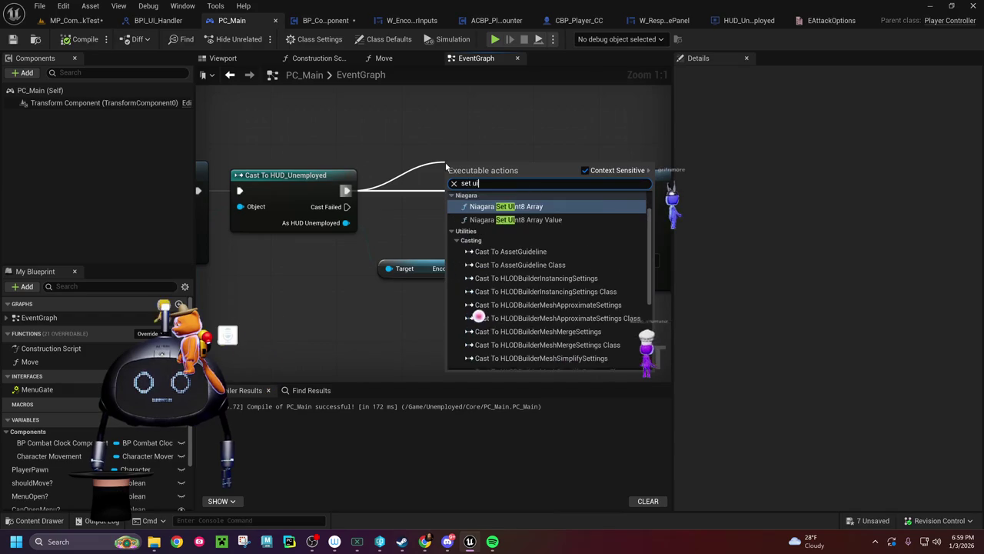
{"action": "key", "text": "BackSpace"}
{"action": "key", "text": "BackSpace"}
{"action": "type", "text": "in"}
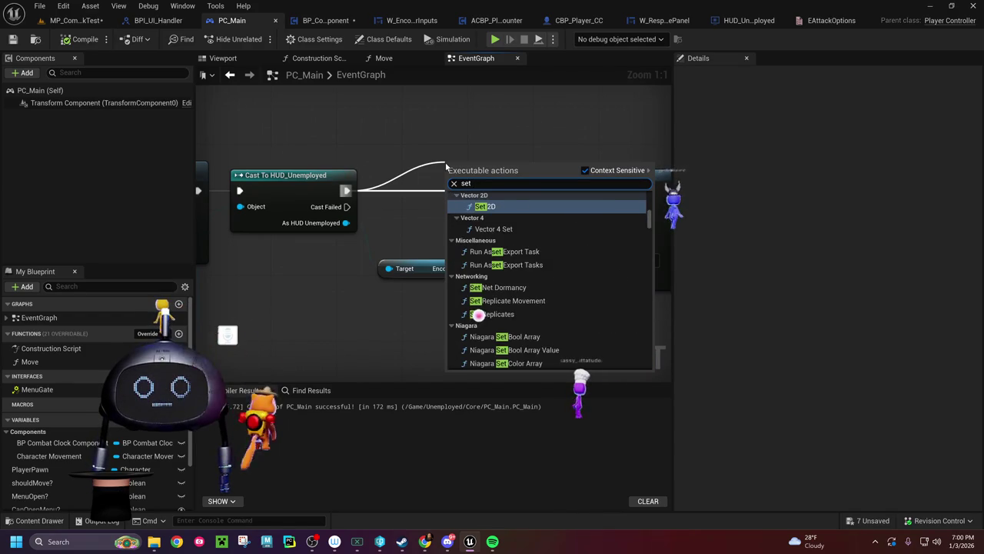
{"action": "type", "text": "put"}
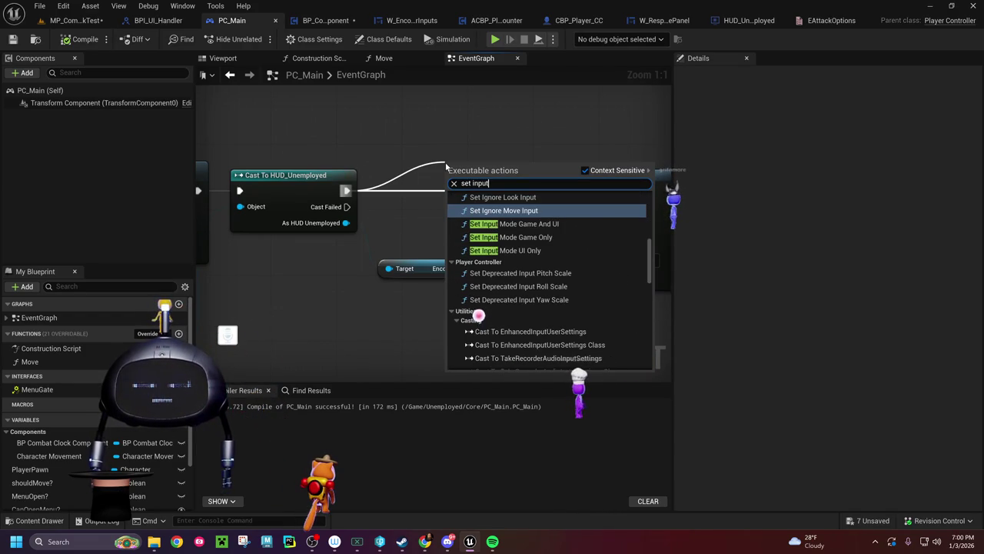
{"action": "left_click", "coordinate": [514, 224]}
{"action": "mouse_move", "coordinate": [527, 171]}
{"action": "left_mouse_down"}
{"action": "mouse_move", "coordinate": [494, 129]}
{"action": "mouse_move", "coordinate": [598, 155]}
{"action": "mouse_move", "coordinate": [635, 172]}
{"action": "mouse_move", "coordinate": [635, 183]}
{"action": "left_mouse_up"}
{"action": "left_click", "coordinate": [612, 175]}
{"action": "key", "text": "Delete"}
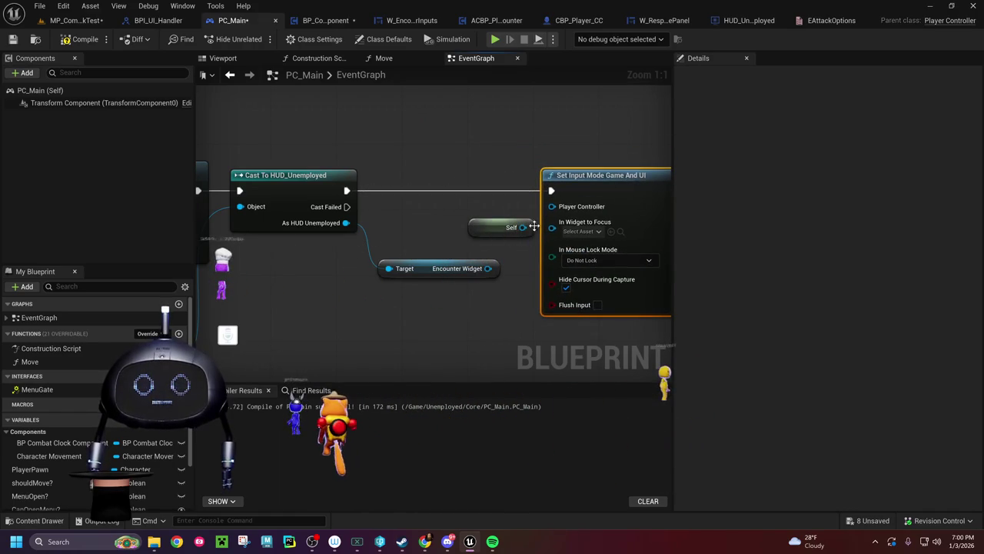
Step: Wire Self and Encounter Widget into the new node, compile and save PC_Main, and return to the level
{"action": "left_click_drag", "start_coordinate": [522, 227], "coordinate": [553, 206]}
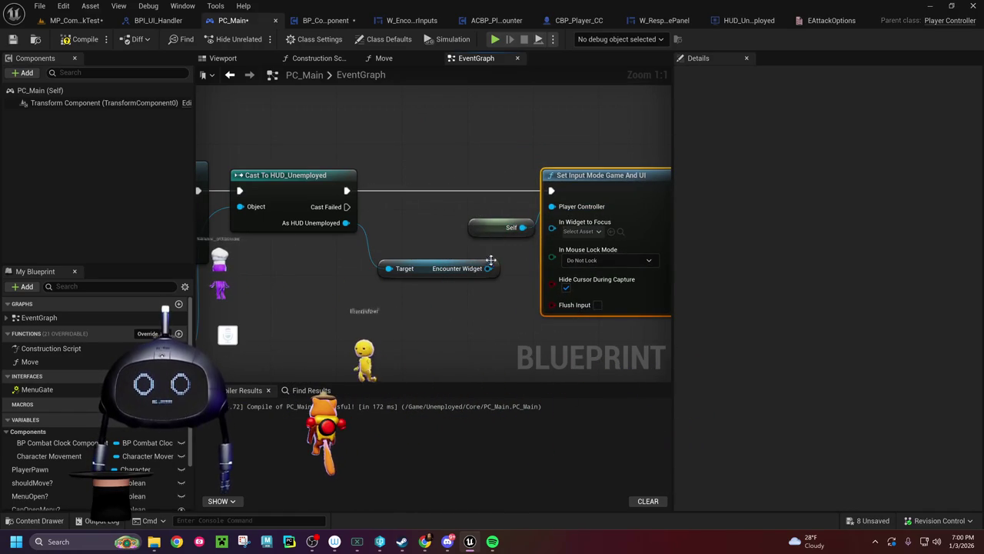
{"action": "mouse_move", "coordinate": [476, 268]}
{"action": "left_mouse_down"}
{"action": "mouse_move", "coordinate": [498, 271]}
{"action": "mouse_move", "coordinate": [551, 221]}
{"action": "left_mouse_up"}
{"action": "left_click", "coordinate": [69, 40]}
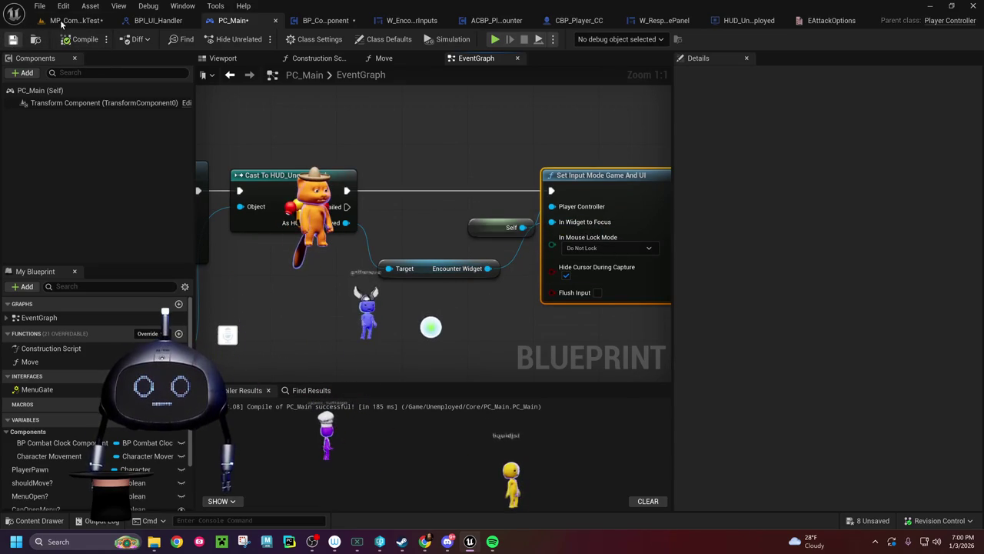
{"action": "key", "text": "ctrl+s"}
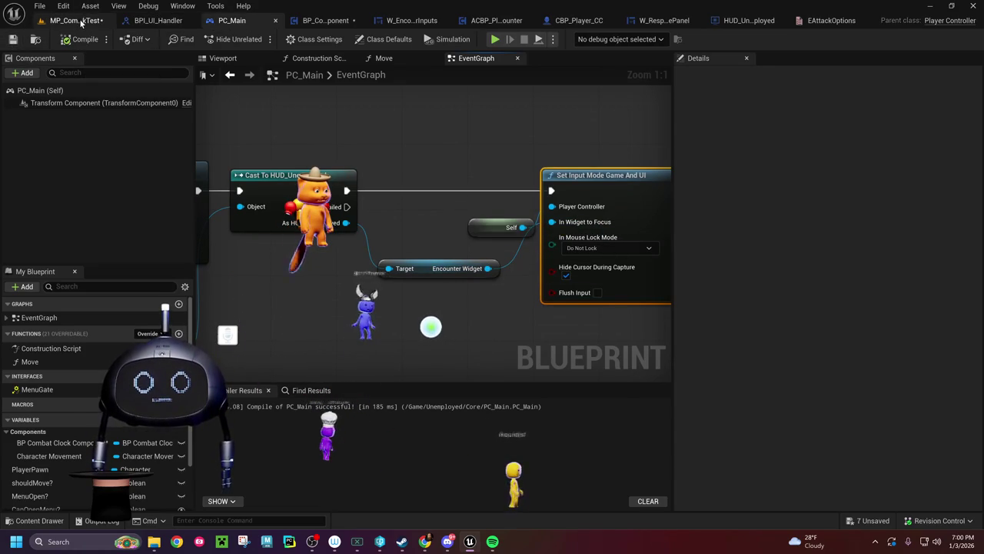
{"action": "left_click", "coordinate": [81, 20]}
{"action": "right_click", "coordinate": [229, 411]}
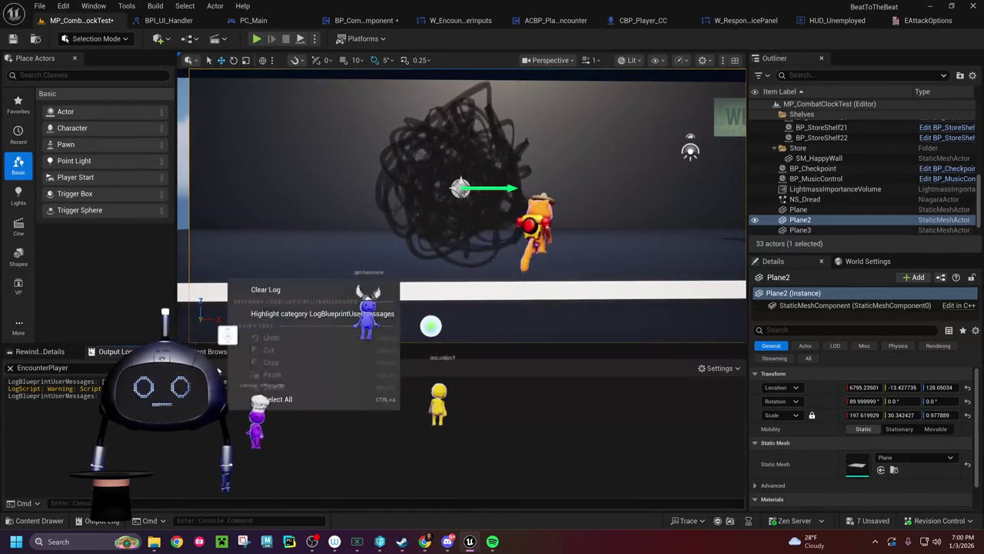
Step: Clear the output log, stop the paused playtest, and remove the upper Branch node's breakpoint
{"action": "left_click", "coordinate": [265, 42]}
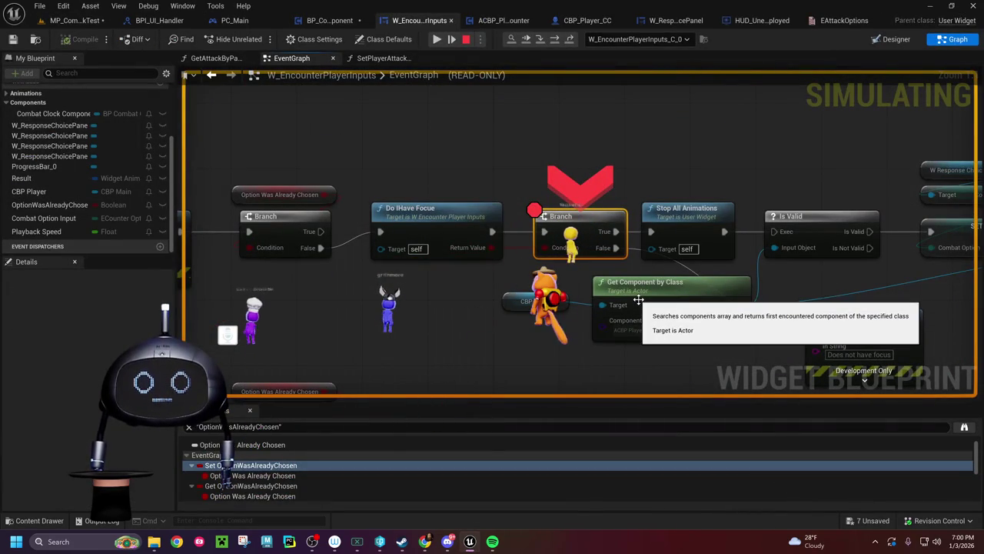
{"action": "key", "text": "Escape"}
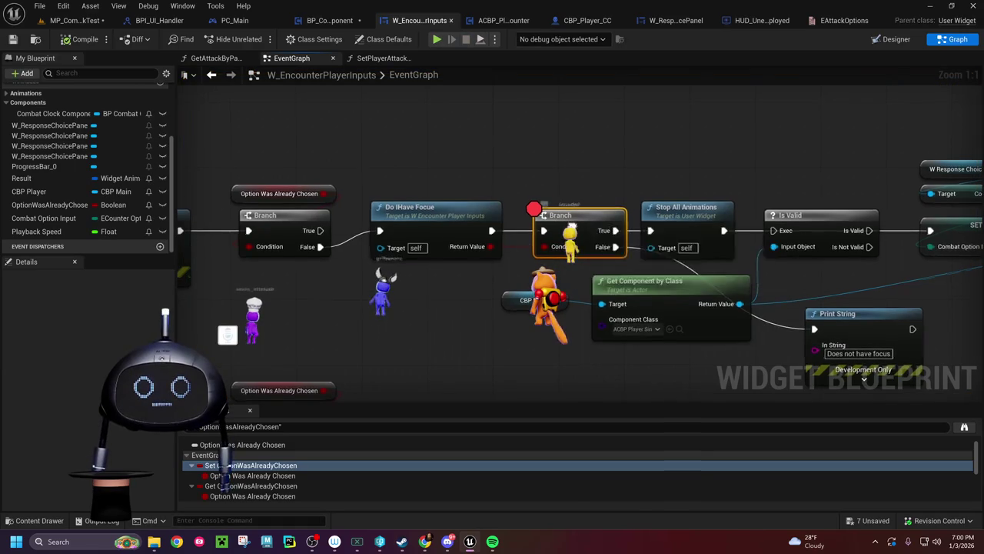
{"action": "right_click", "coordinate": [570, 234]}
{"action": "left_click", "coordinate": [615, 430]}
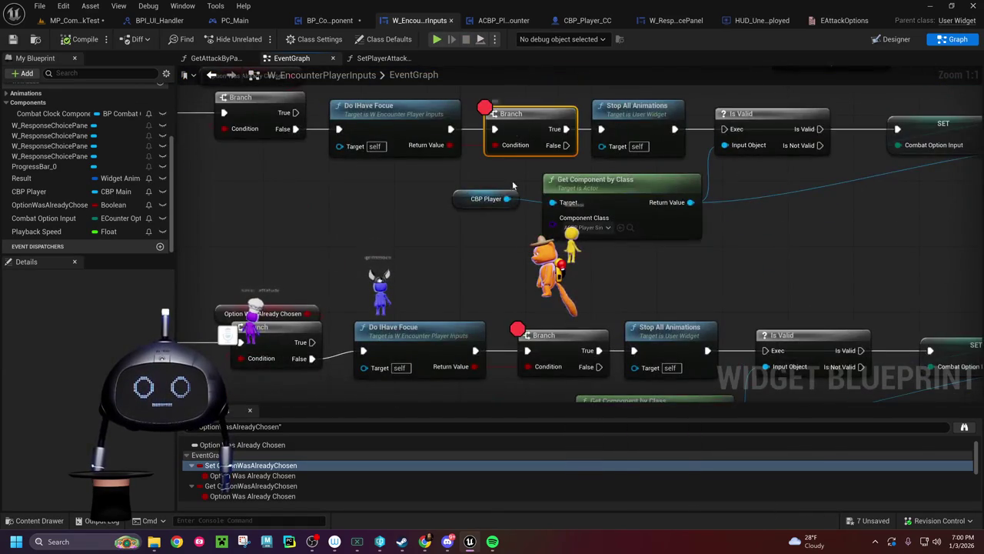
Step: Remove the lower Branch node's breakpoint, save, and return to the MP_CombatClockTest level
{"action": "left_click_drag", "start_coordinate": [575, 331], "coordinate": [575, 201]}
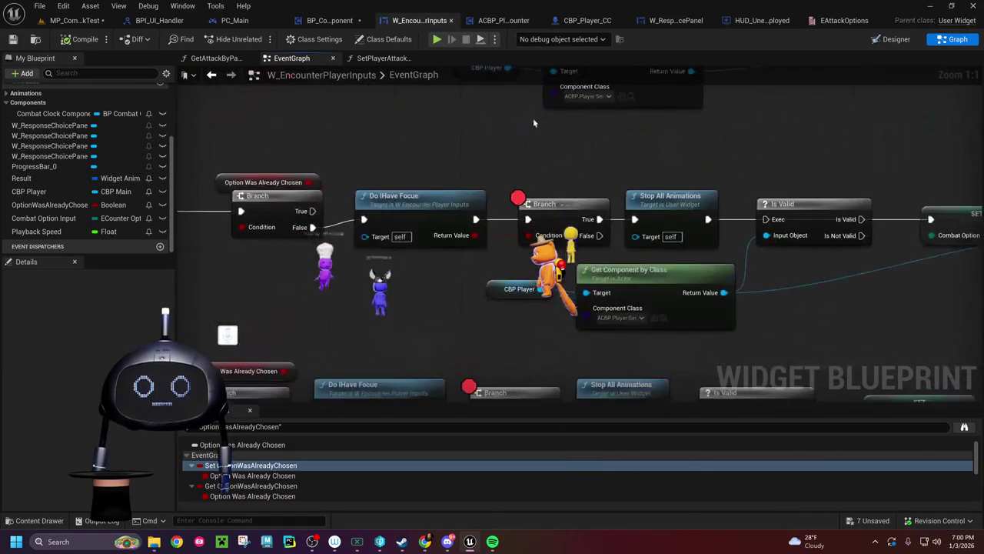
{"action": "left_click_drag", "start_coordinate": [526, 392], "coordinate": [505, 273]}
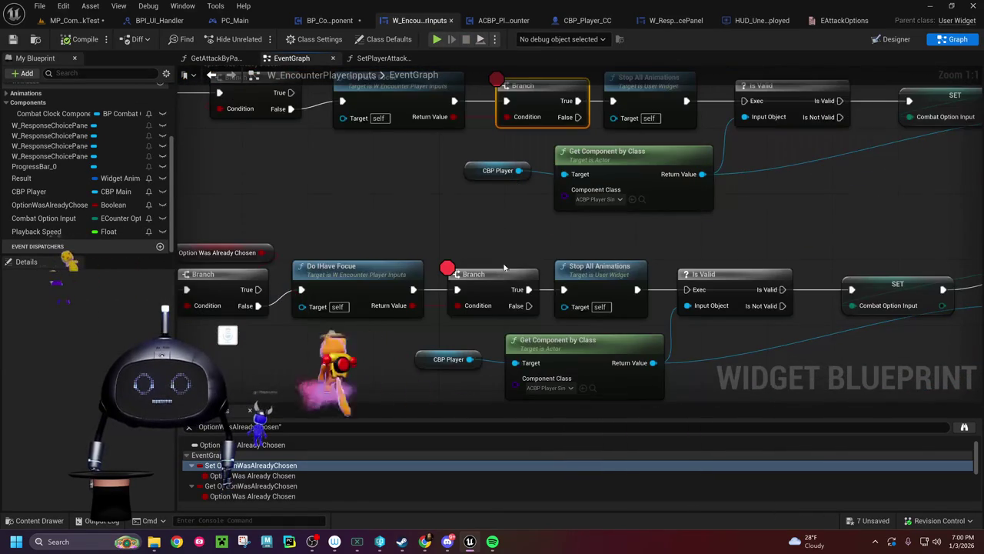
{"action": "right_click", "coordinate": [505, 273]}
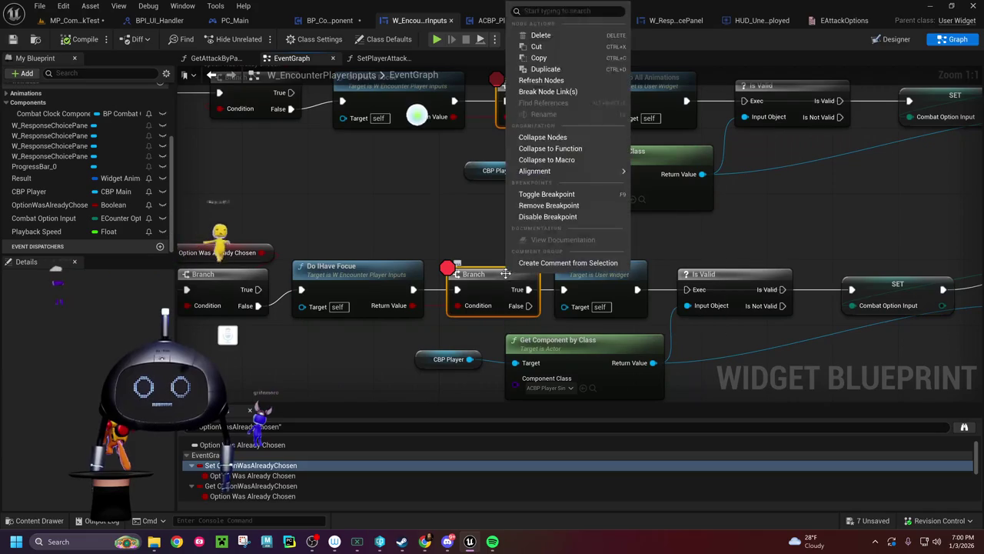
{"action": "left_click", "coordinate": [549, 206]}
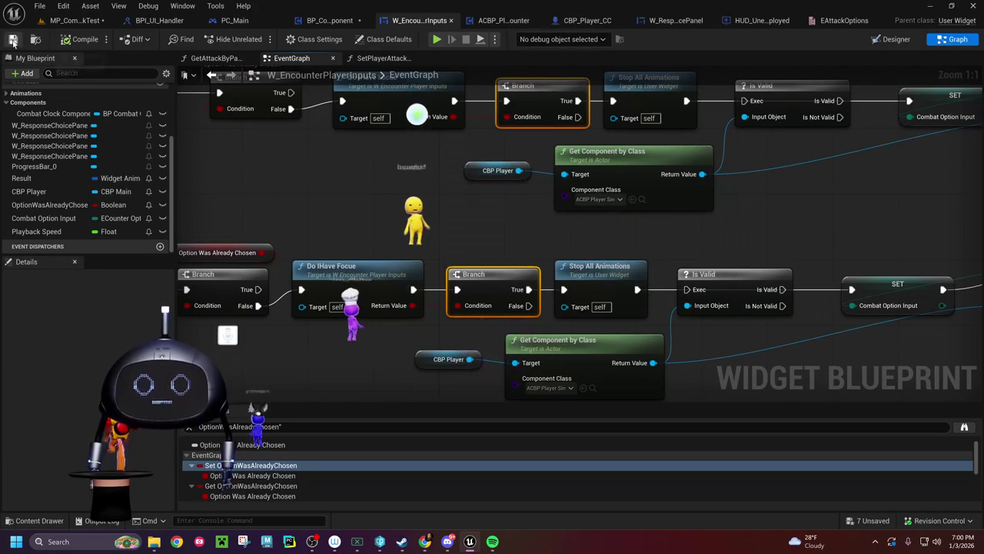
{"action": "key", "text": "ctrl+s"}
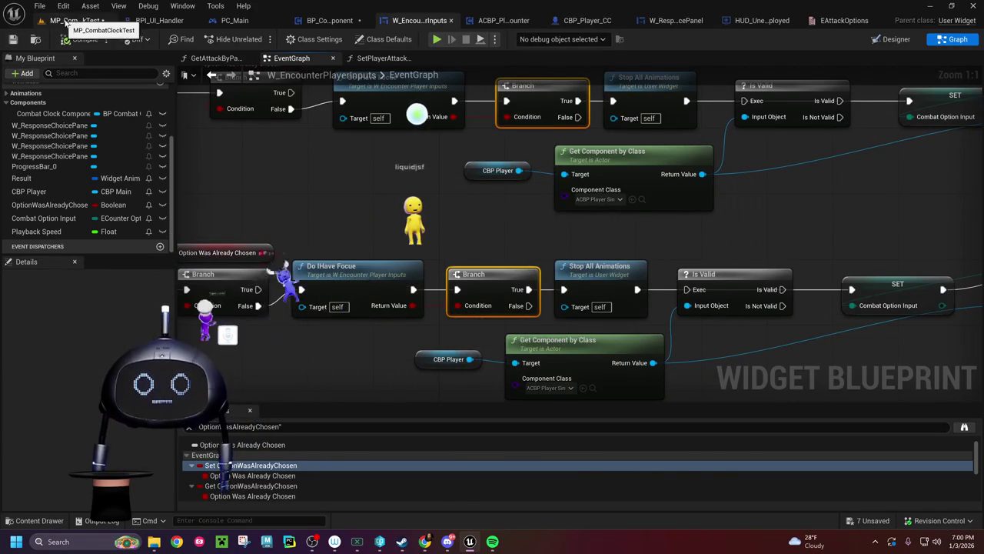
{"action": "left_click", "coordinate": [65, 22]}
Step: Playtest the level, counter the enemy's Rush with the A key, then stop play
{"action": "left_click", "coordinate": [257, 39]}
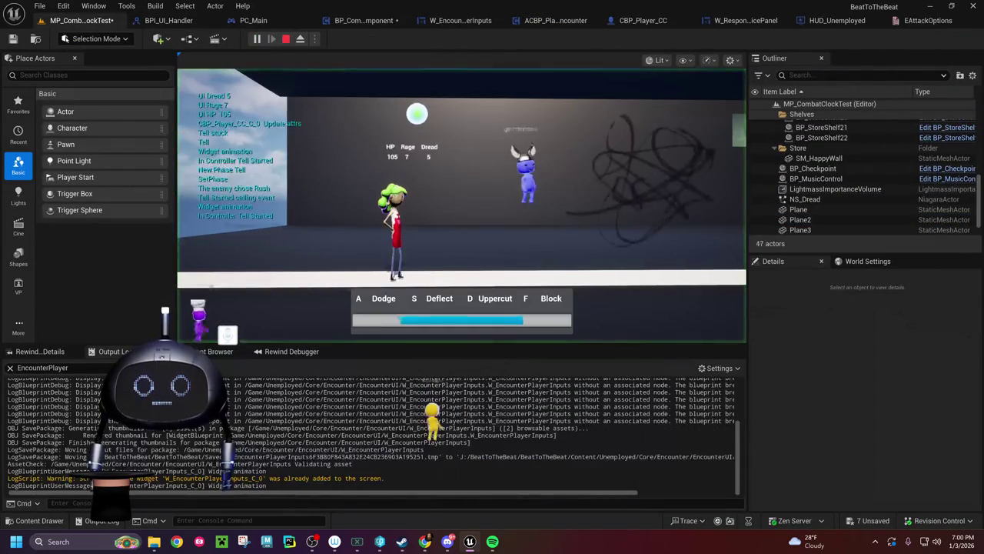
{"action": "key", "text": "a"}
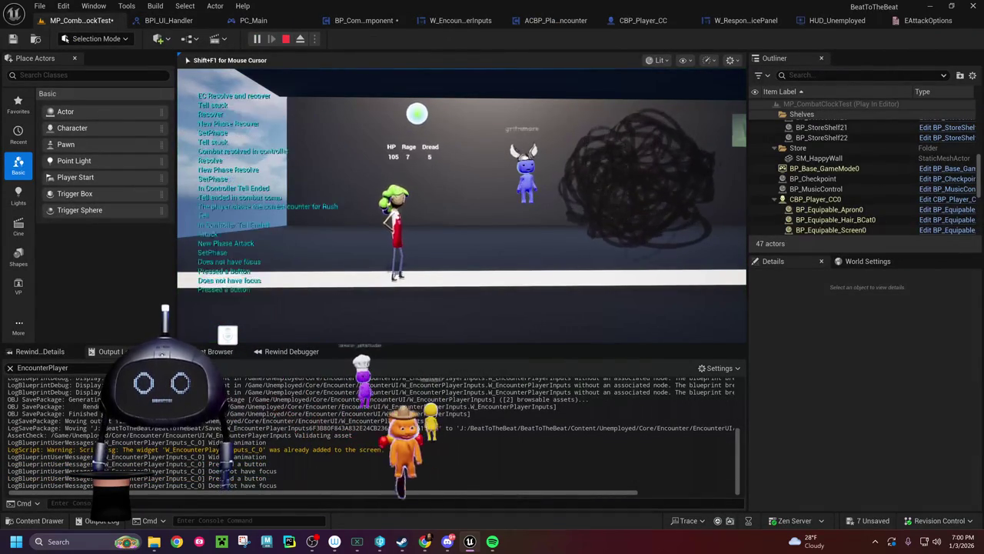
{"action": "key", "text": "Escape"}
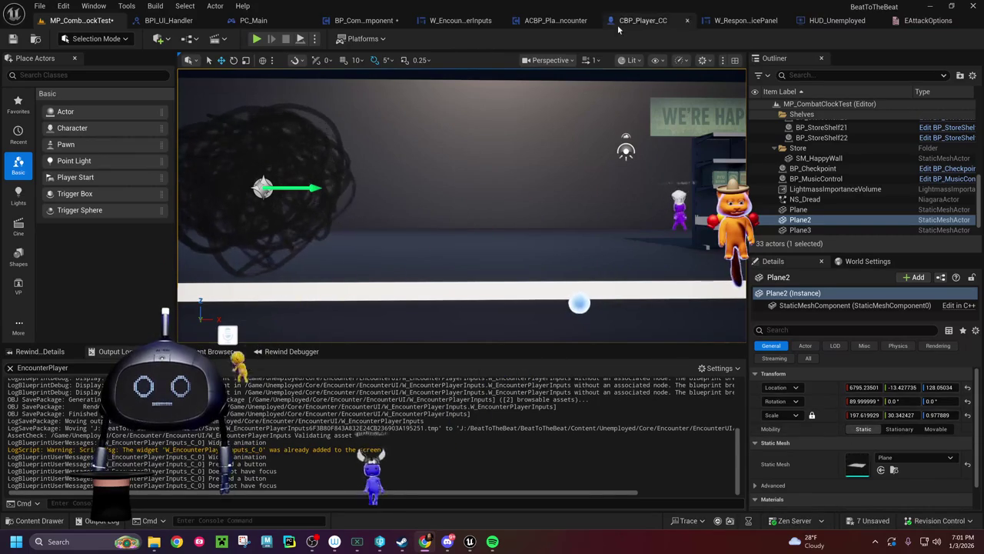
Step: In PC_Main, move the Self node up-left and confirm Mouse Lock Mode stays Do Not Lock
{"action": "left_click", "coordinate": [253, 20]}
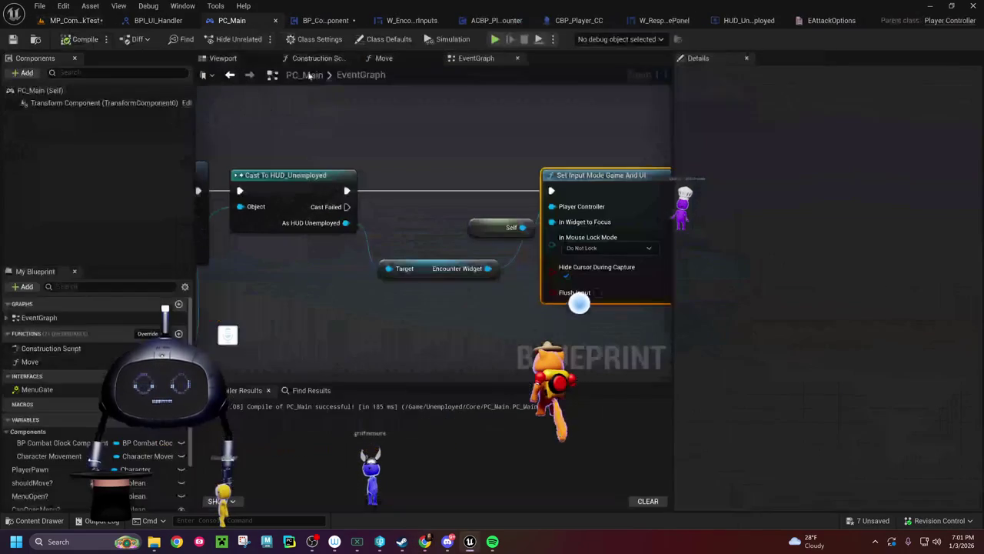
{"action": "left_click_drag", "start_coordinate": [470, 310], "coordinate": [369, 319]}
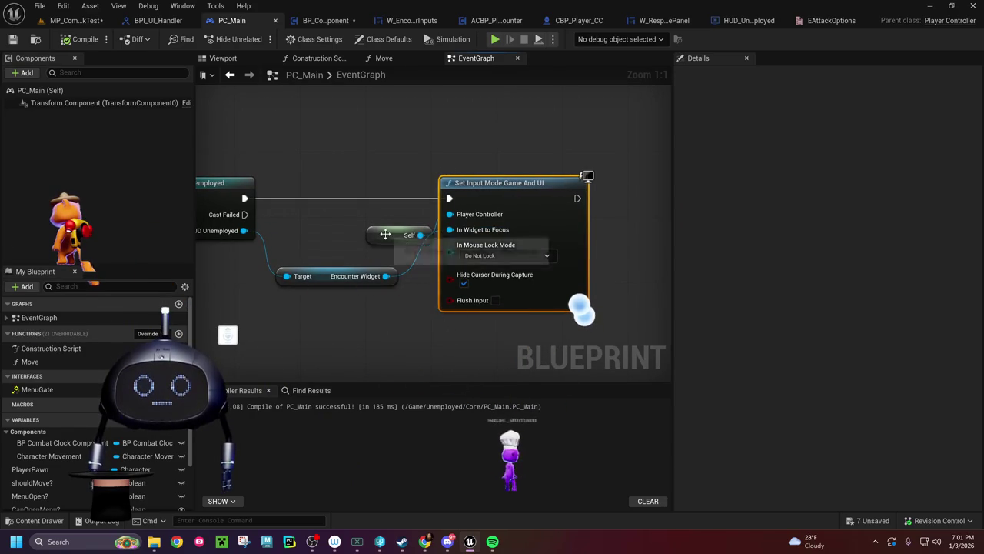
{"action": "left_click_drag", "start_coordinate": [386, 235], "coordinate": [351, 218]}
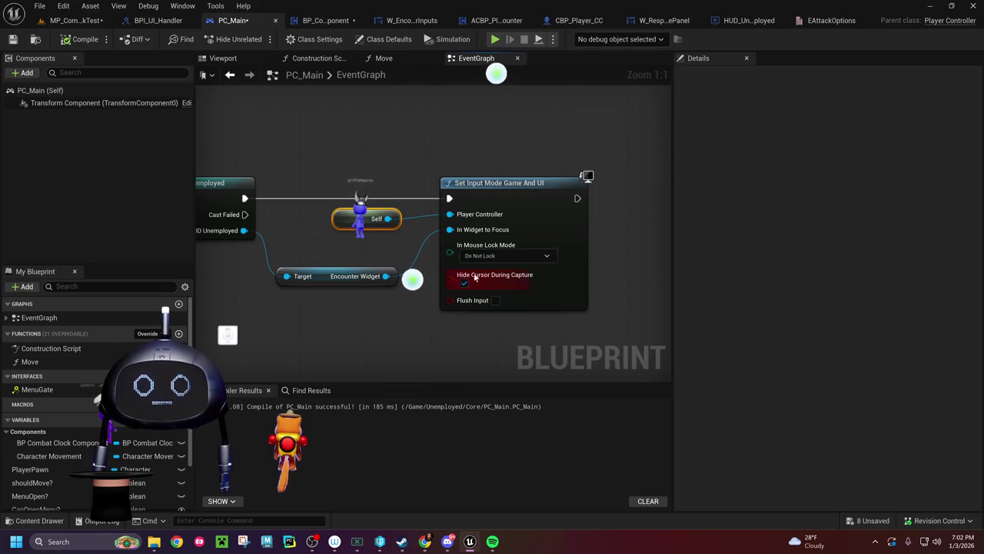
{"action": "left_click", "coordinate": [496, 256]}
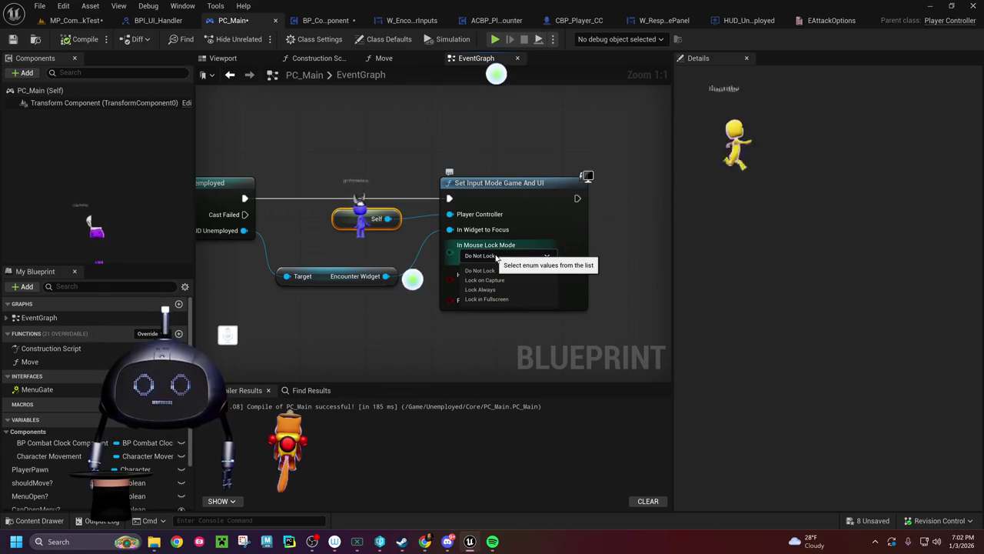
{"action": "left_click", "coordinate": [481, 270]}
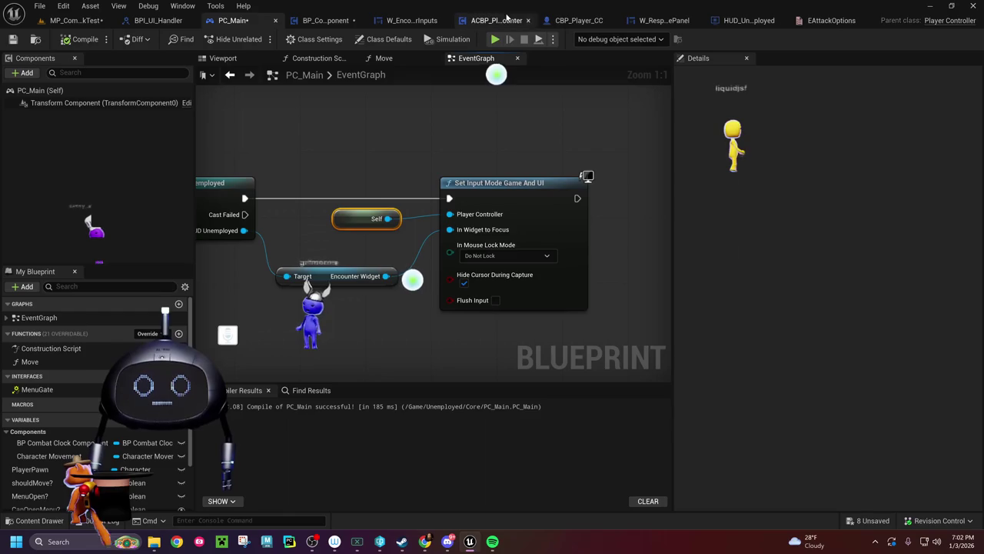
Step: Review ACBP_PlayerSingleEncounter and W_EncounterPlayerInputs, then inspect PC_Main's Stop Movement through Cast To HUD nodes
{"action": "left_click", "coordinate": [496, 20]}
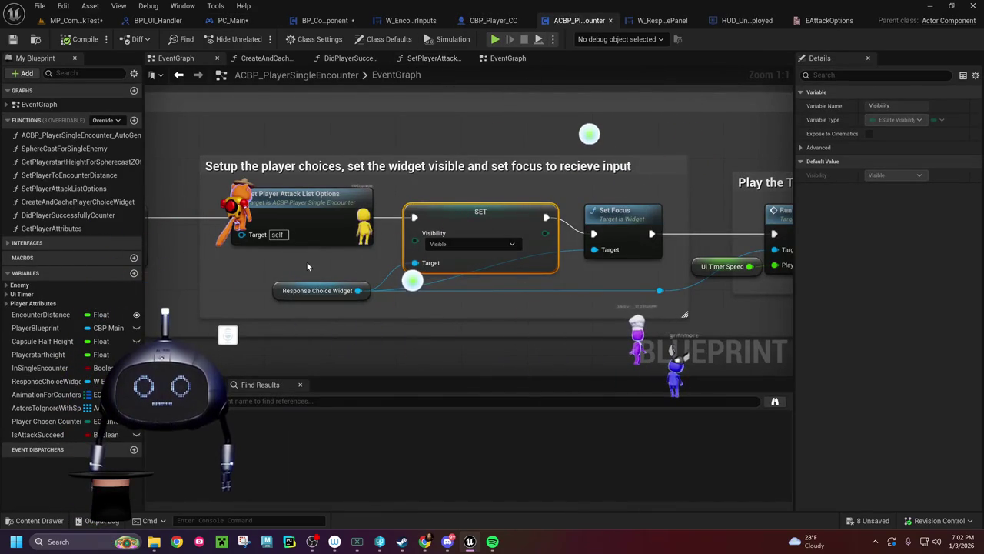
{"action": "left_click_drag", "start_coordinate": [306, 262], "coordinate": [153, 258]}
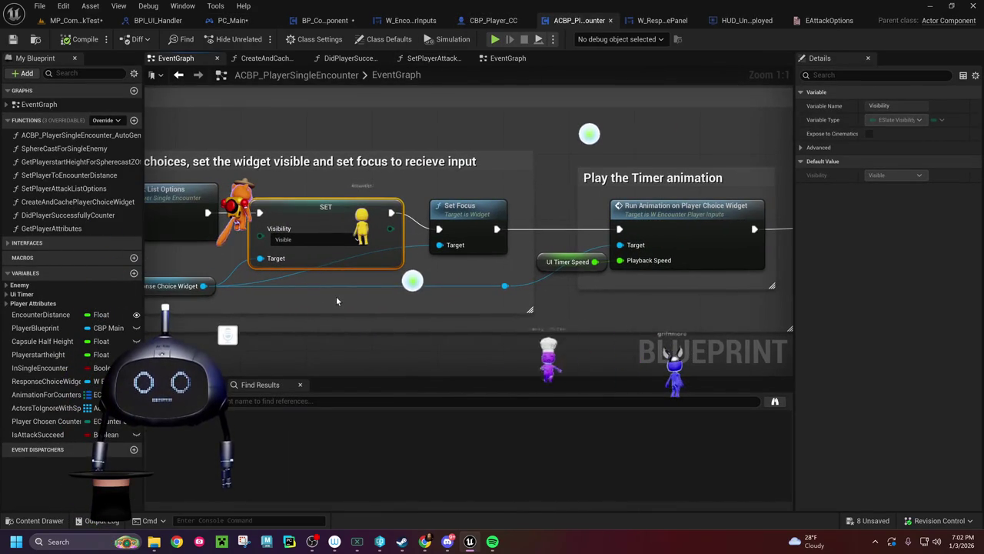
{"action": "left_click_drag", "start_coordinate": [336, 296], "coordinate": [421, 271]}
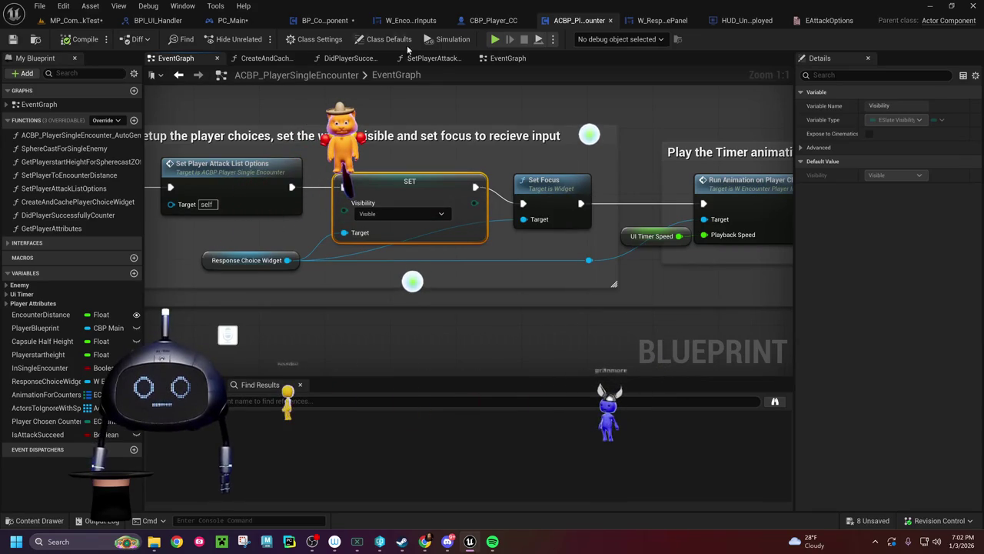
{"action": "left_click", "coordinate": [408, 21]}
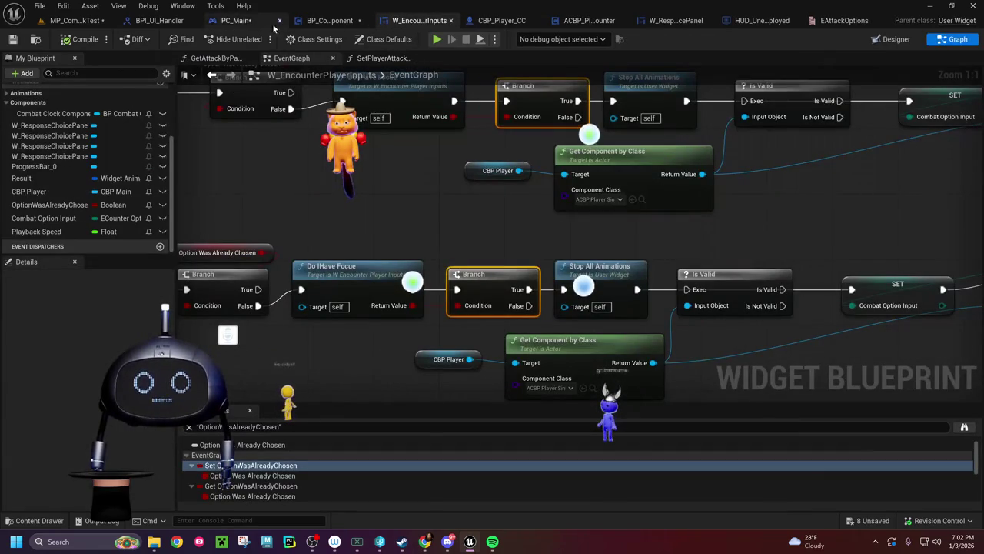
{"action": "left_click", "coordinate": [276, 23]}
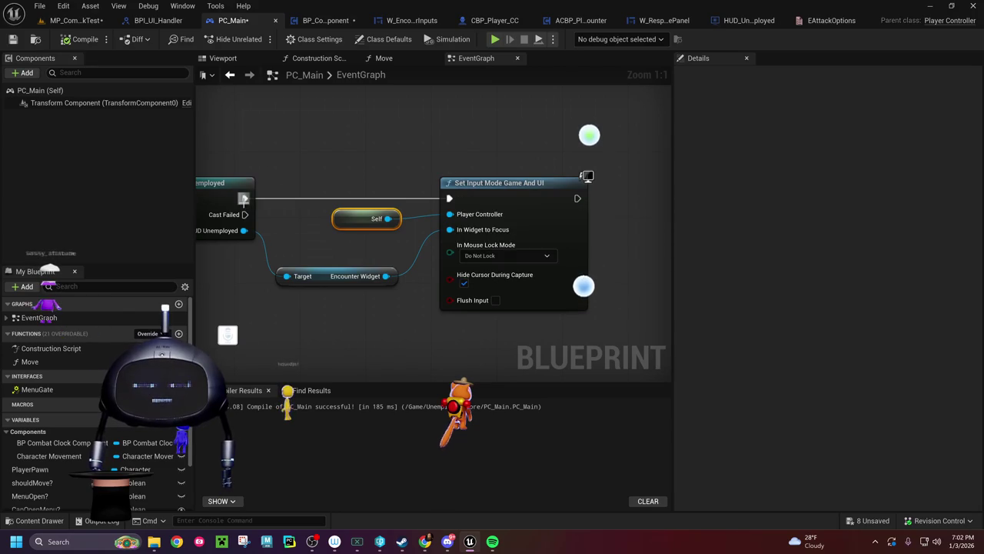
{"action": "mouse_move", "coordinate": [417, 236]}
{"action": "left_mouse_down"}
{"action": "mouse_move", "coordinate": [545, 238]}
{"action": "mouse_move", "coordinate": [478, 246]}
{"action": "left_mouse_up"}
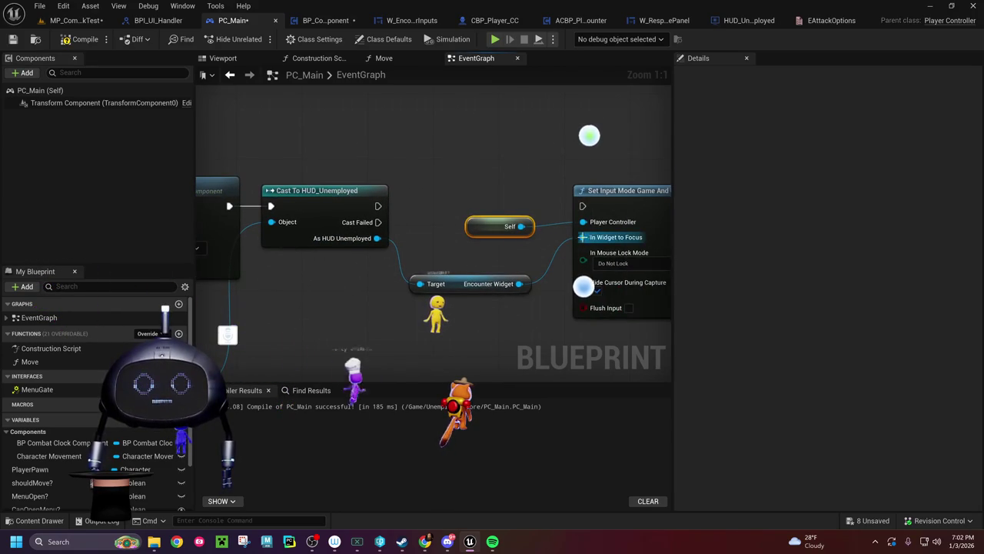
{"action": "left_click_drag", "start_coordinate": [581, 240], "coordinate": [544, 251]}
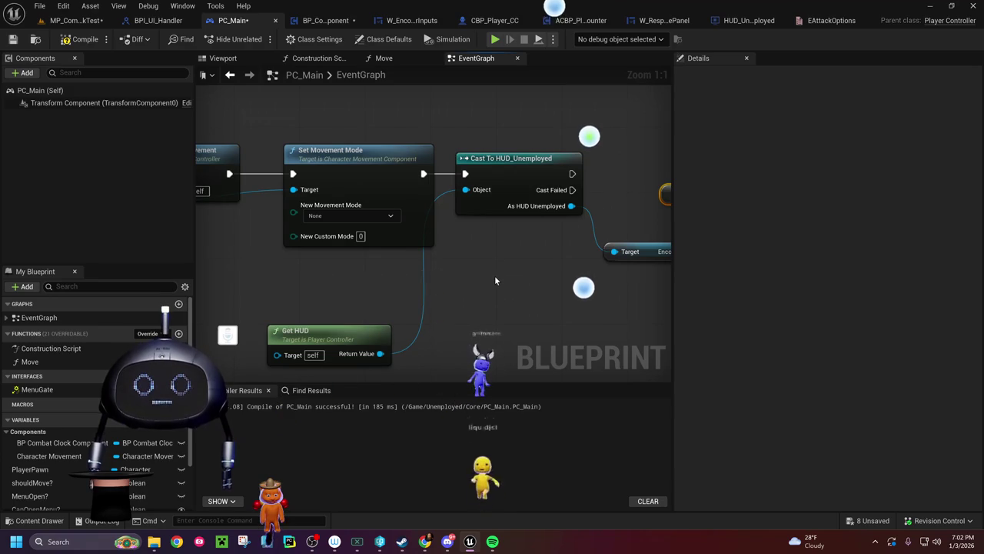
{"action": "left_click_drag", "start_coordinate": [495, 280], "coordinate": [728, 282]}
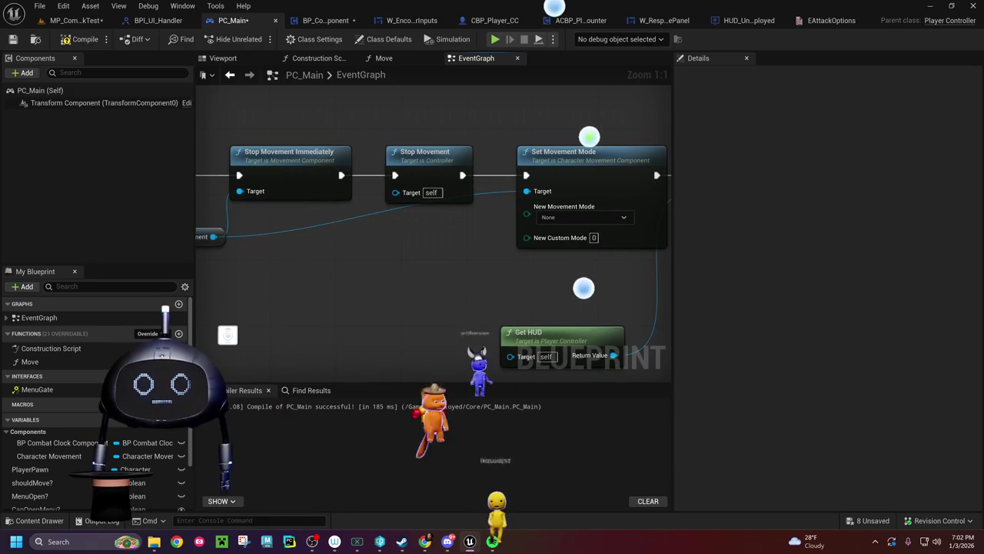
{"action": "mouse_move", "coordinate": [364, 285]}
{"action": "left_mouse_down"}
{"action": "mouse_move", "coordinate": [510, 286]}
{"action": "mouse_move", "coordinate": [207, 287]}
{"action": "left_mouse_up"}
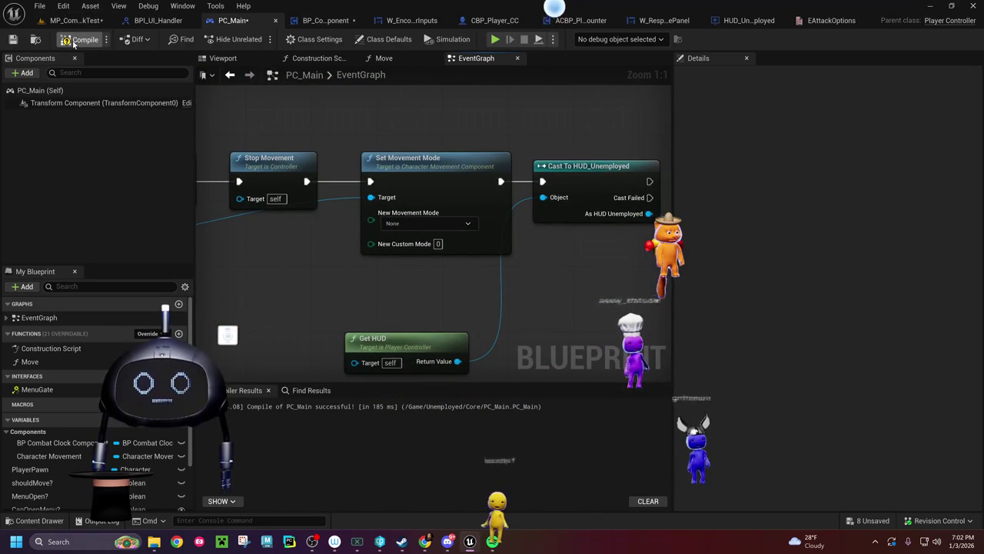
Step: Save PC_Main, return to MP_CombatClockTest, and bring up the output log's context menu
{"action": "left_click", "coordinate": [13, 40]}
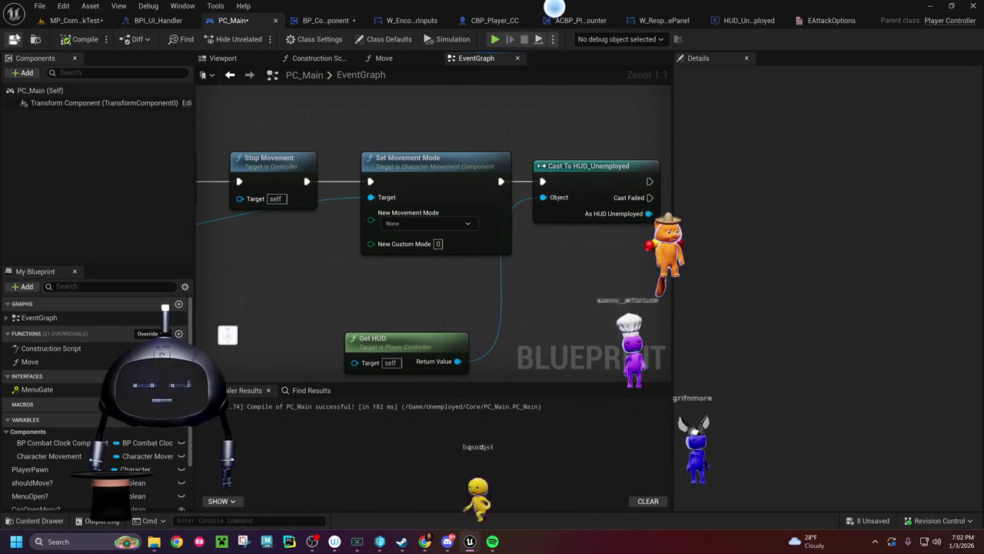
{"action": "left_click", "coordinate": [67, 21]}
{"action": "right_click", "coordinate": [175, 438]}
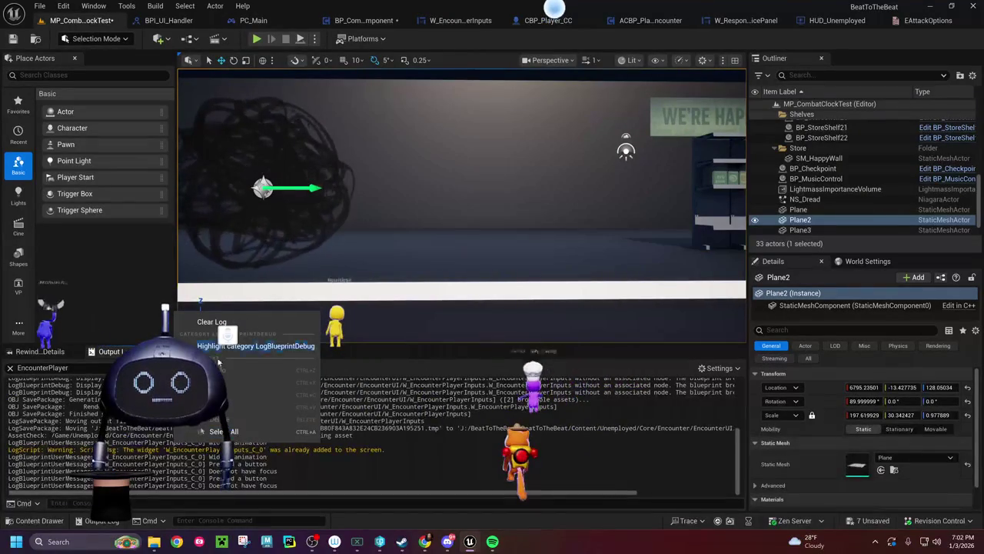
Step: Clear the log, retest countering Rush with A, then view PC_Main's Set Input Mode Game And UI
{"action": "left_click", "coordinate": [229, 321]}
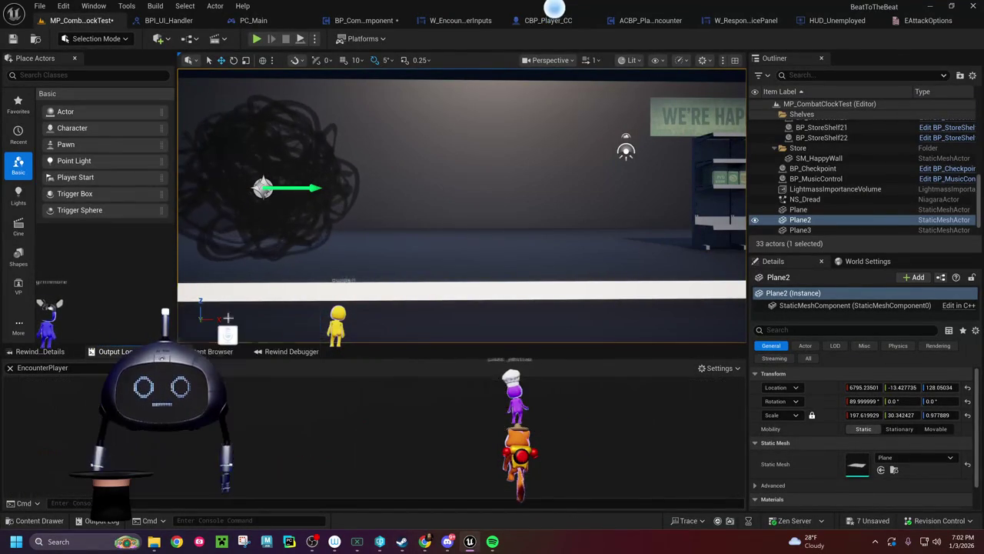
{"action": "left_click", "coordinate": [256, 40]}
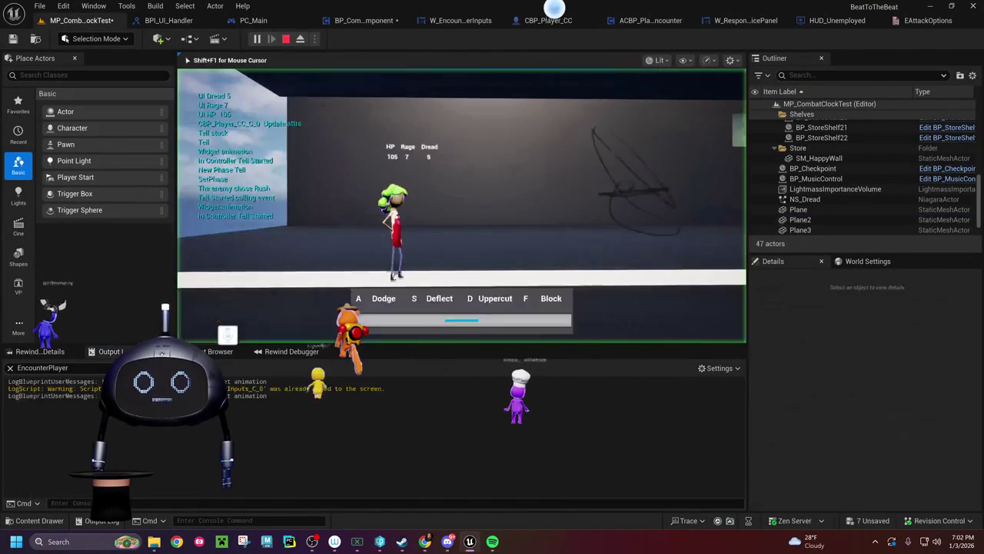
{"action": "key", "text": "a"}
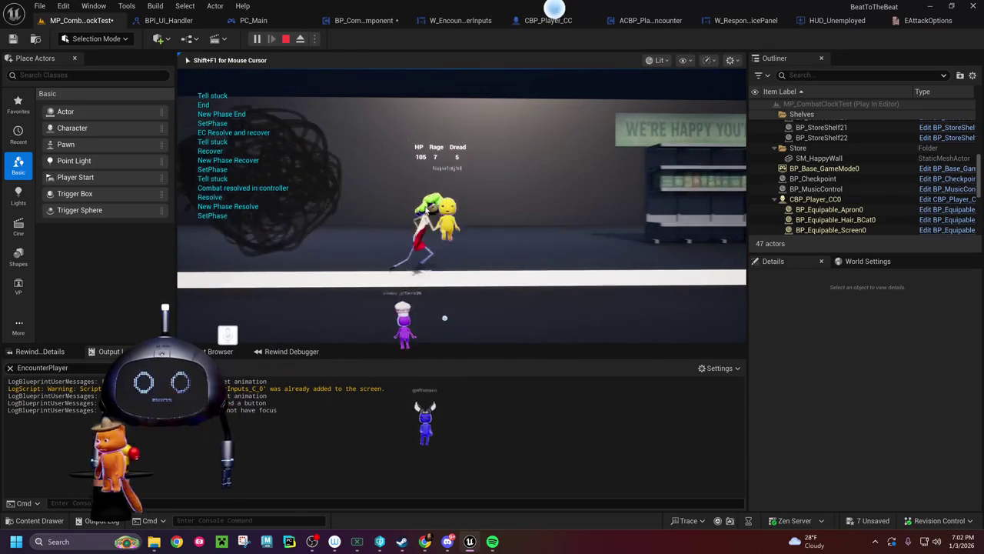
{"action": "key", "text": "Escape"}
{"action": "left_click", "coordinate": [261, 22]}
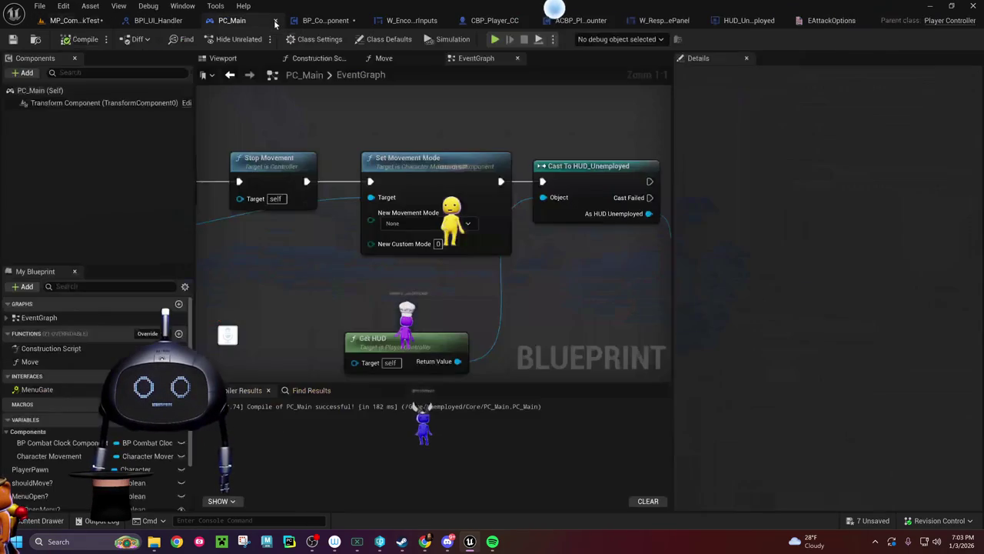
{"action": "left_click_drag", "start_coordinate": [487, 274], "coordinate": [196, 258]}
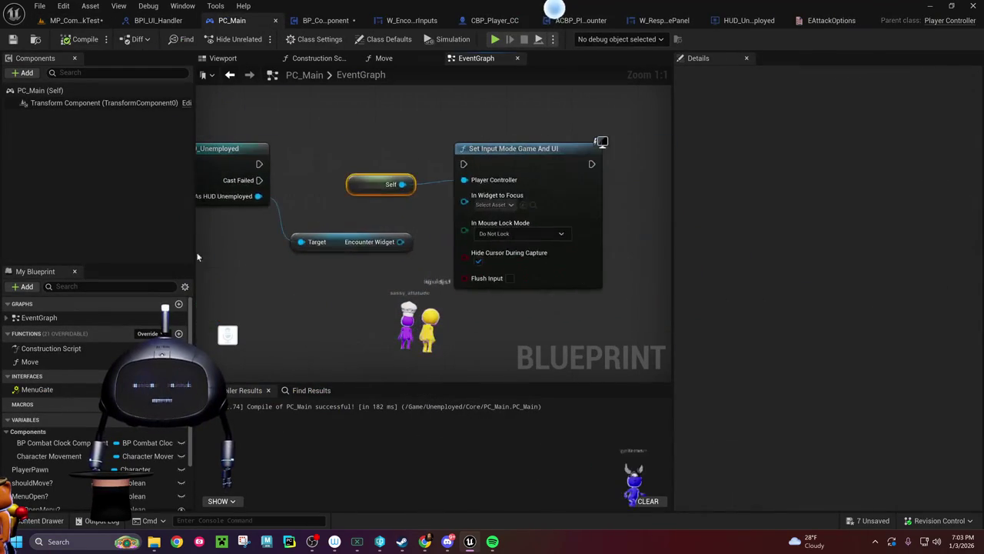